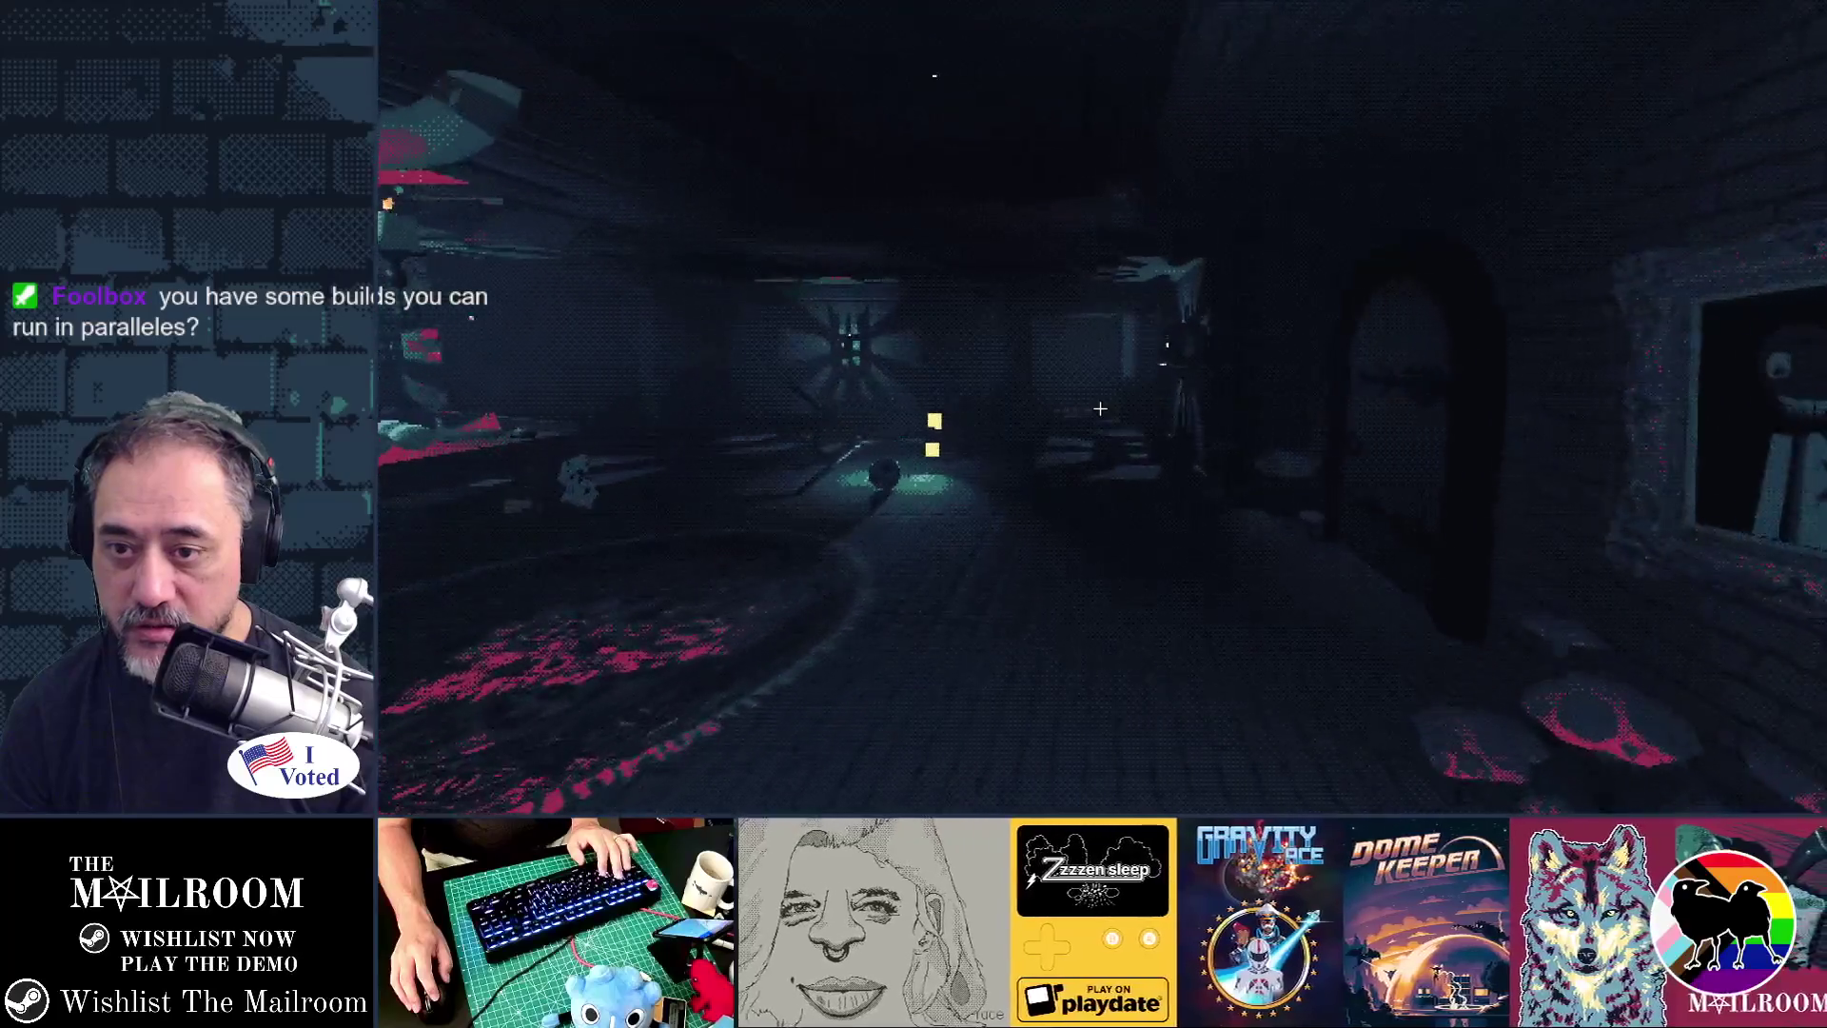
# - Walk down the dark brick corridor into the side room with the wall lantern and cabinets
pyautogui.press('w')
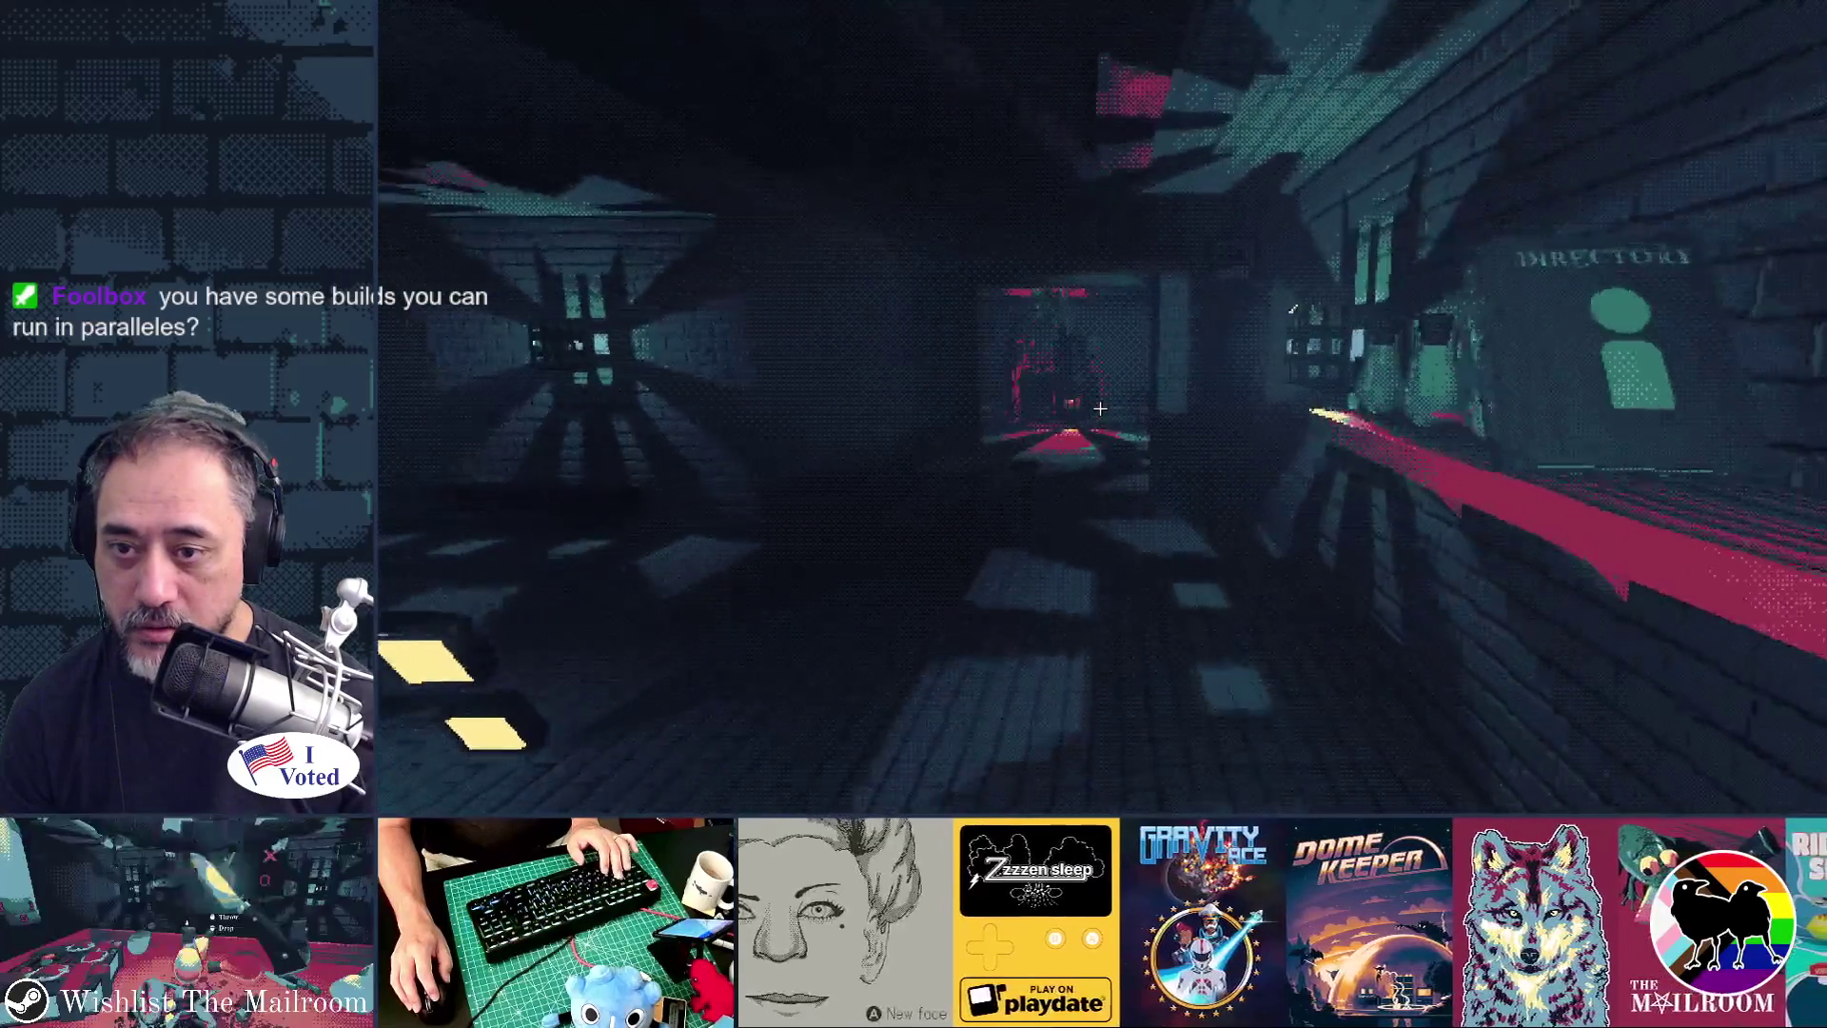
pyautogui.press('w')
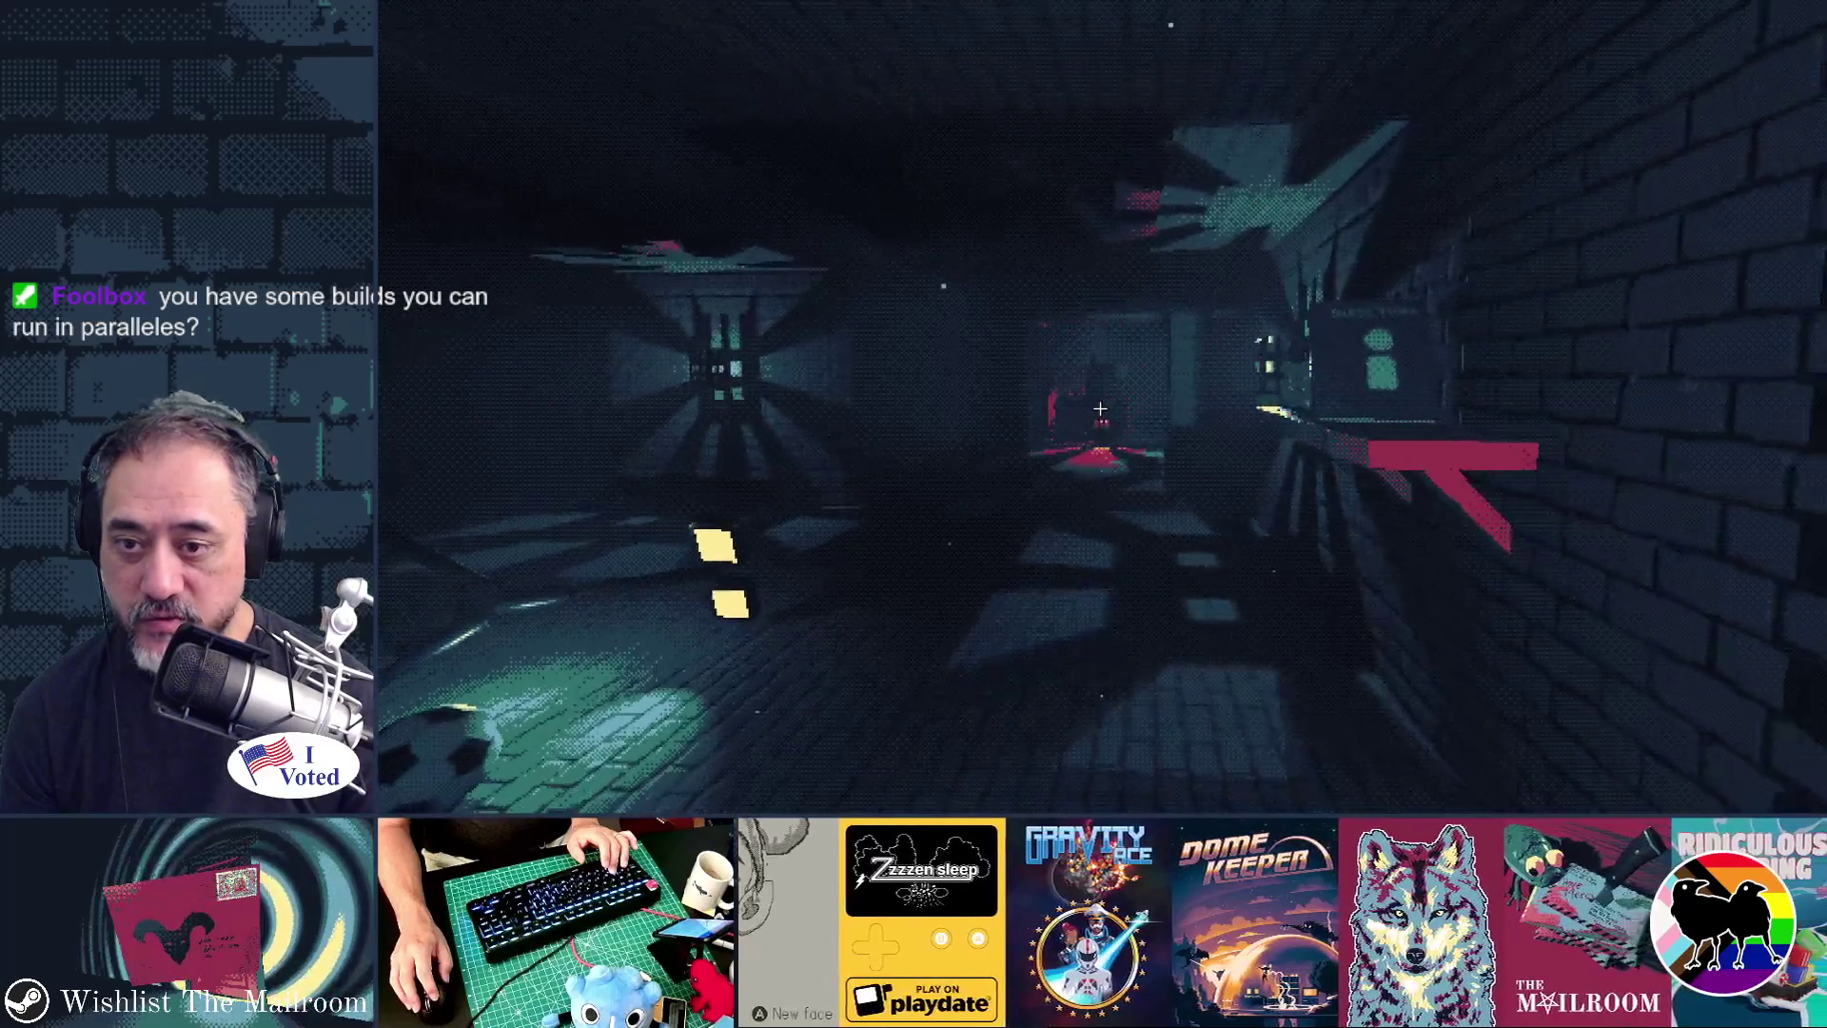
pyautogui.press('s')
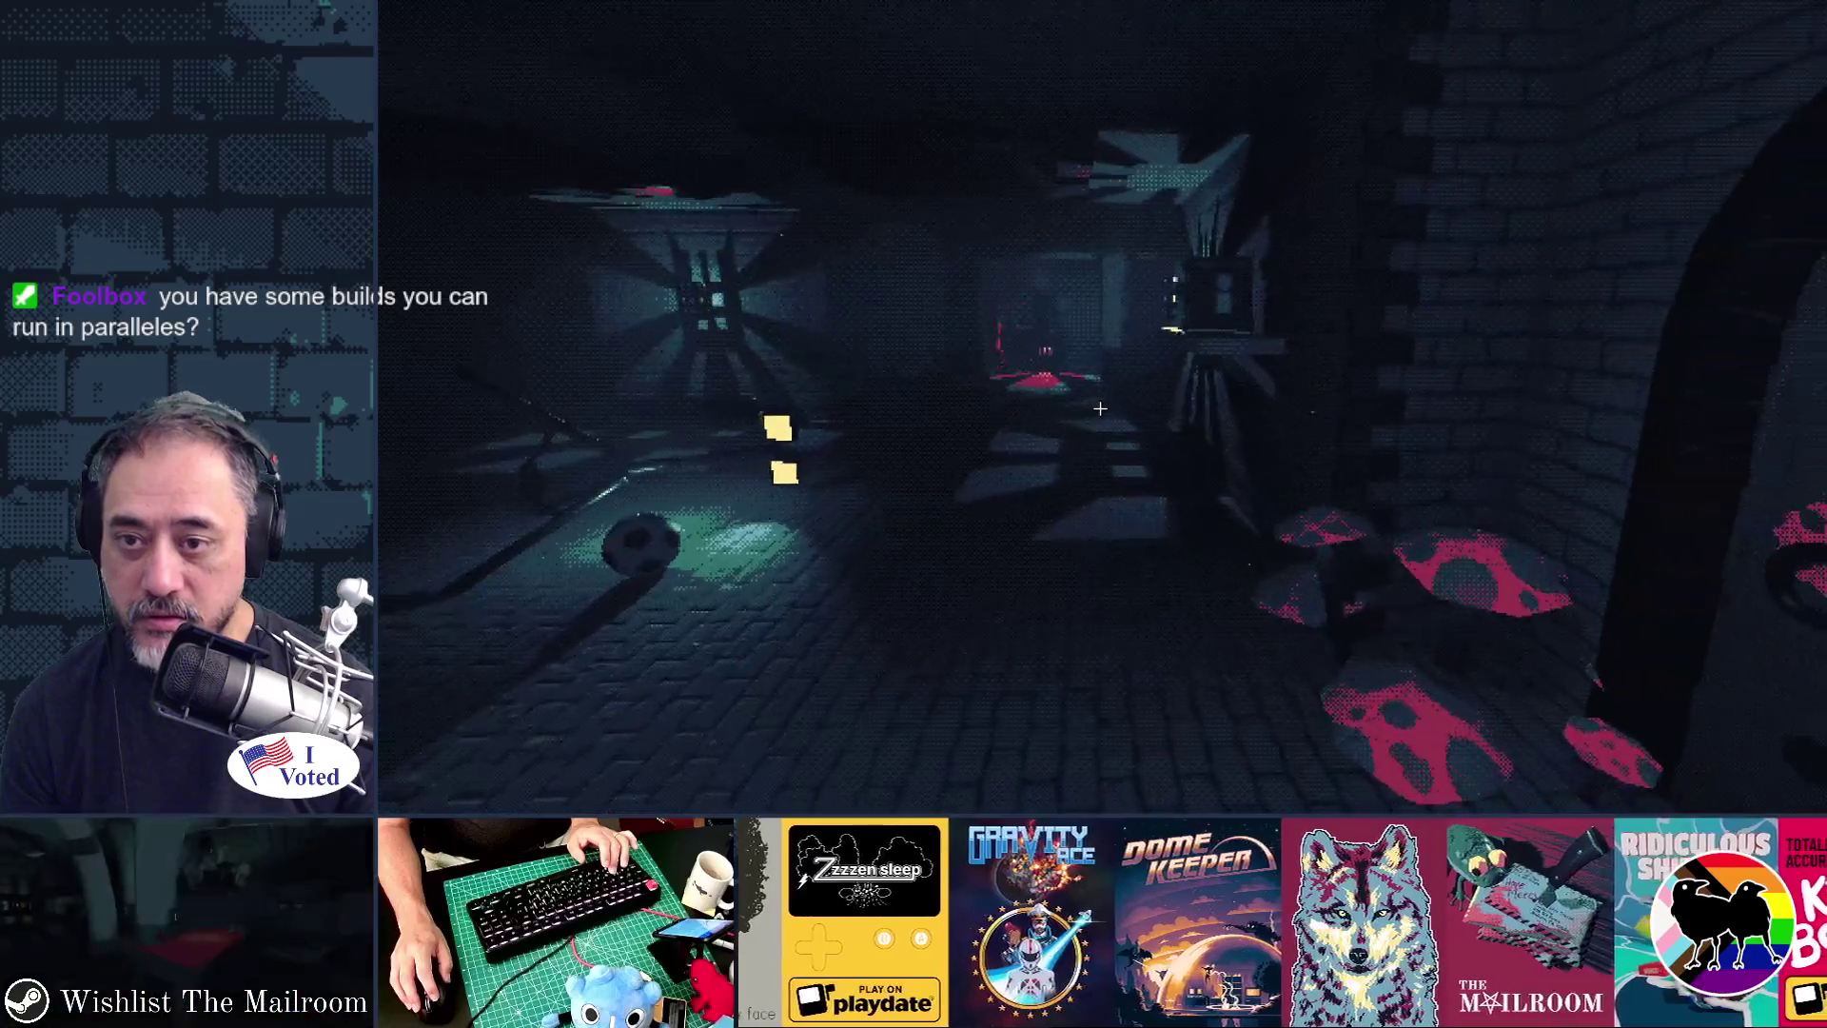
pyautogui.press('s')
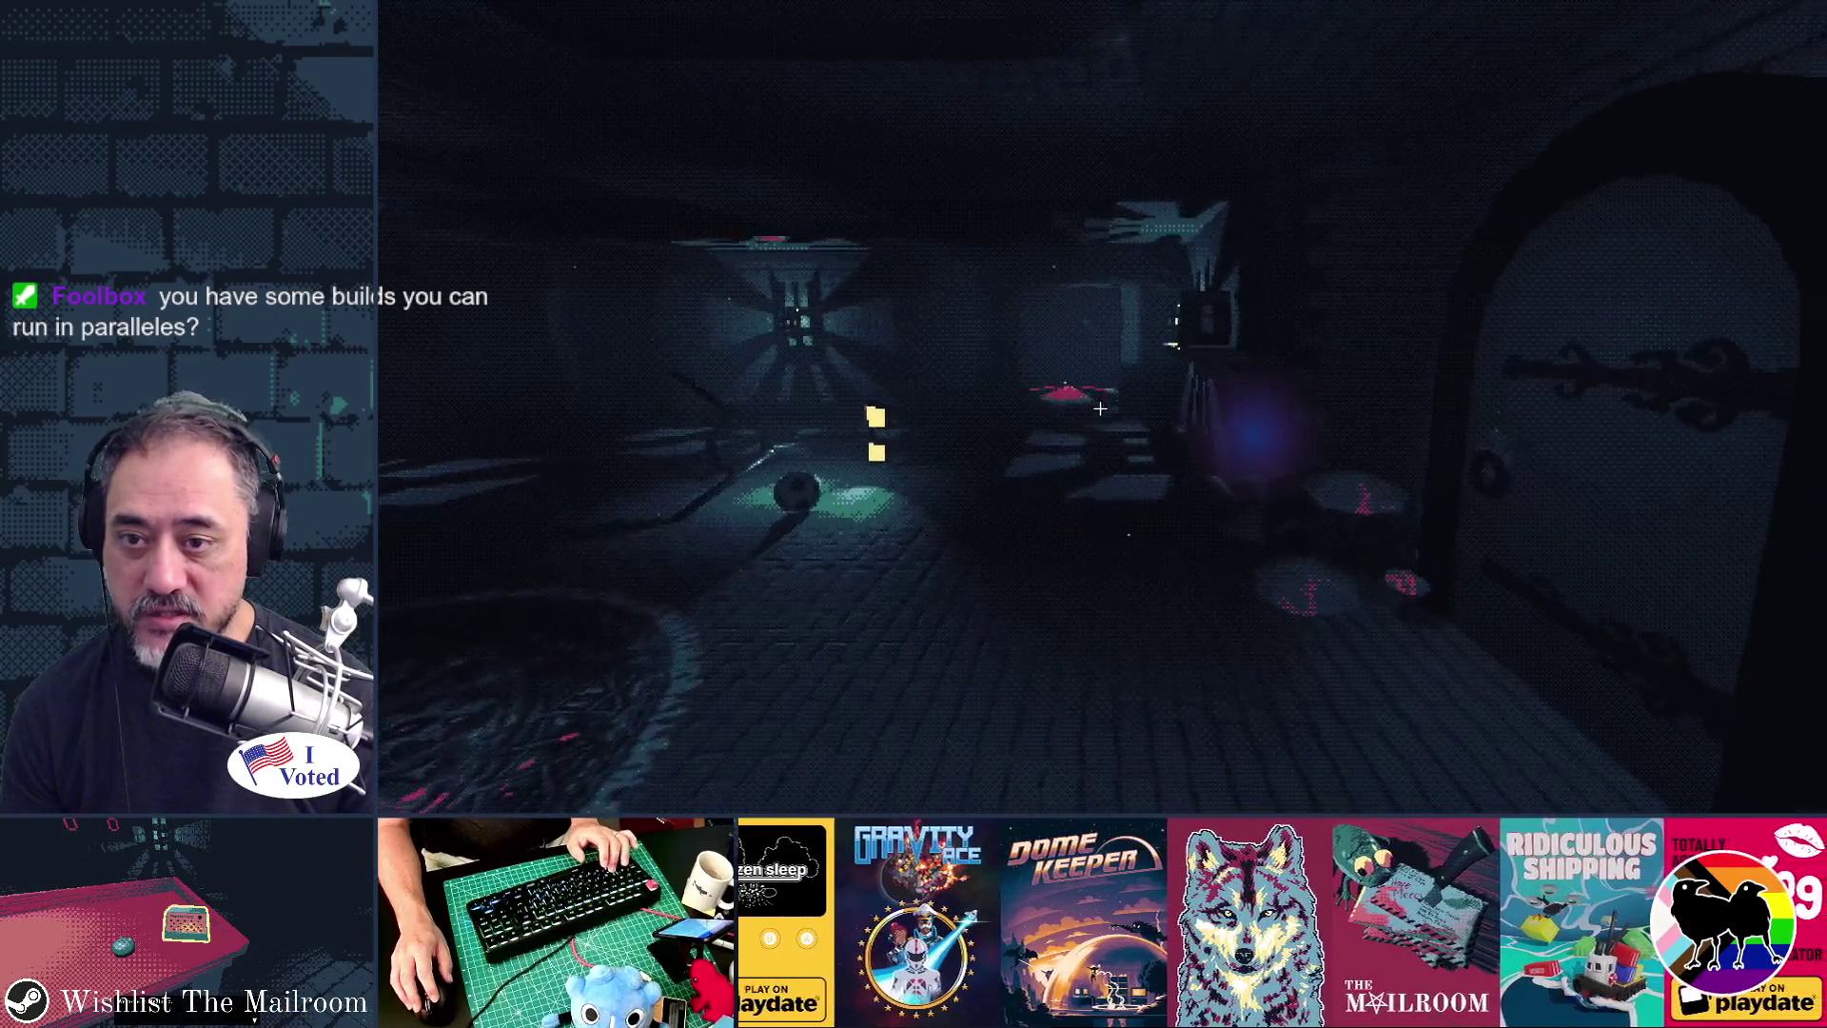
pyautogui.press('w')
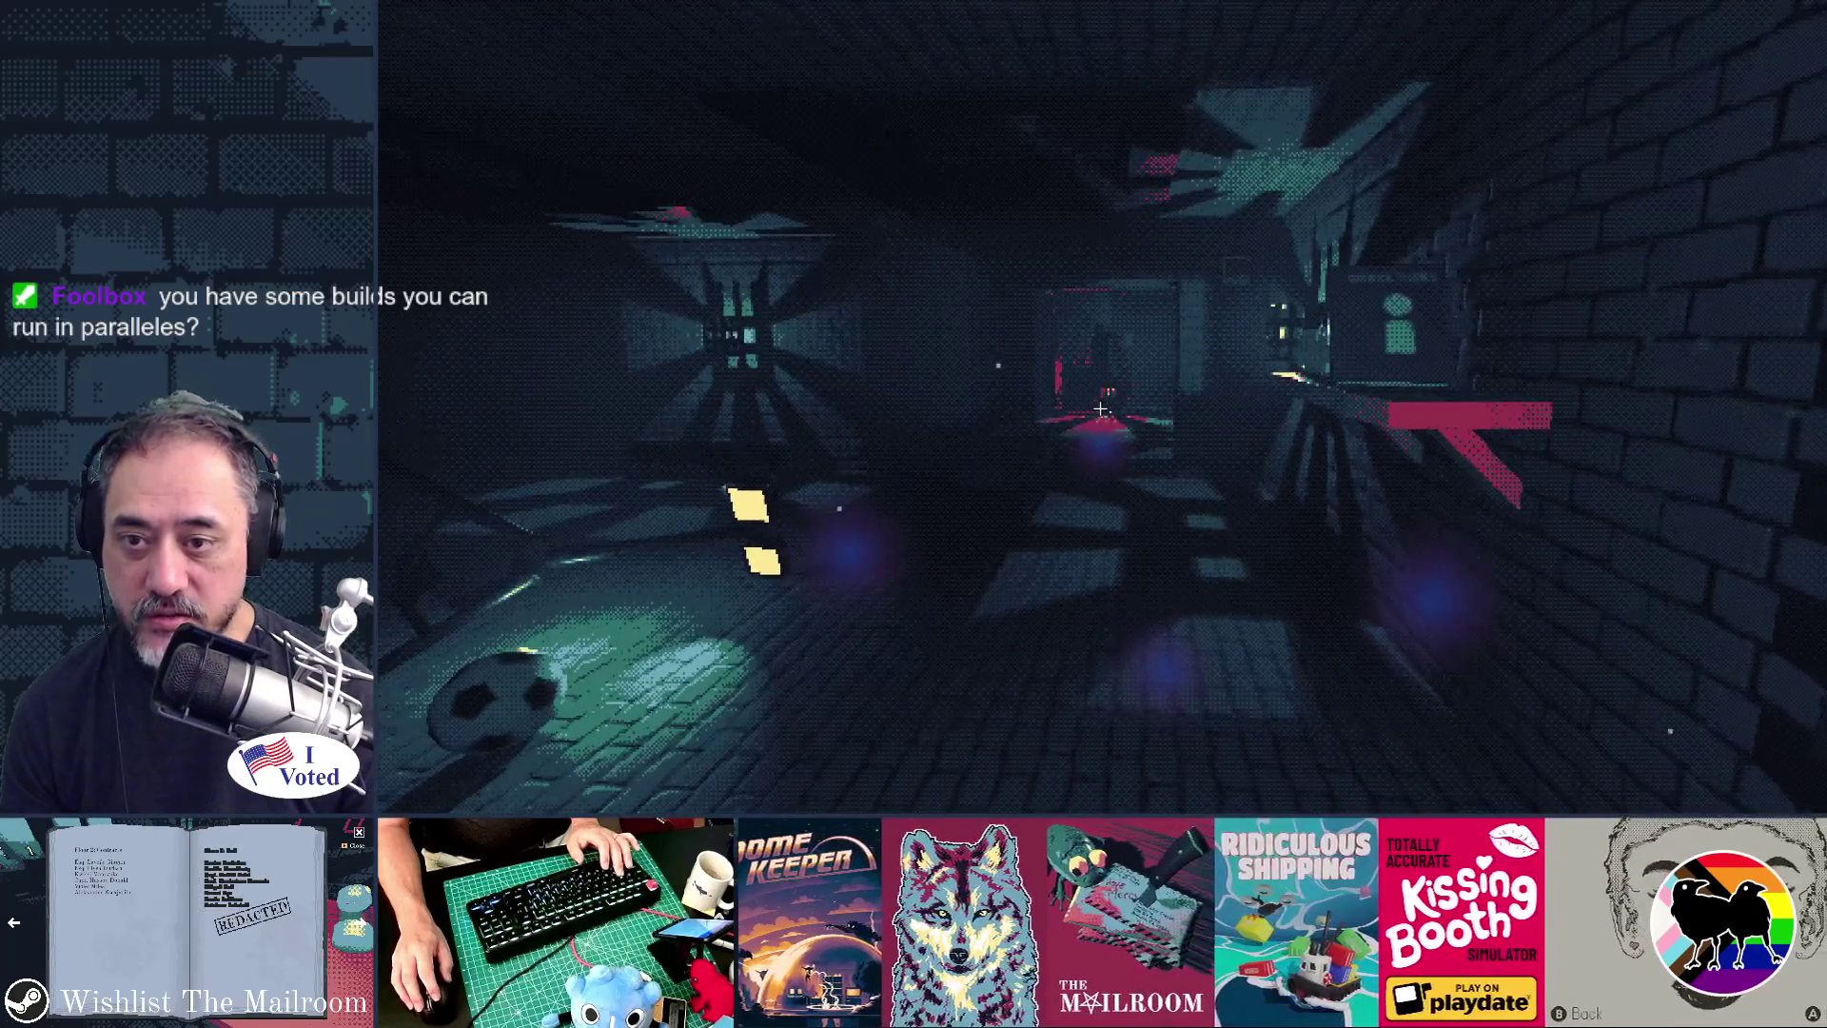
# - Walk through the doorway past the red-lit room up to the yellow-framed door
pyautogui.press('w')
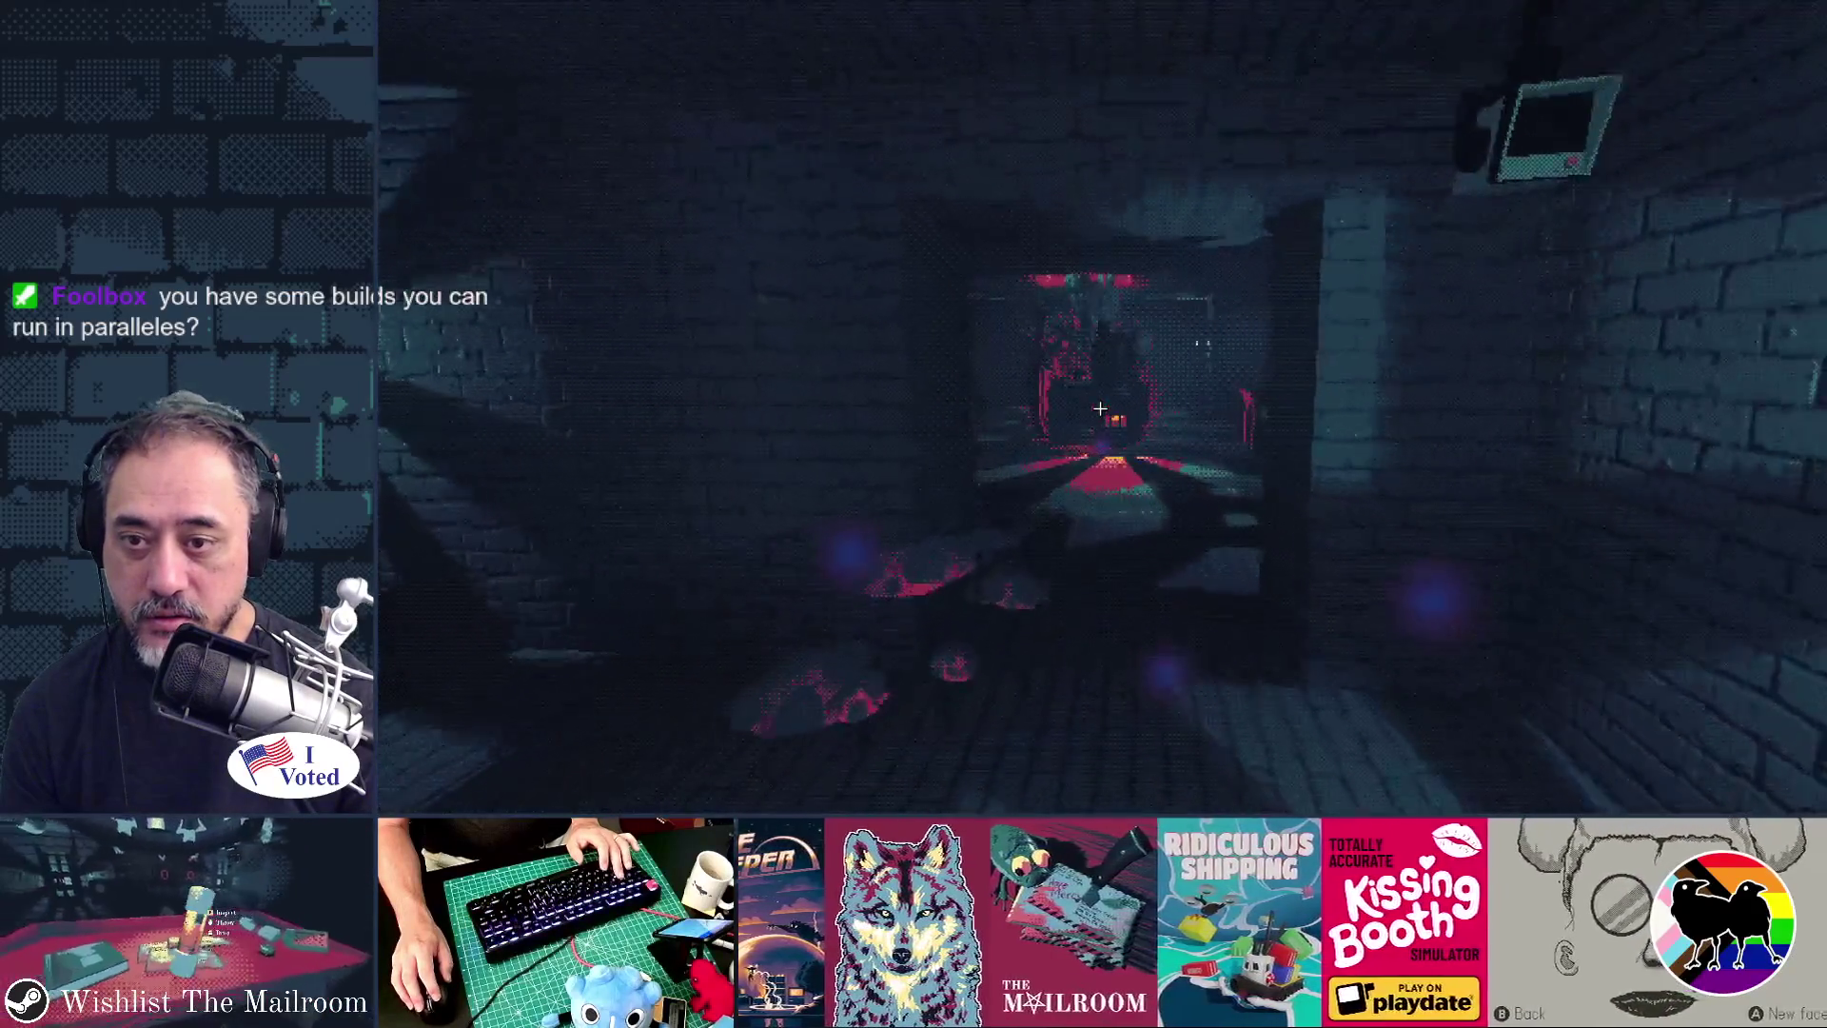
pyautogui.press('w')
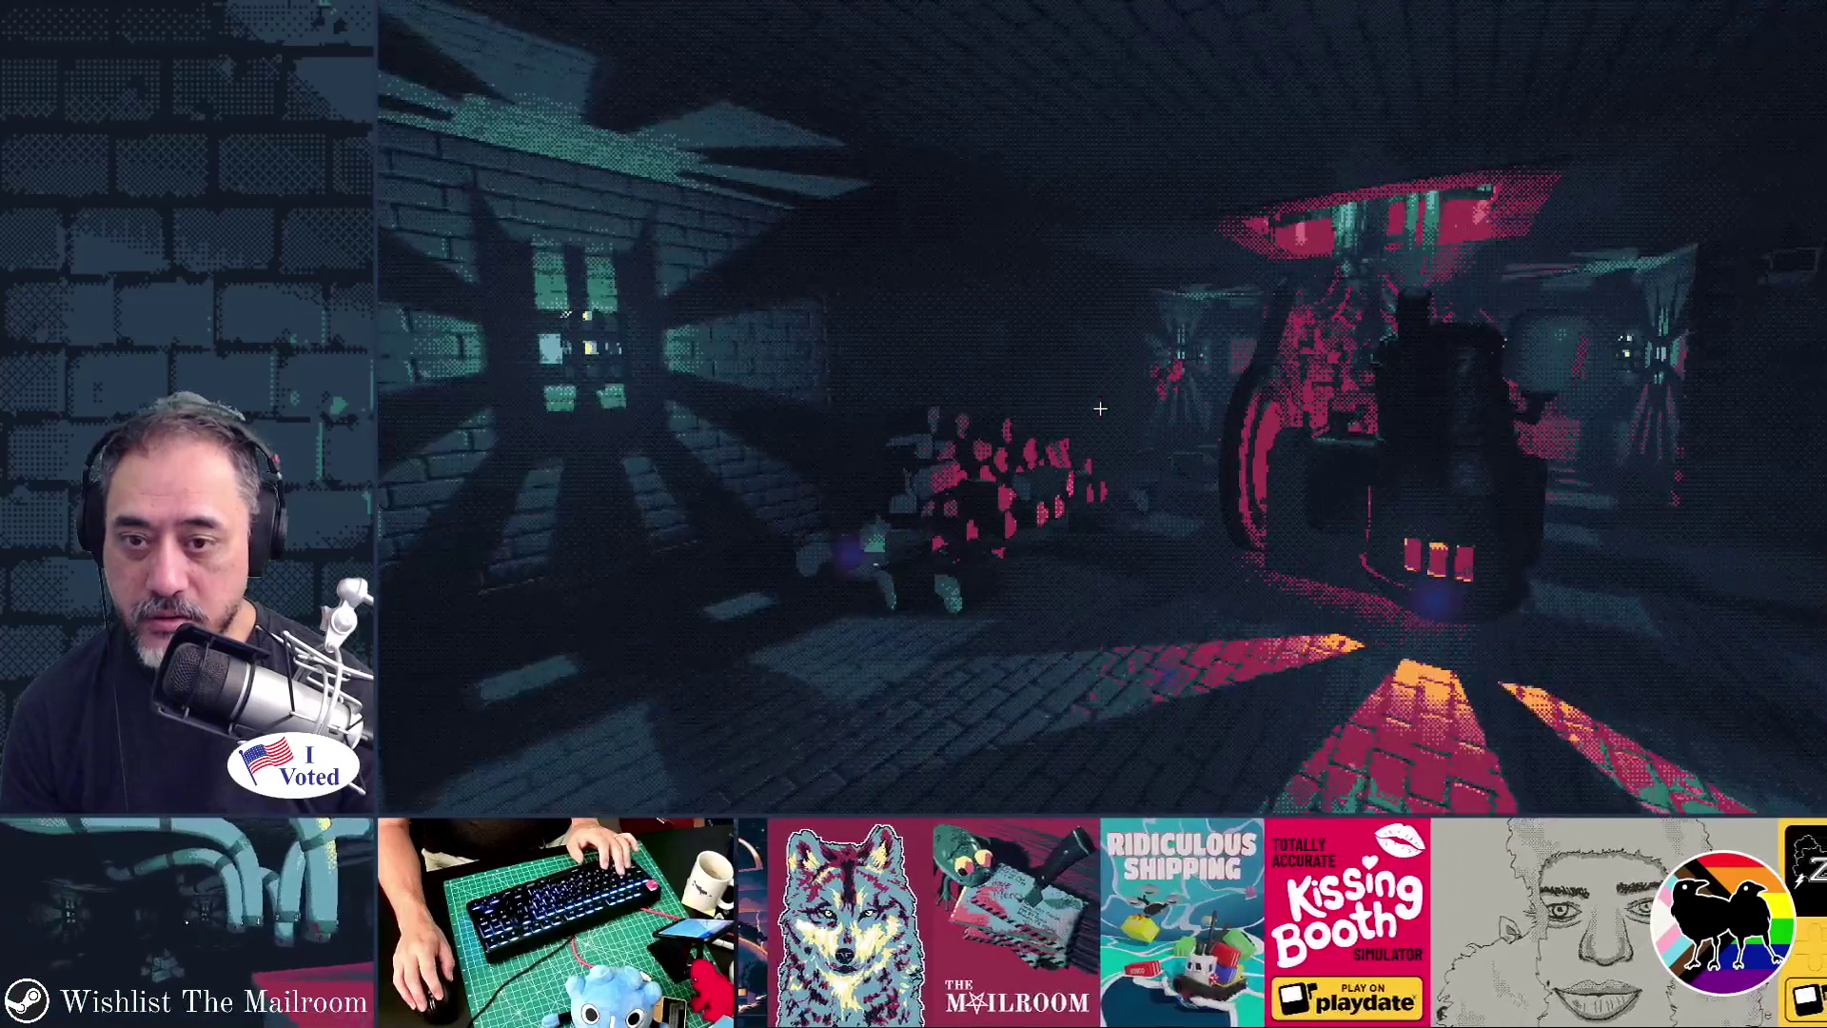
pyautogui.press('w')
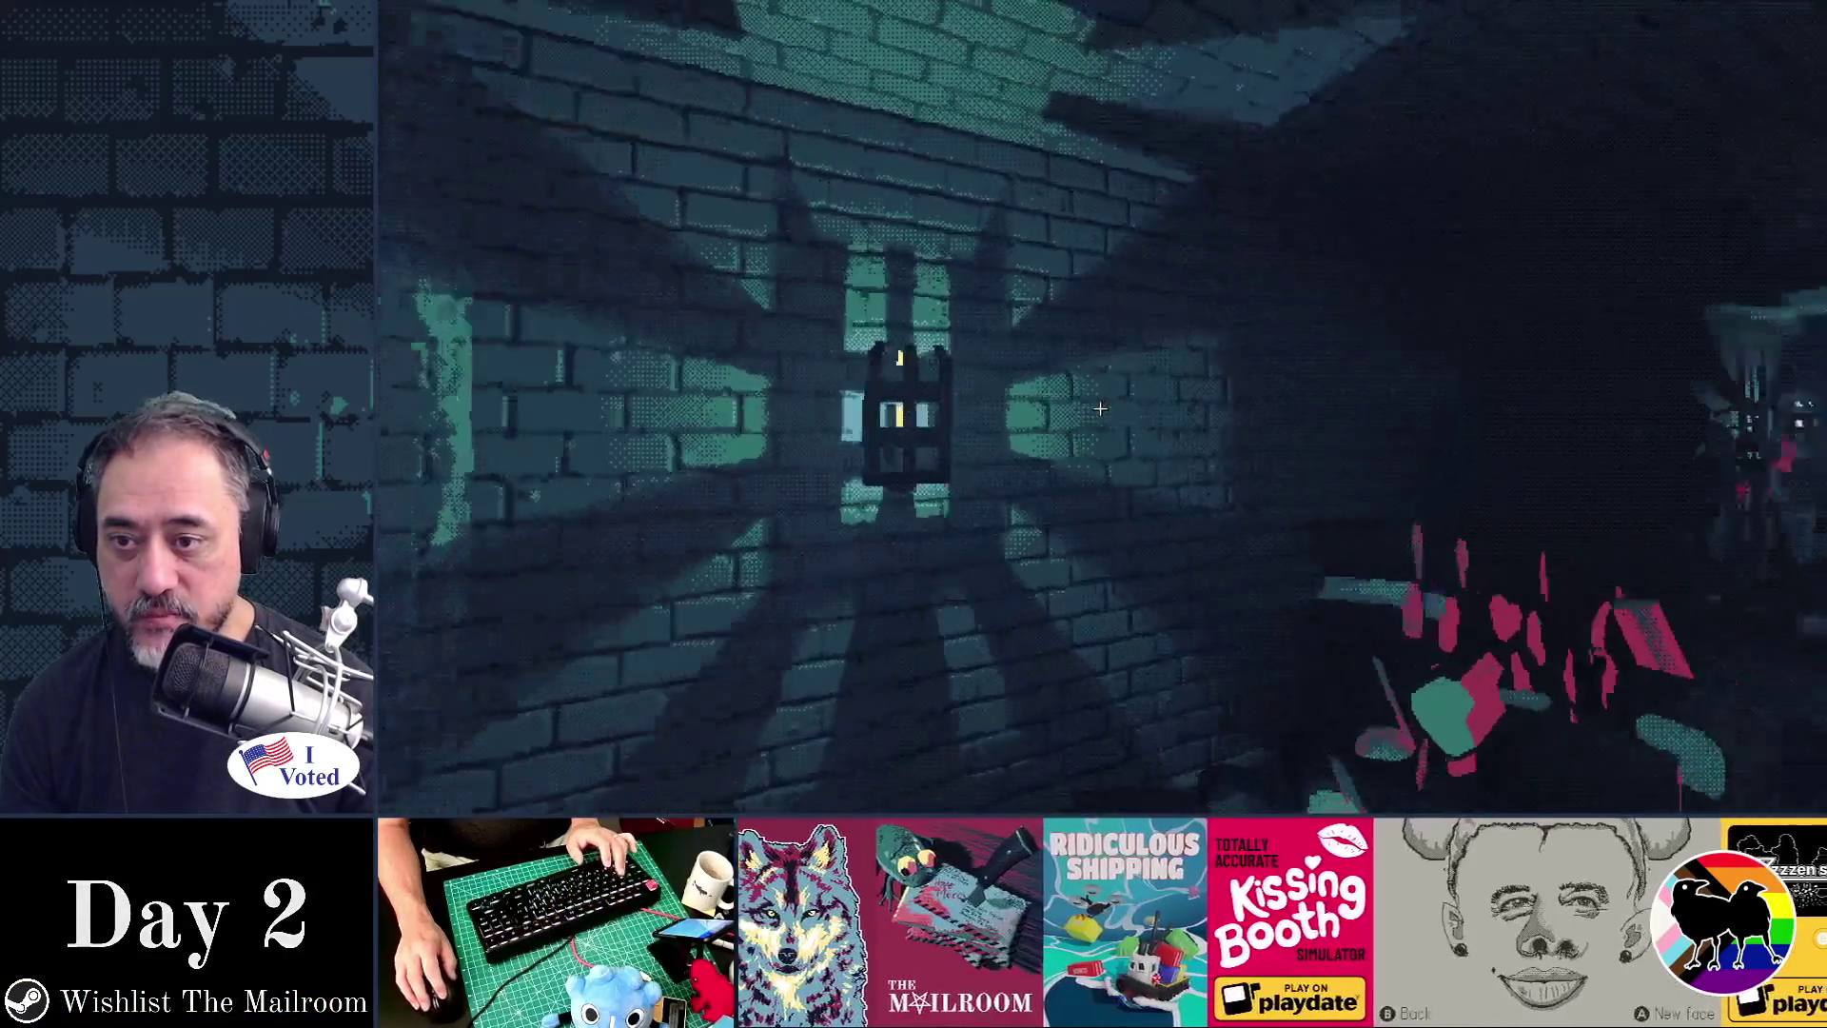
pyautogui.press('w')
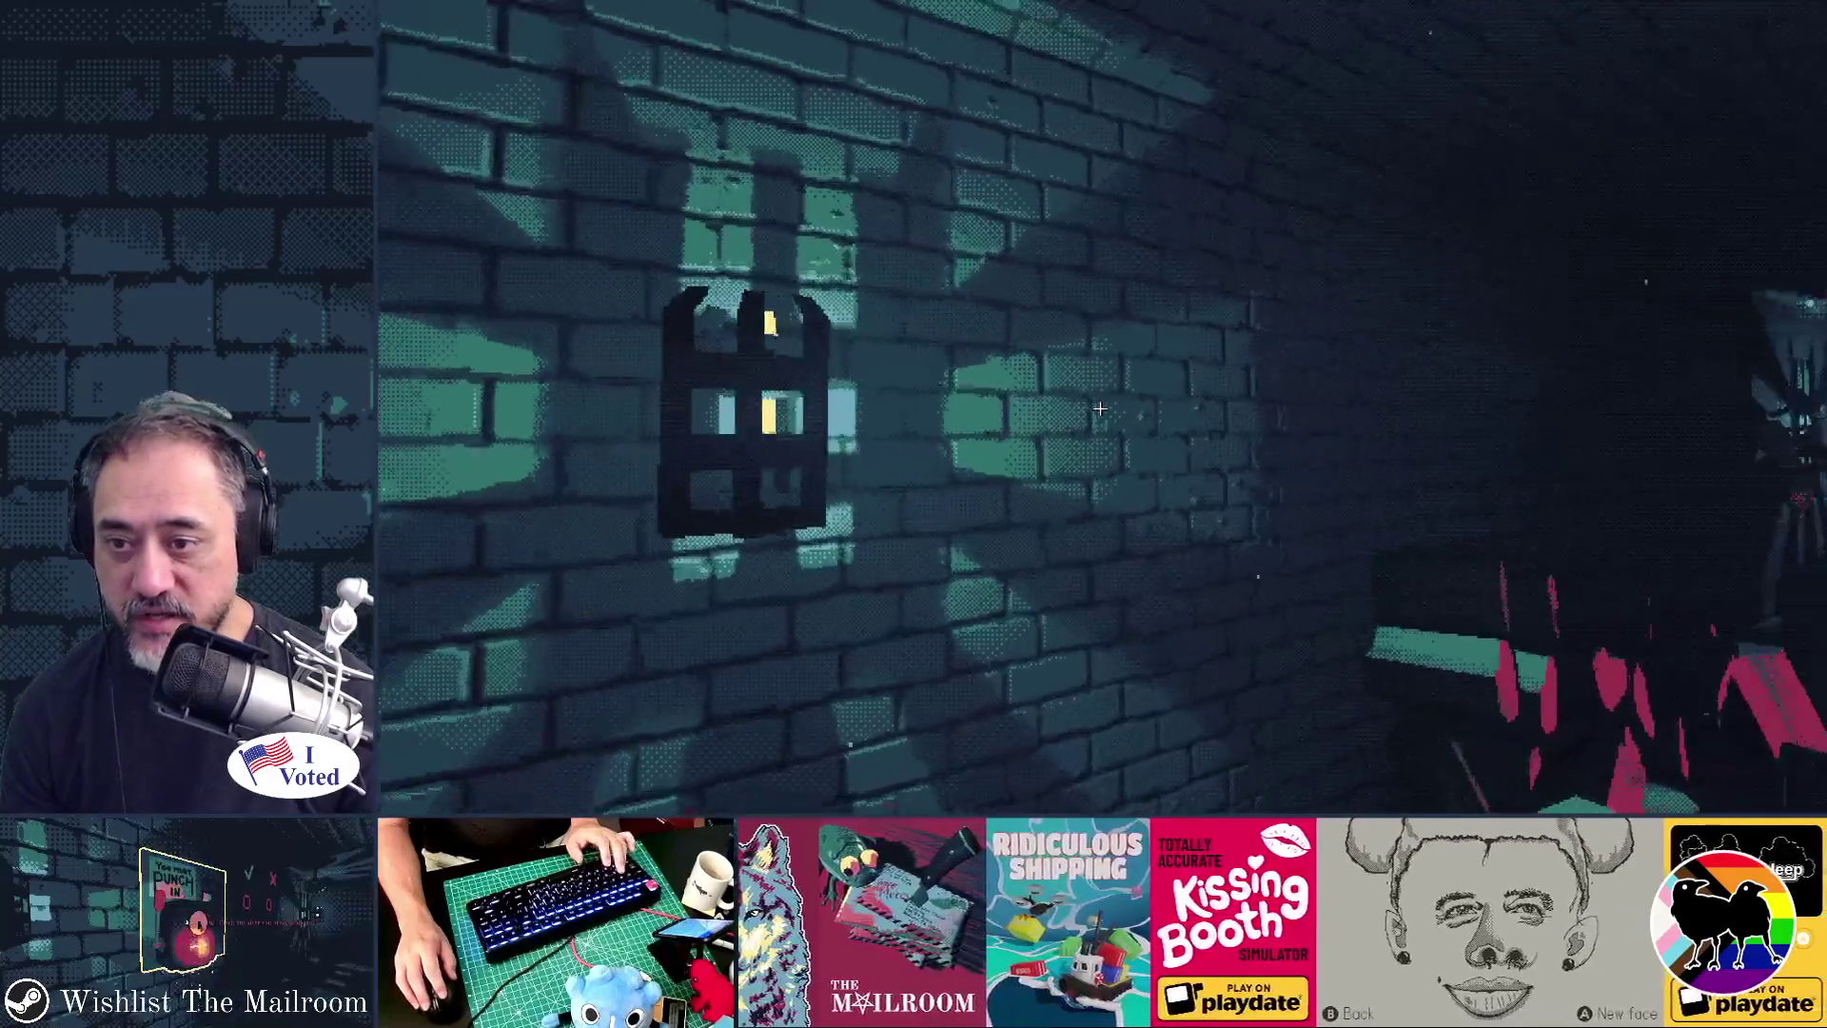
pyautogui.press('w')
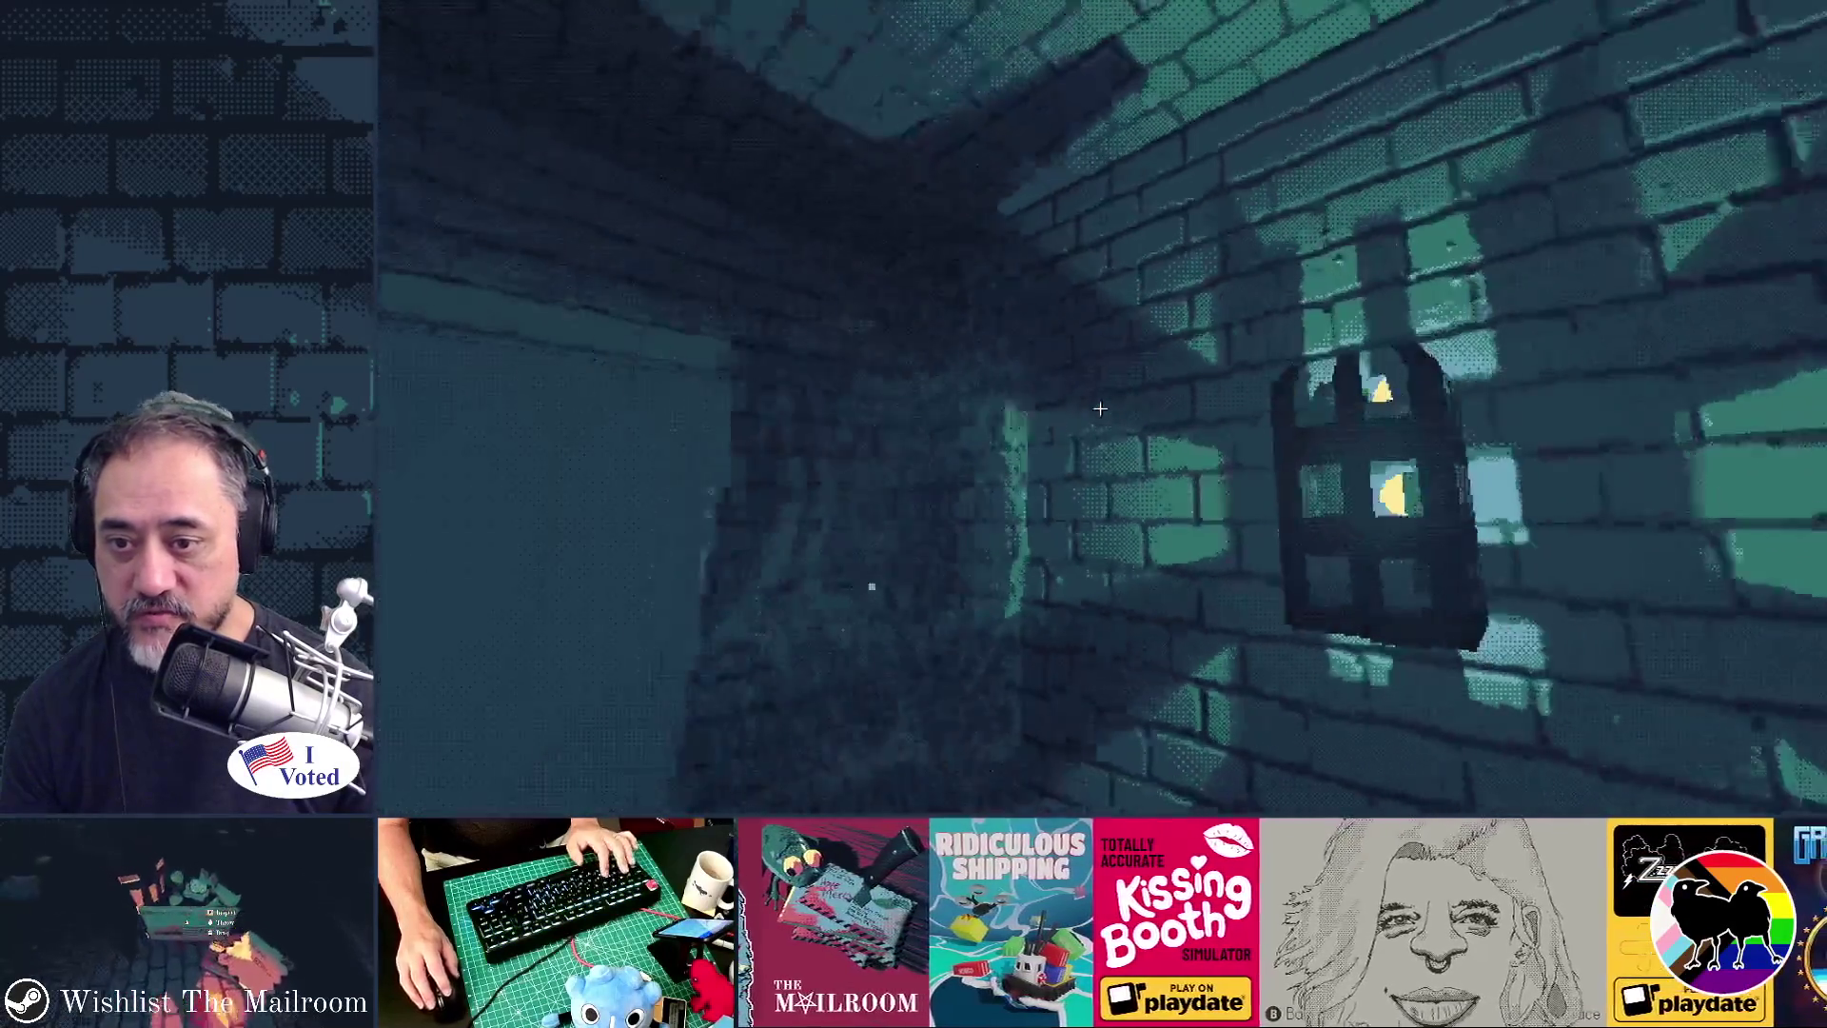
pyautogui.press('w')
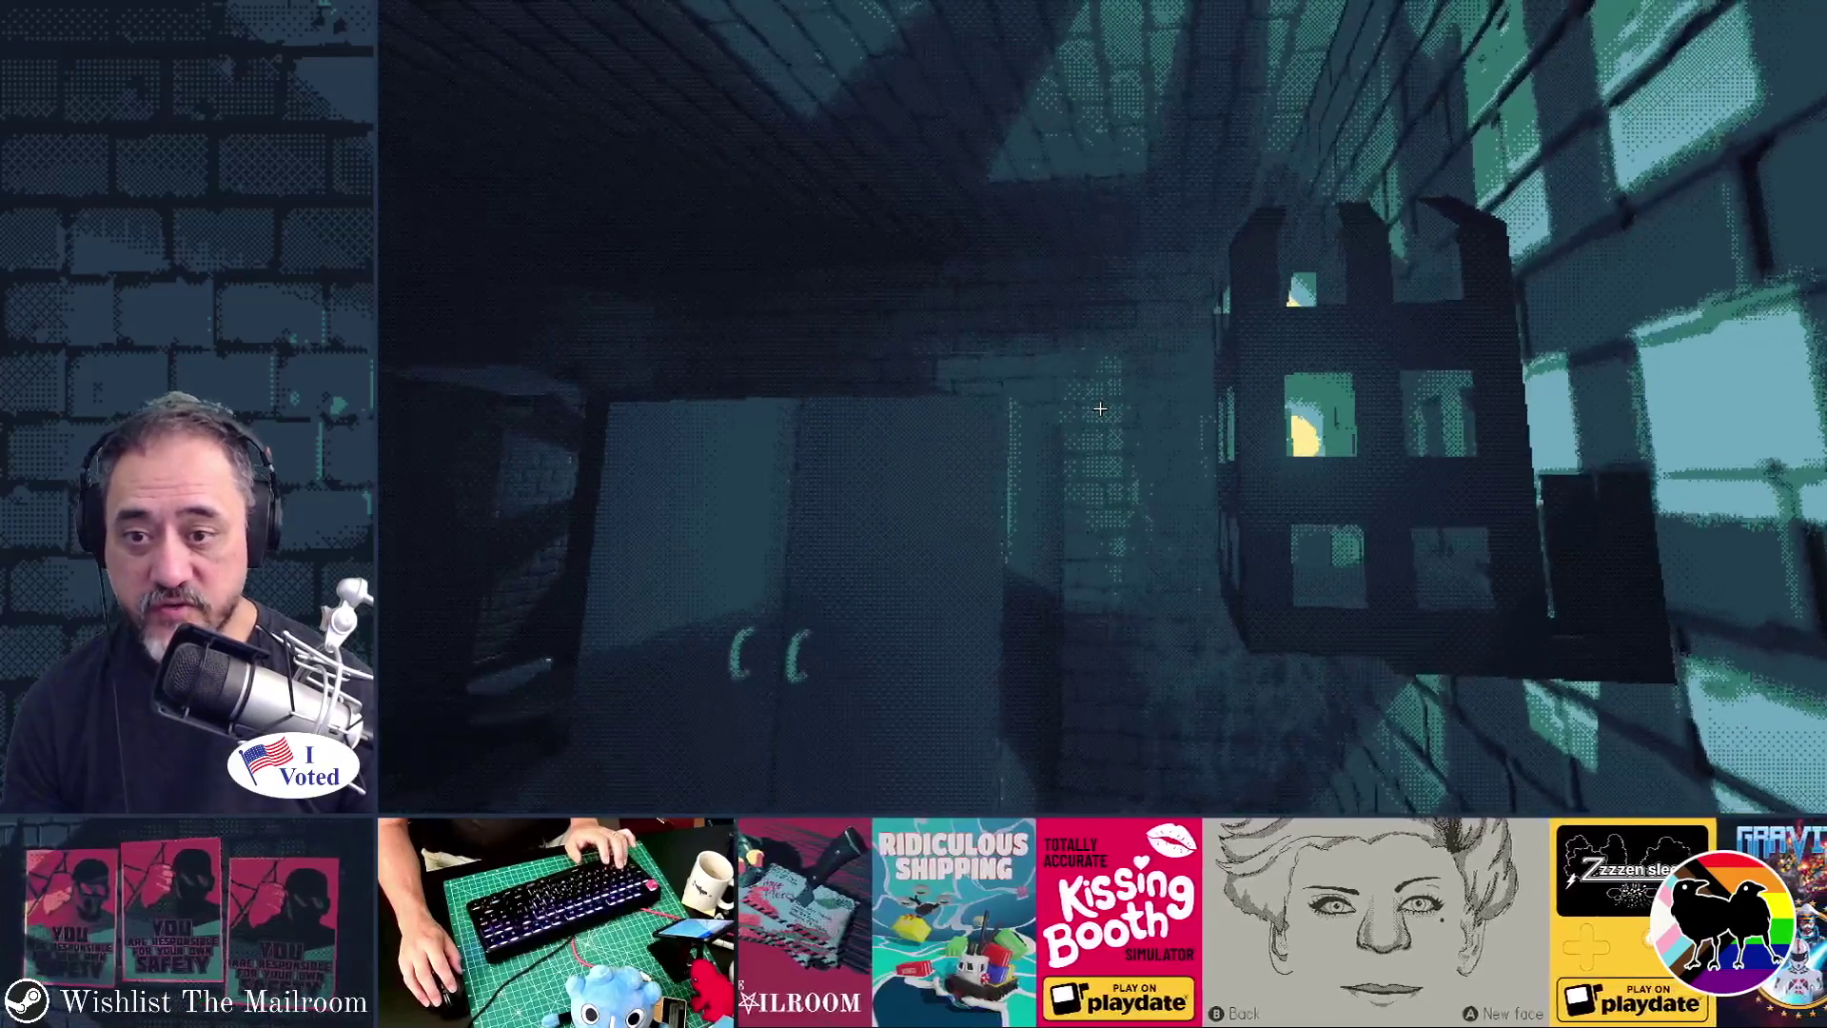
pyautogui.press('w')
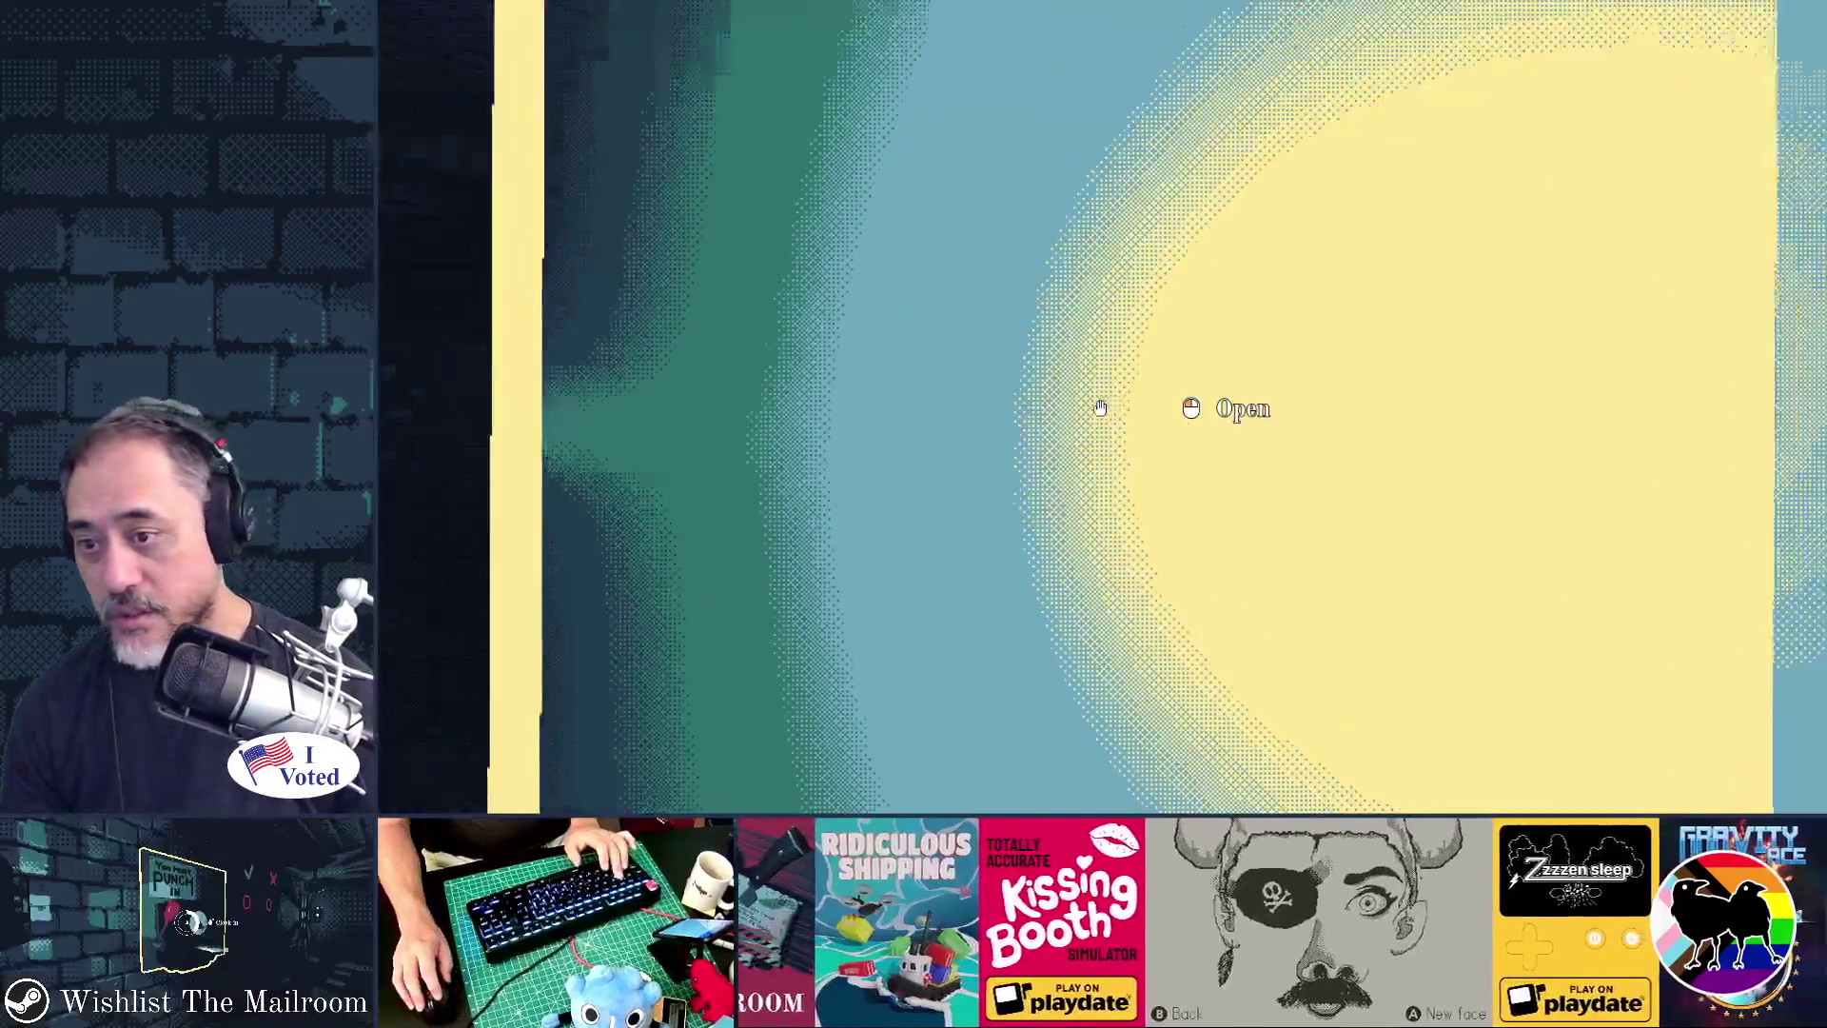
# - Open the yellow-framed door and walk down the brick tunnel into the lamp room
pyautogui.click(1100, 407)
pyautogui.press('w')
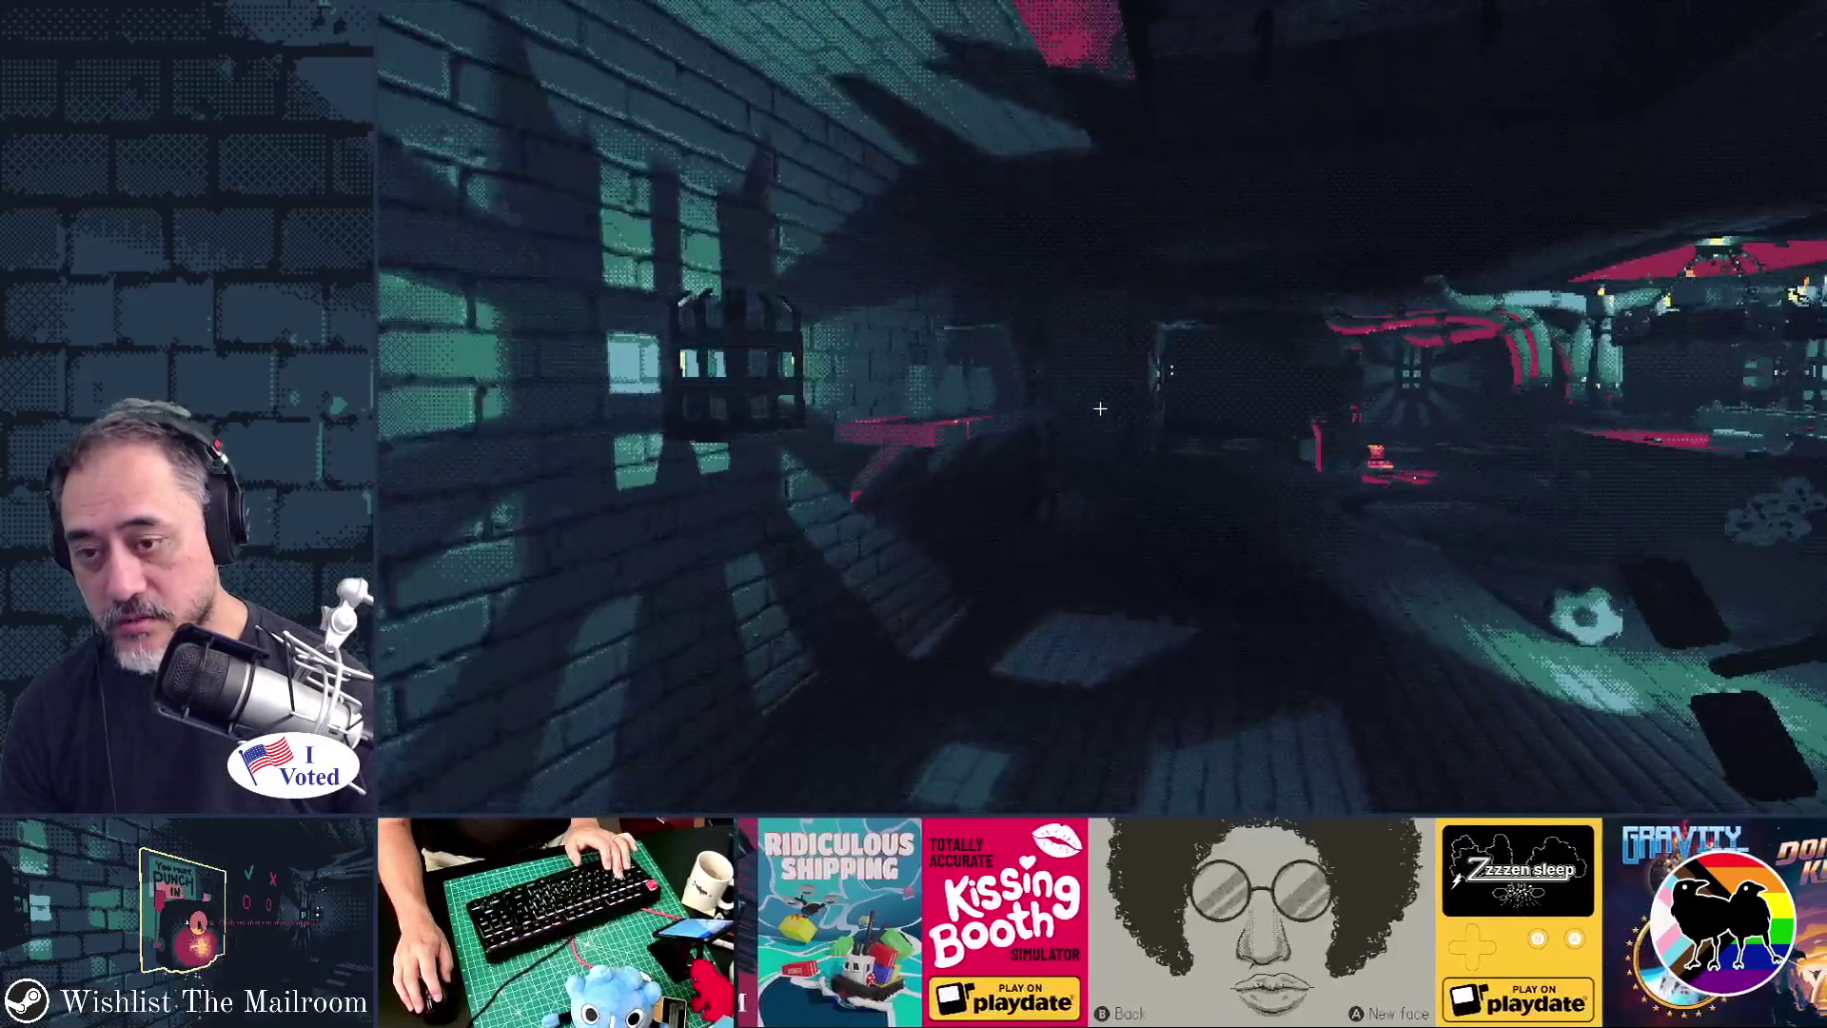
pyautogui.press('w')
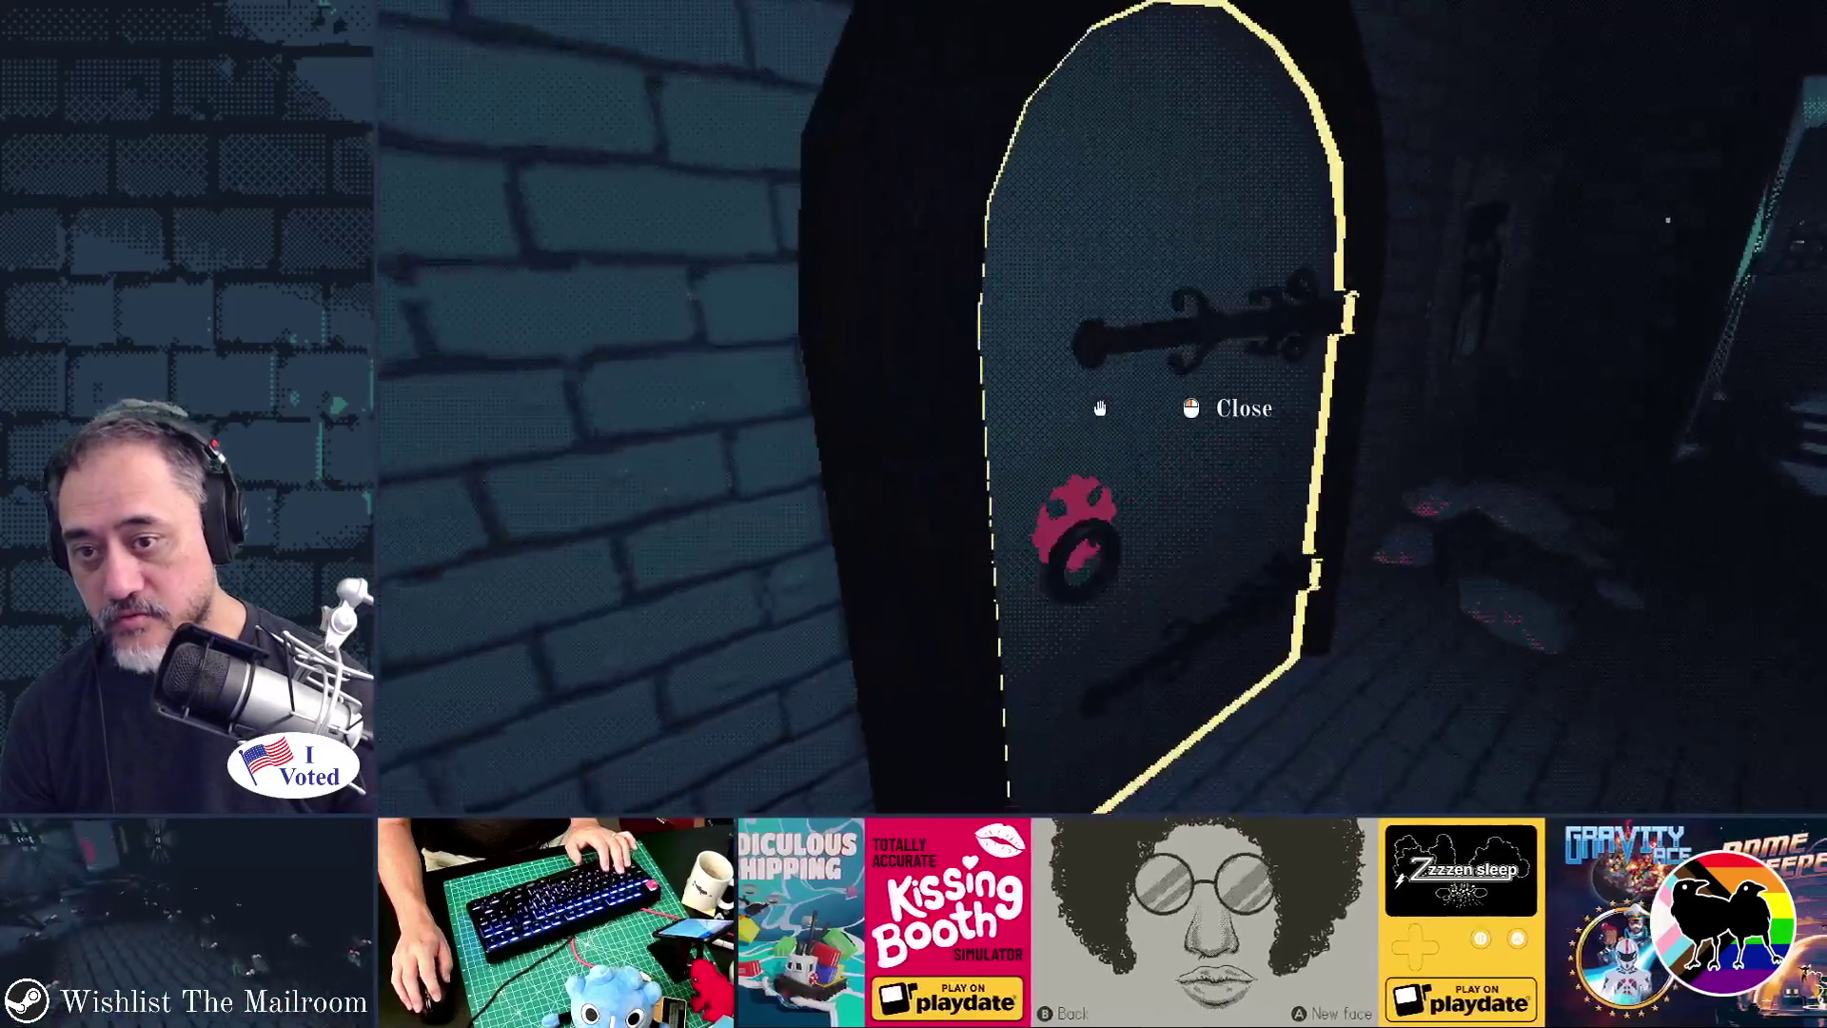
pyautogui.press('w')
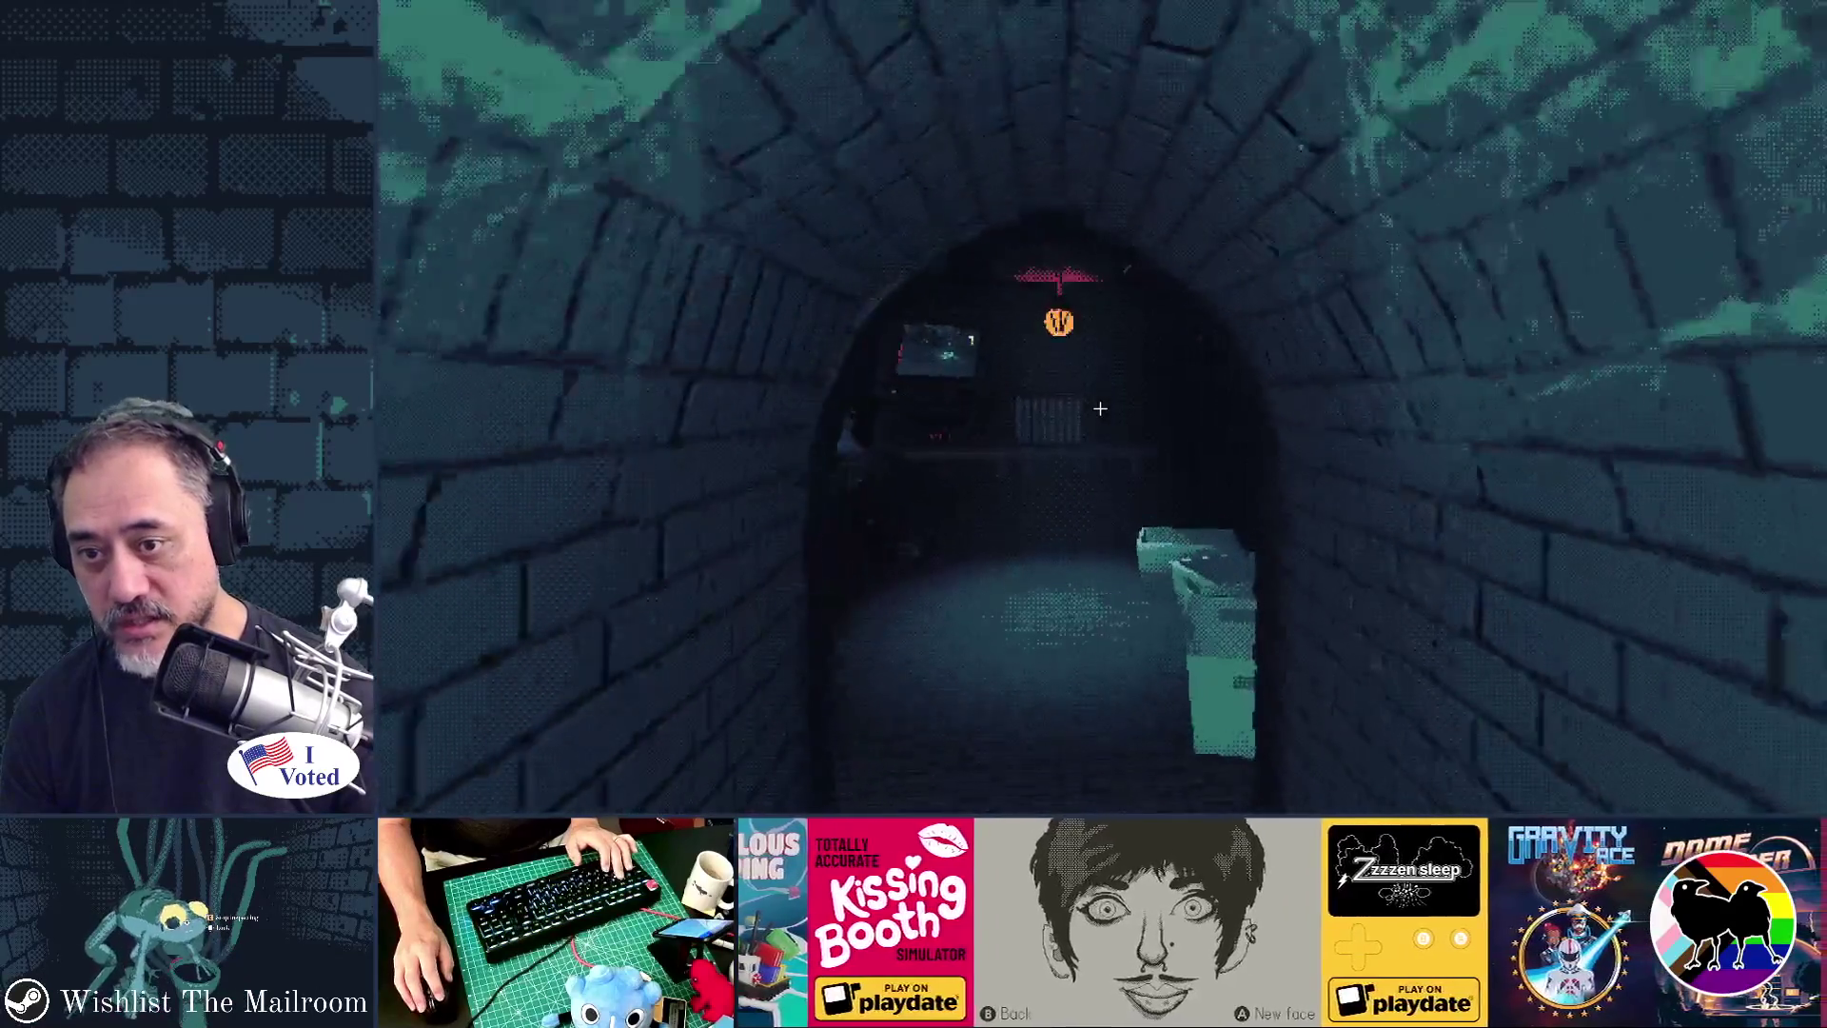
pyautogui.press('w')
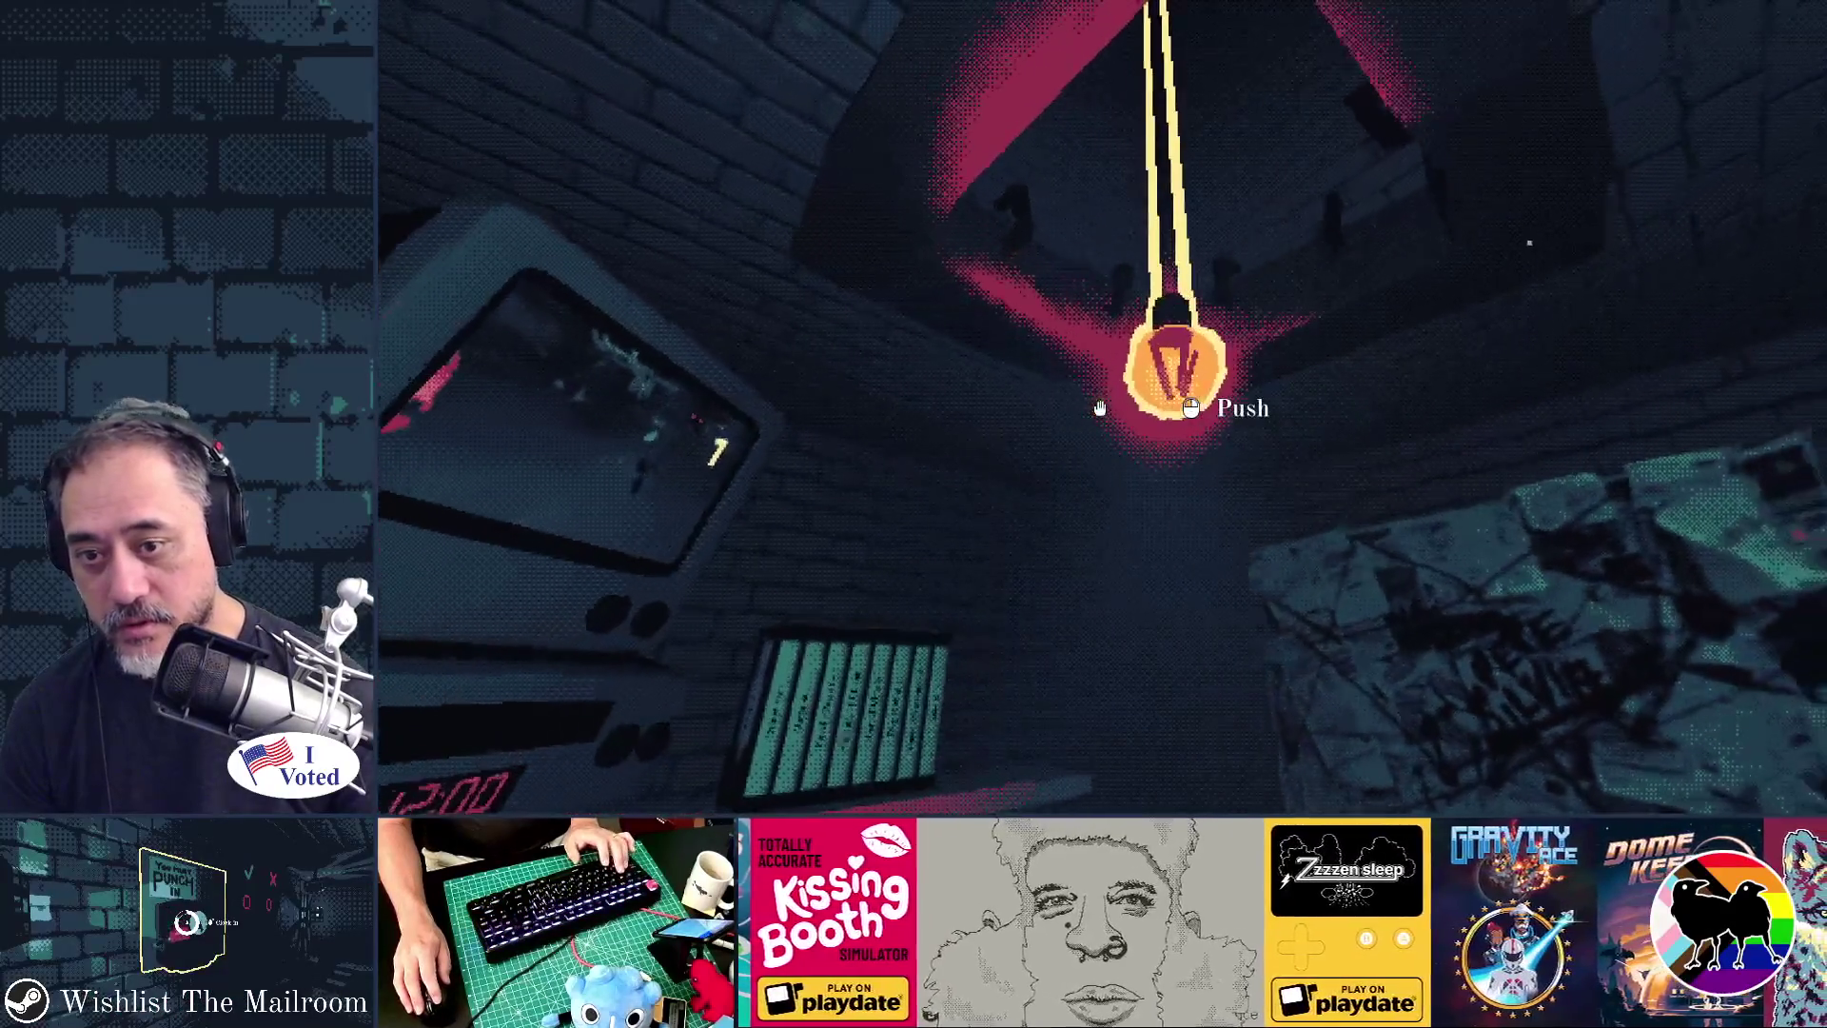
# - Push the hanging lamp to swing it, then quit the game for the browser's download page
pyautogui.click(1100, 407)
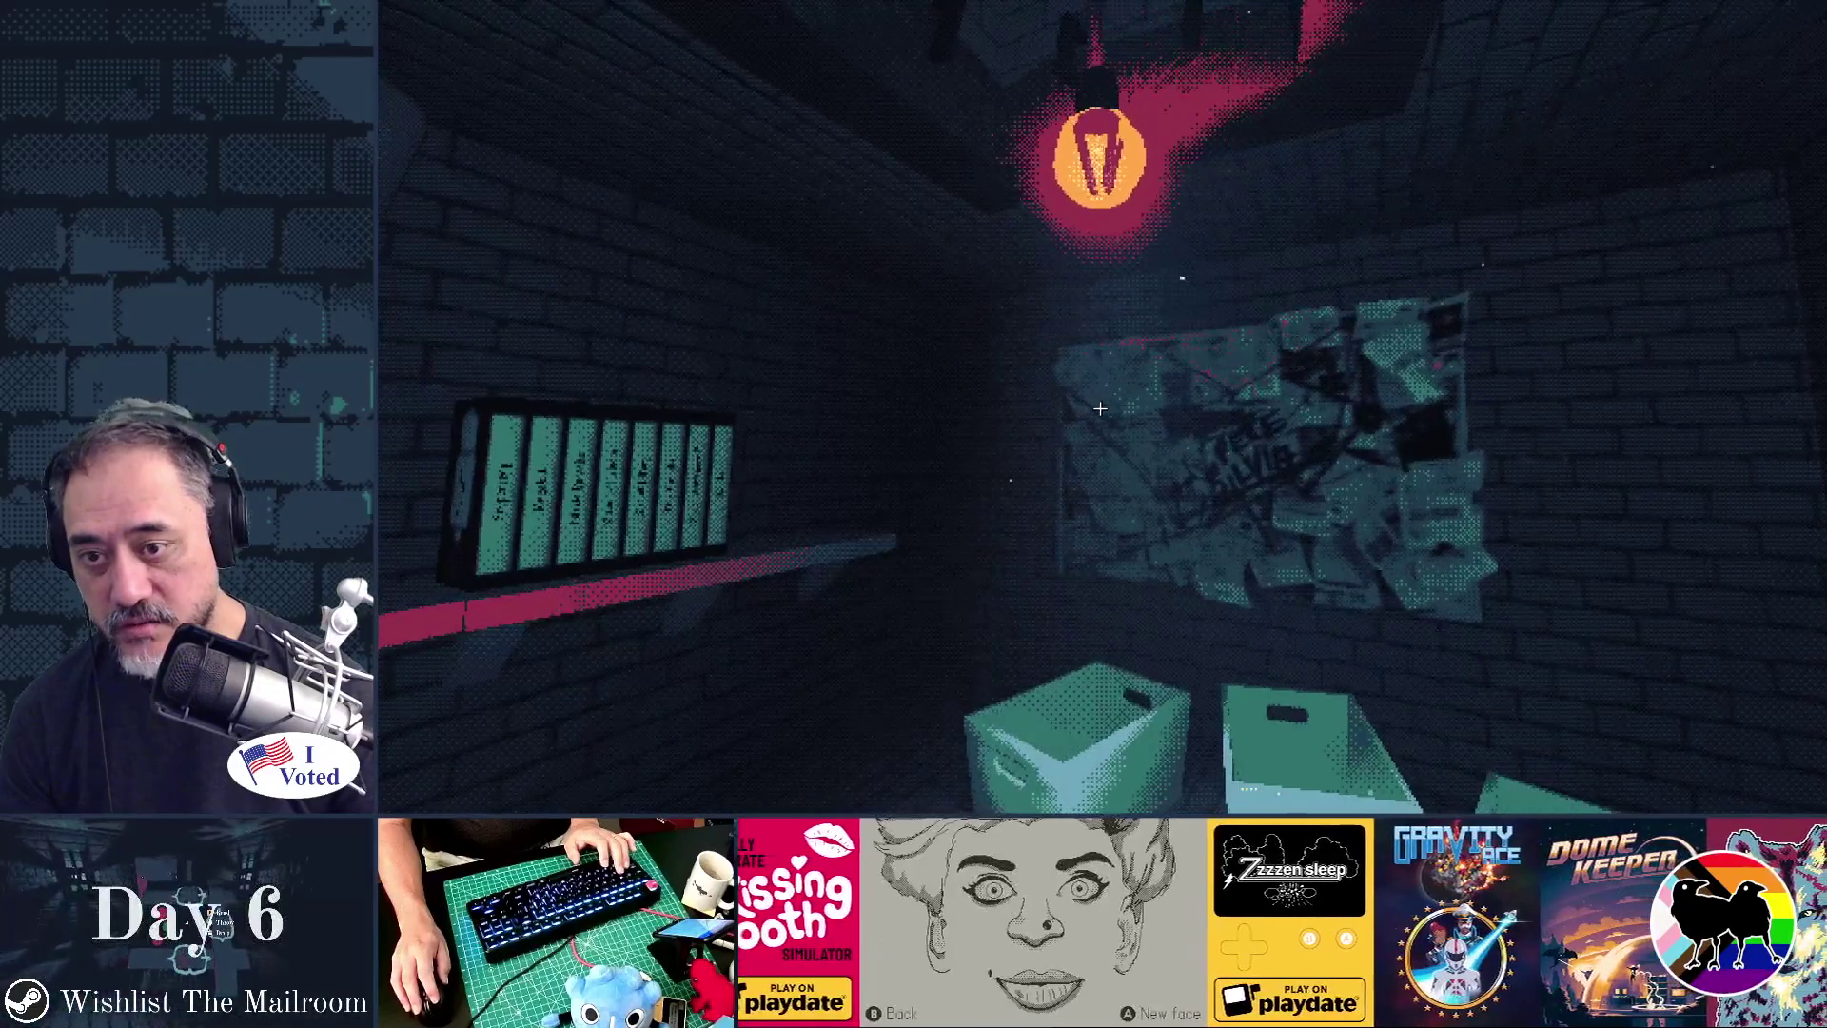
pyautogui.press('s')
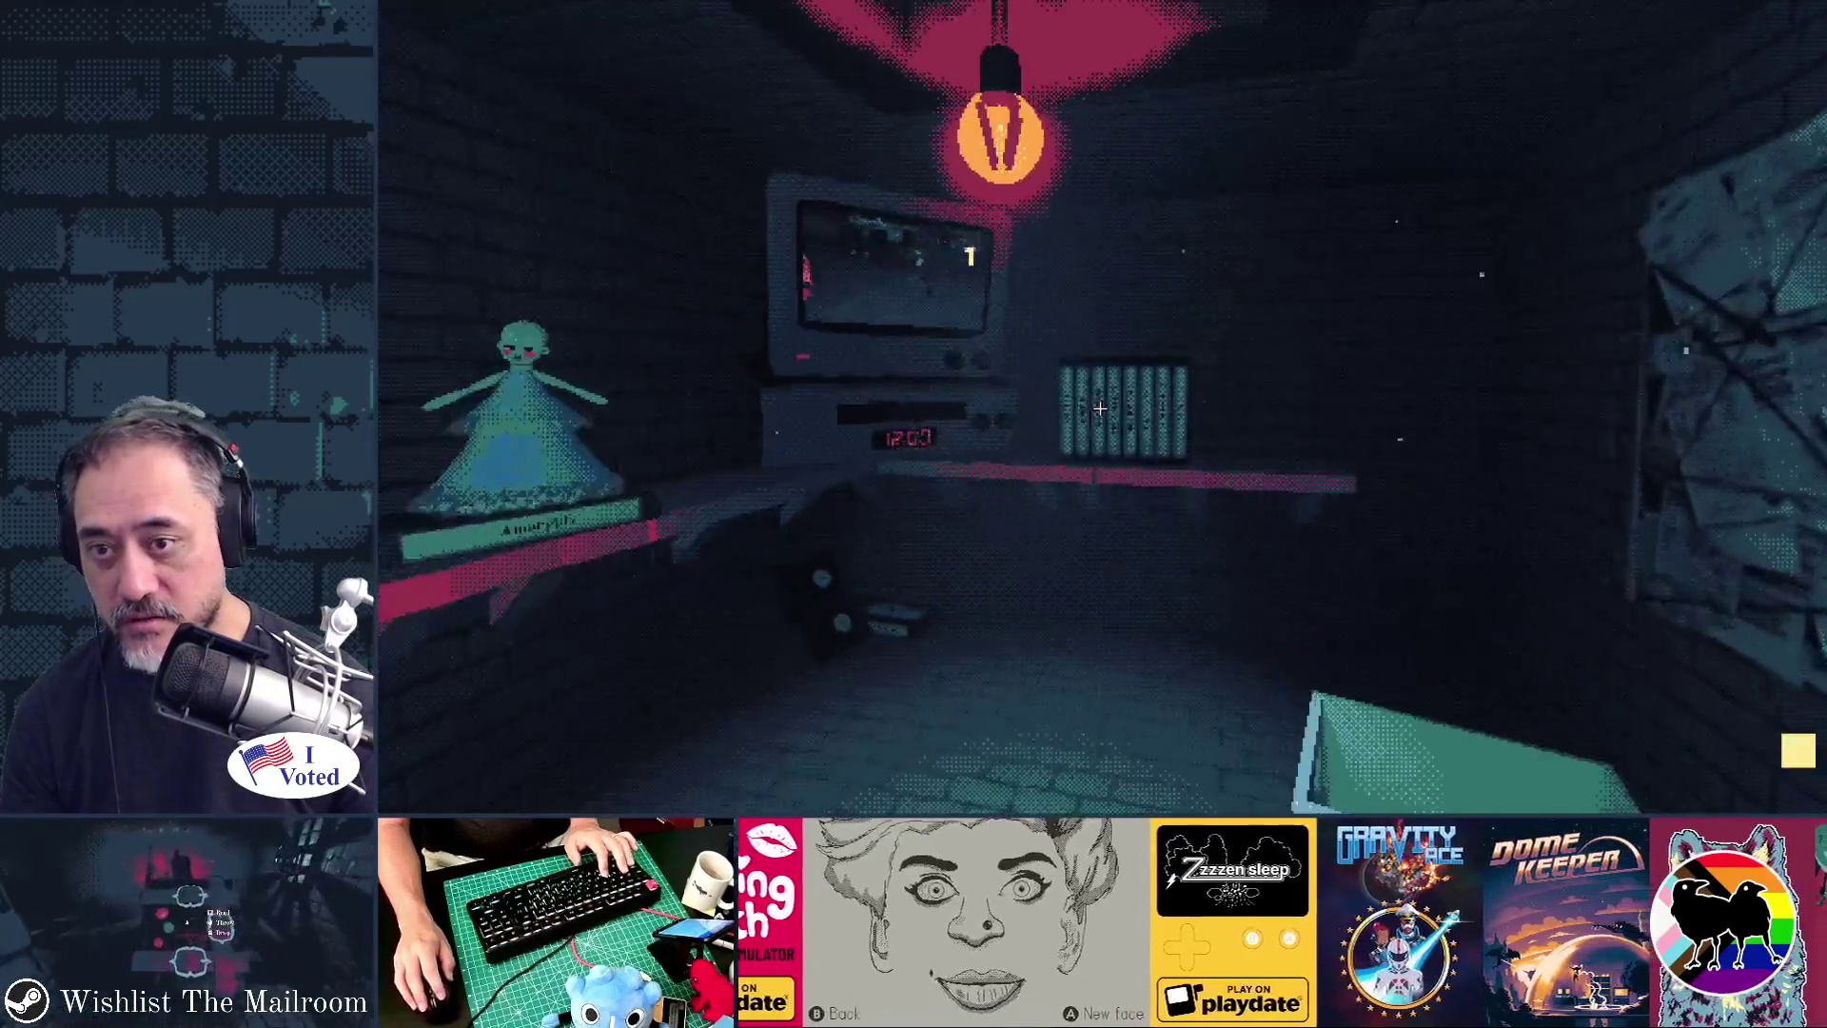
pyautogui.press('w')
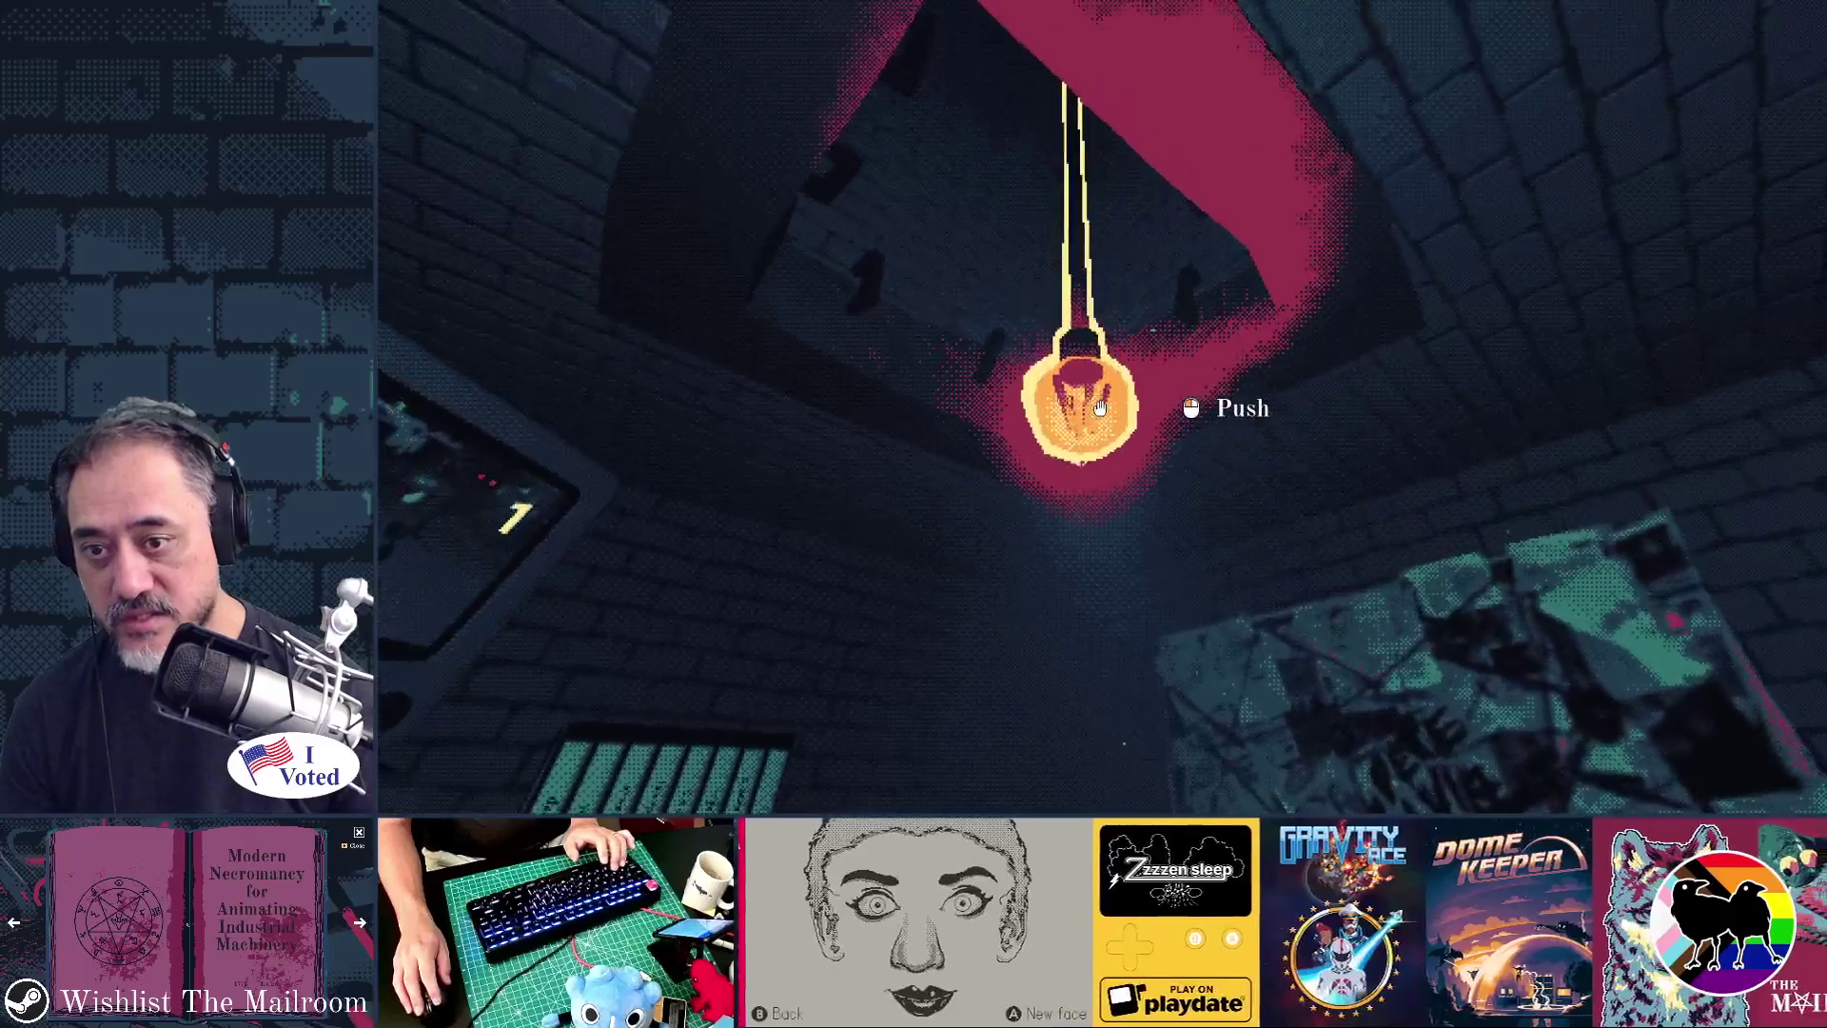
pyautogui.click(1100, 408)
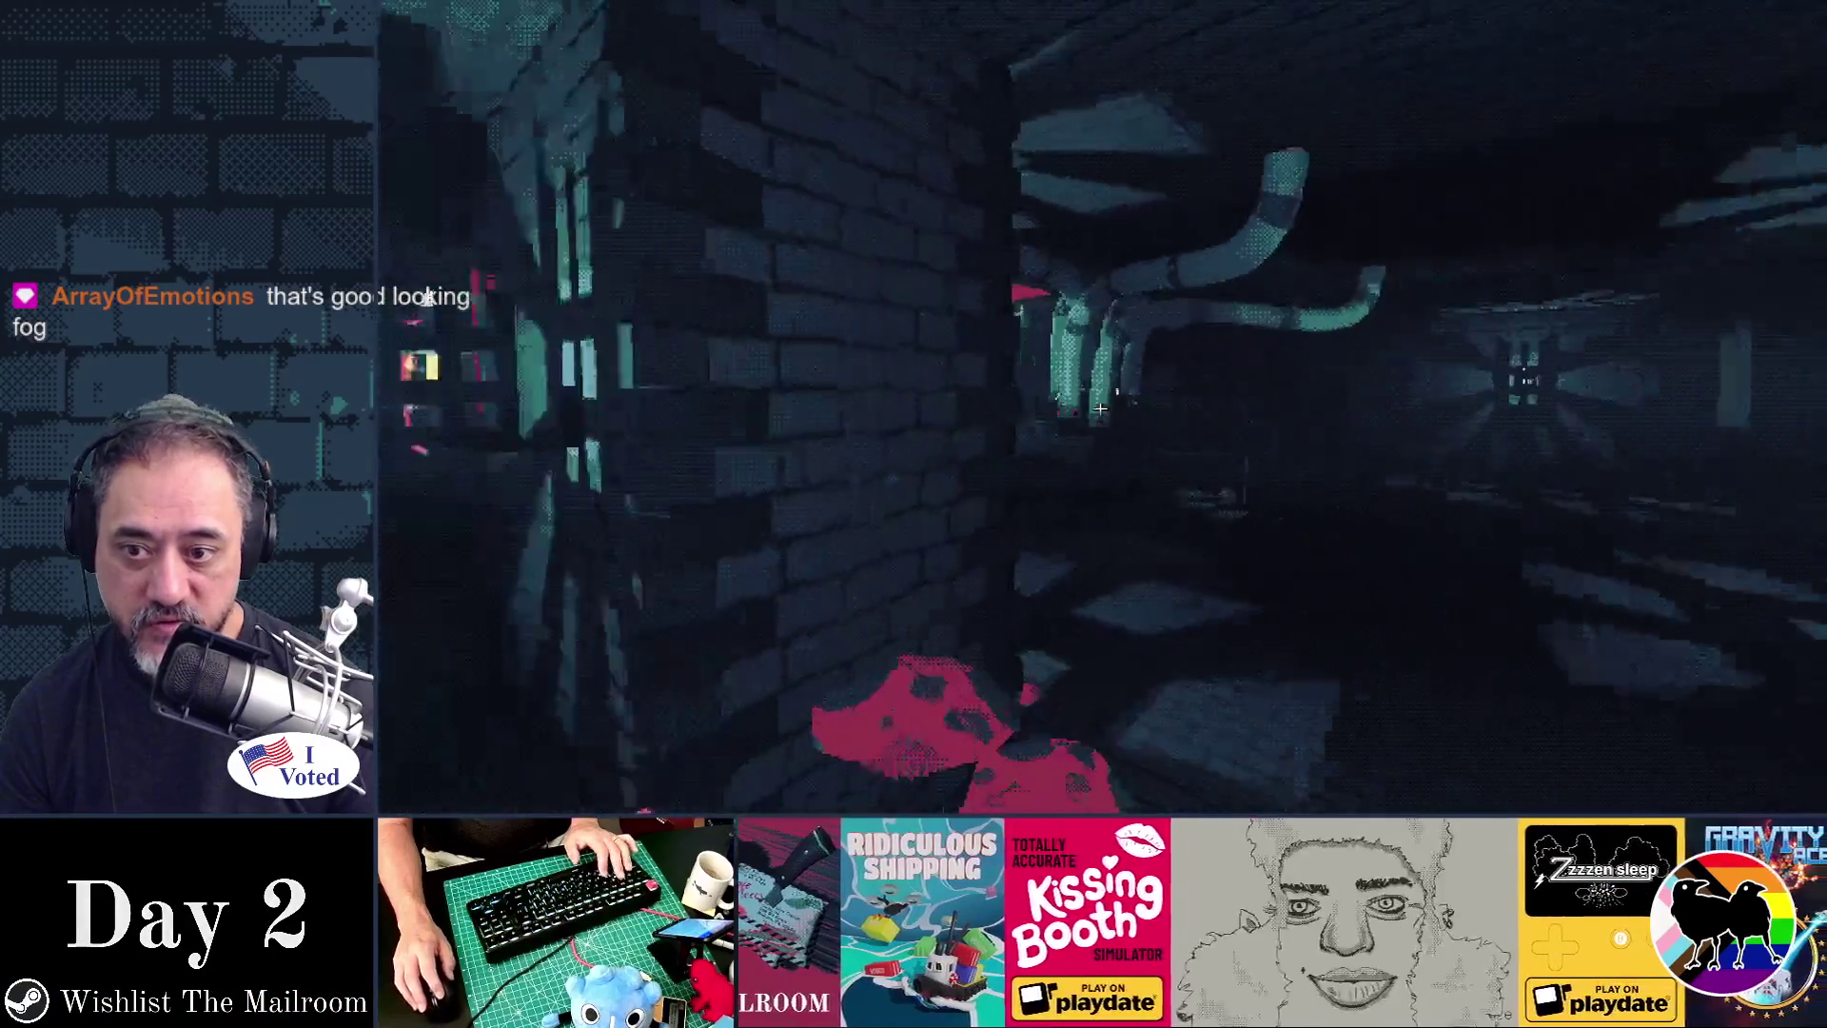
pyautogui.press('F8')
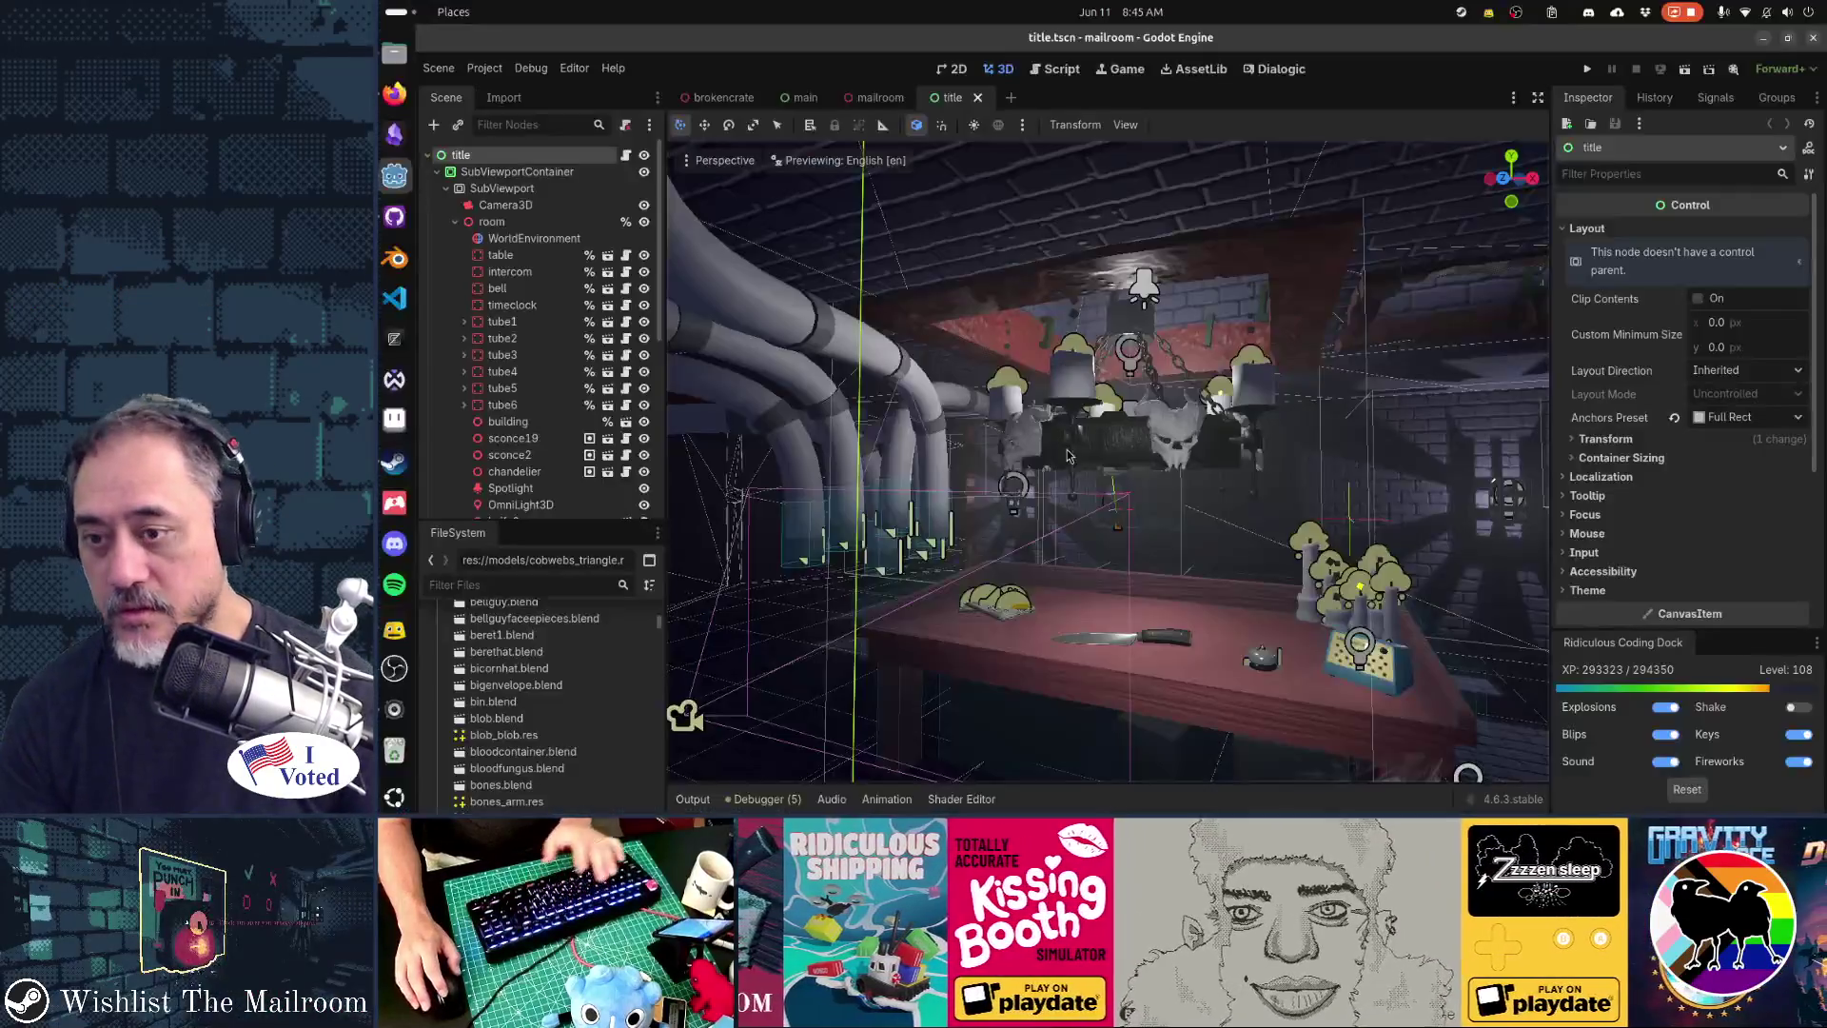
pyautogui.hotkey('alt', 'Tab')
pyautogui.hotkey('alt', 'Tab')
pyautogui.hotkey('alt', 'Tab')
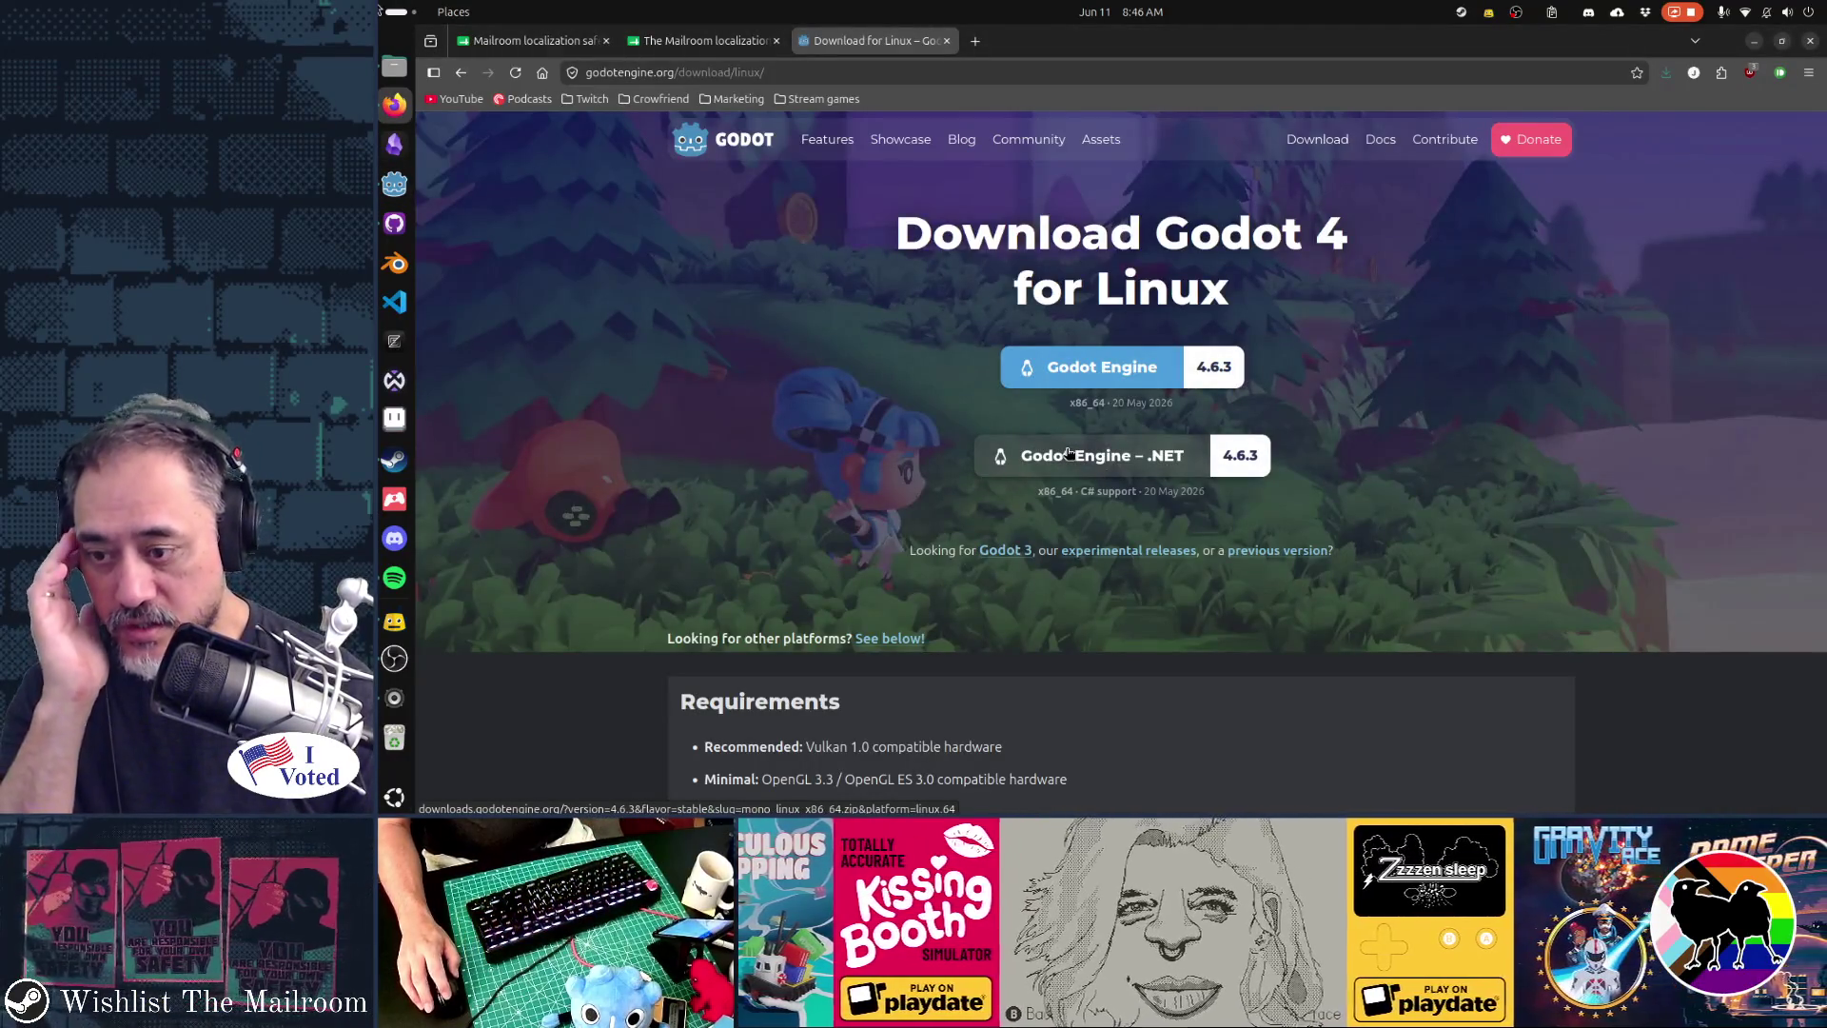
# - Browse the Godot home page and glance at the Godot 4.6 release notes
pyautogui.scroll(-5, 1237, 539)
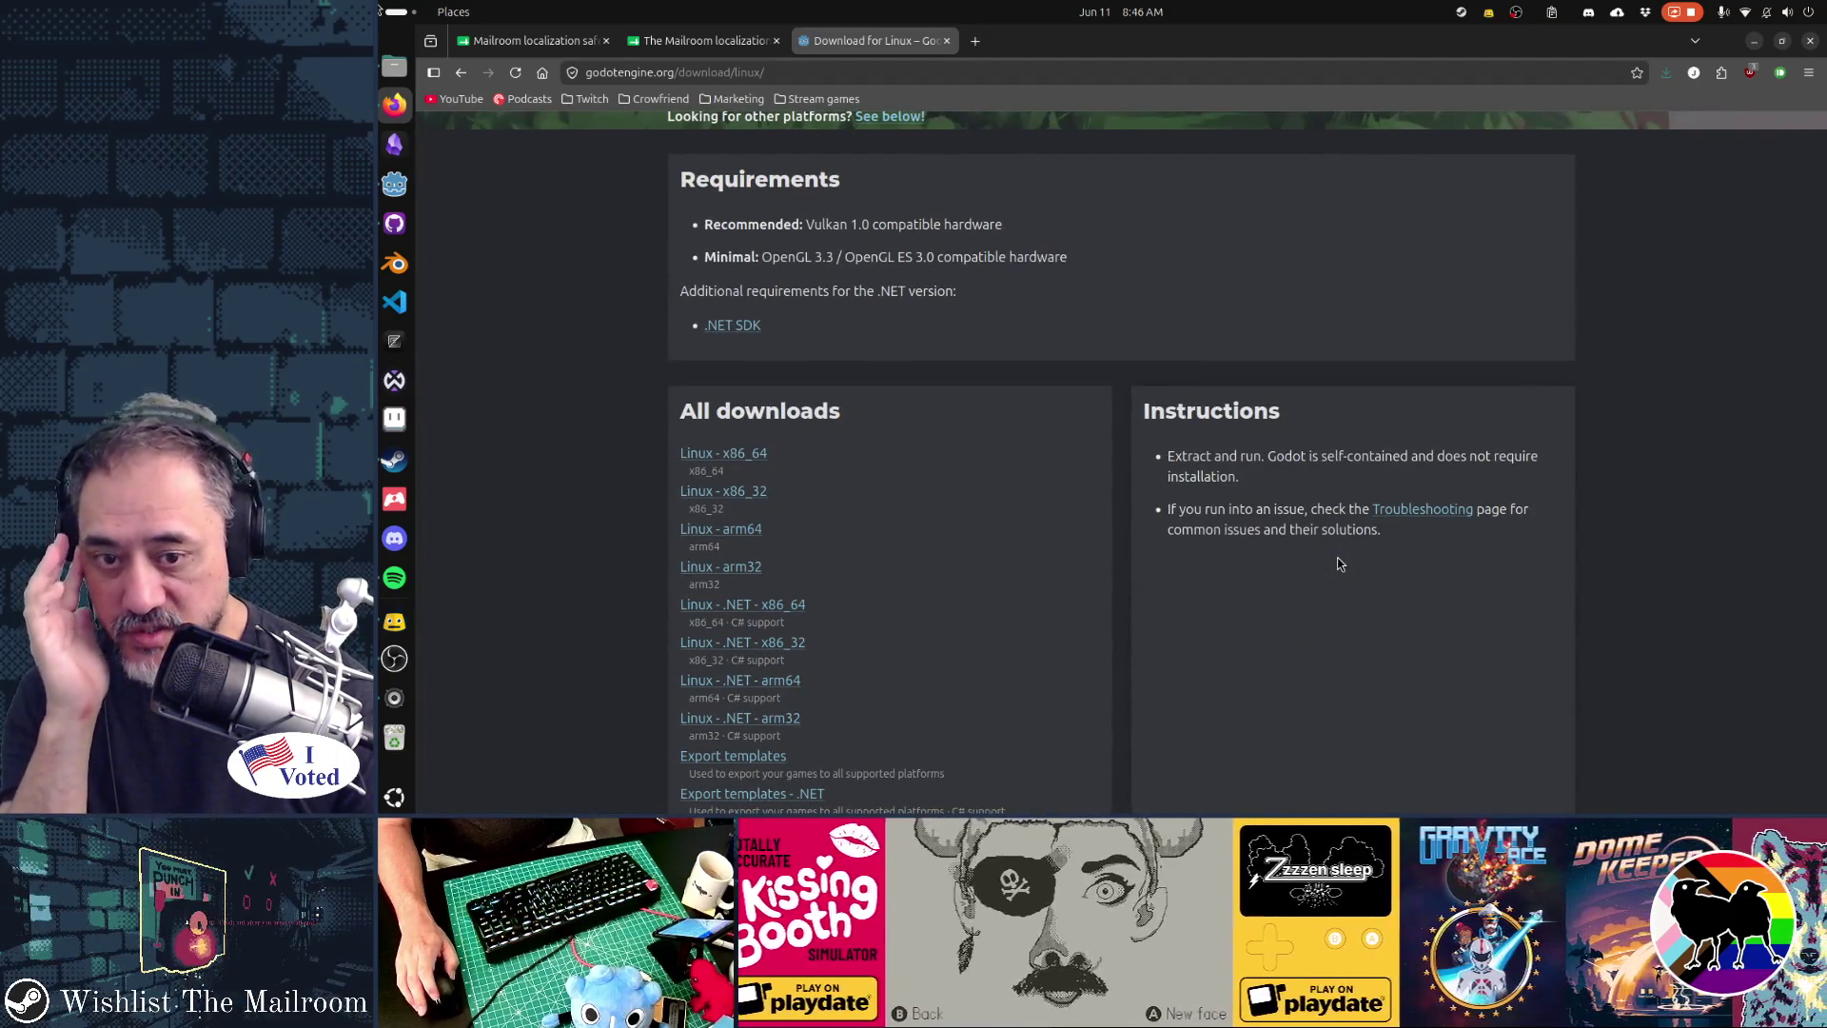
pyautogui.scroll(5, 1339, 565)
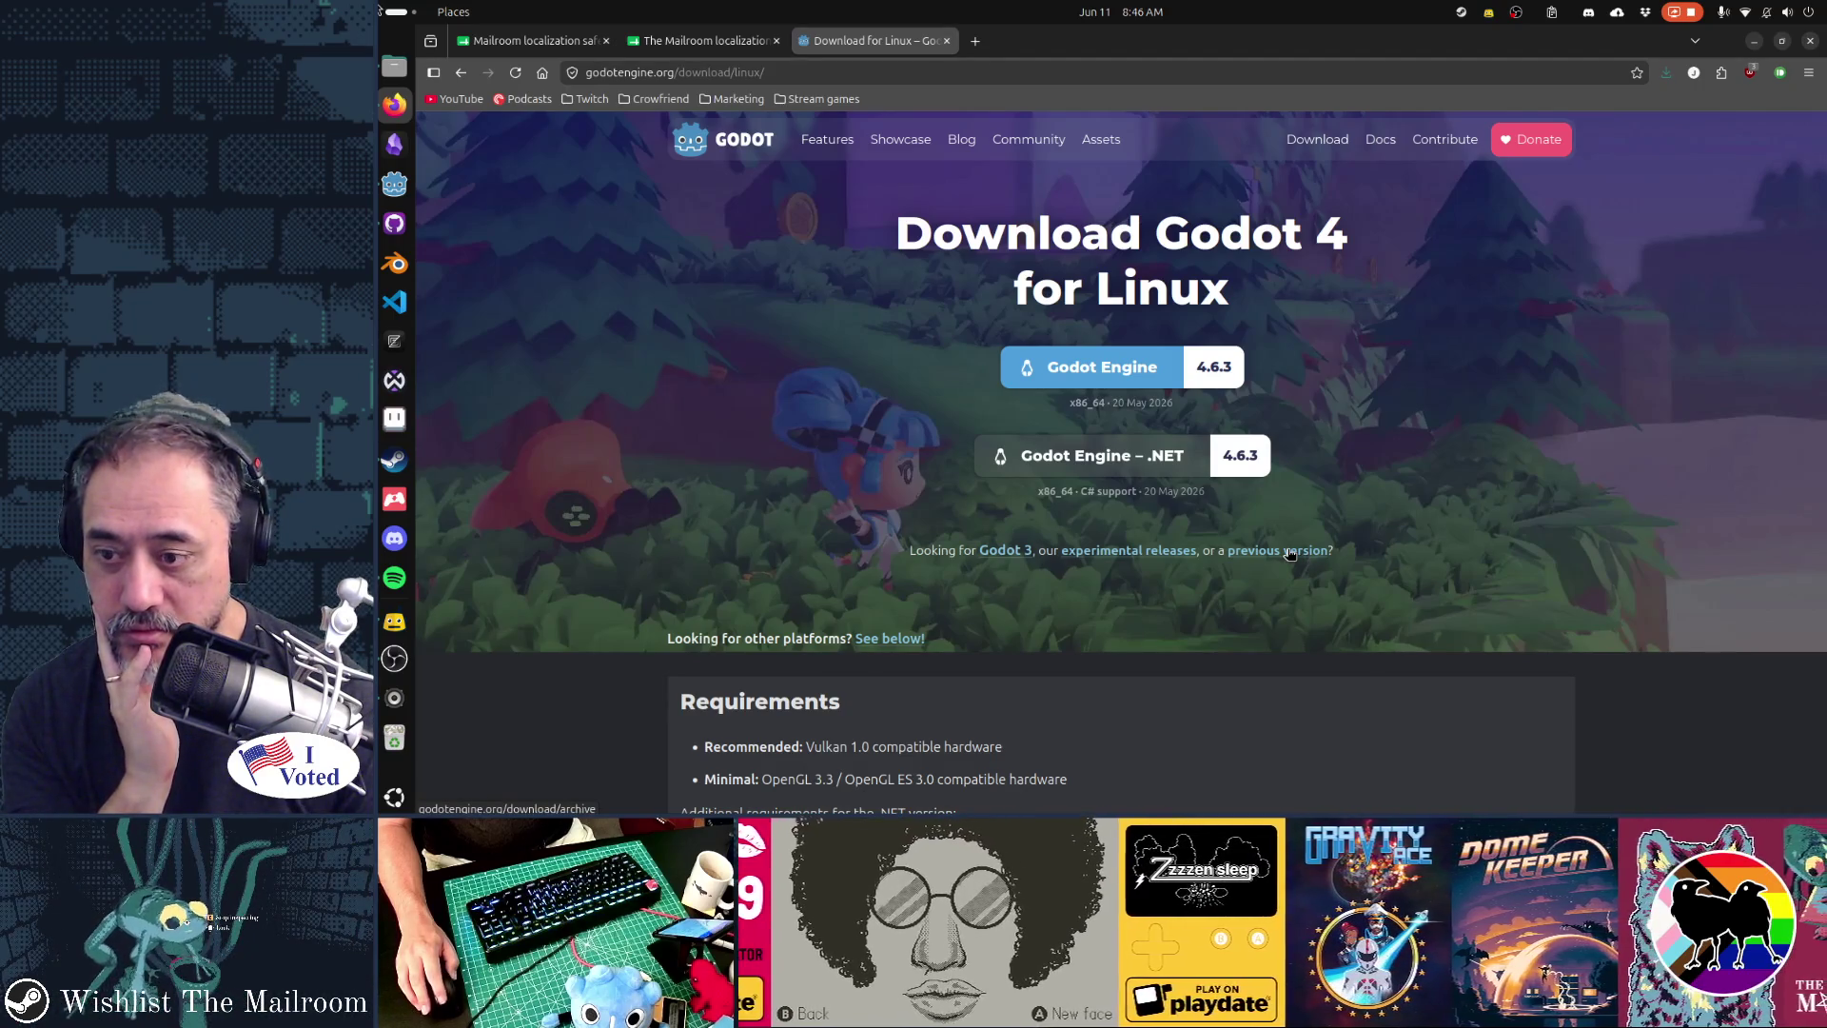
pyautogui.scroll(-10, 1290, 554)
pyautogui.scroll(-5, 1289, 557)
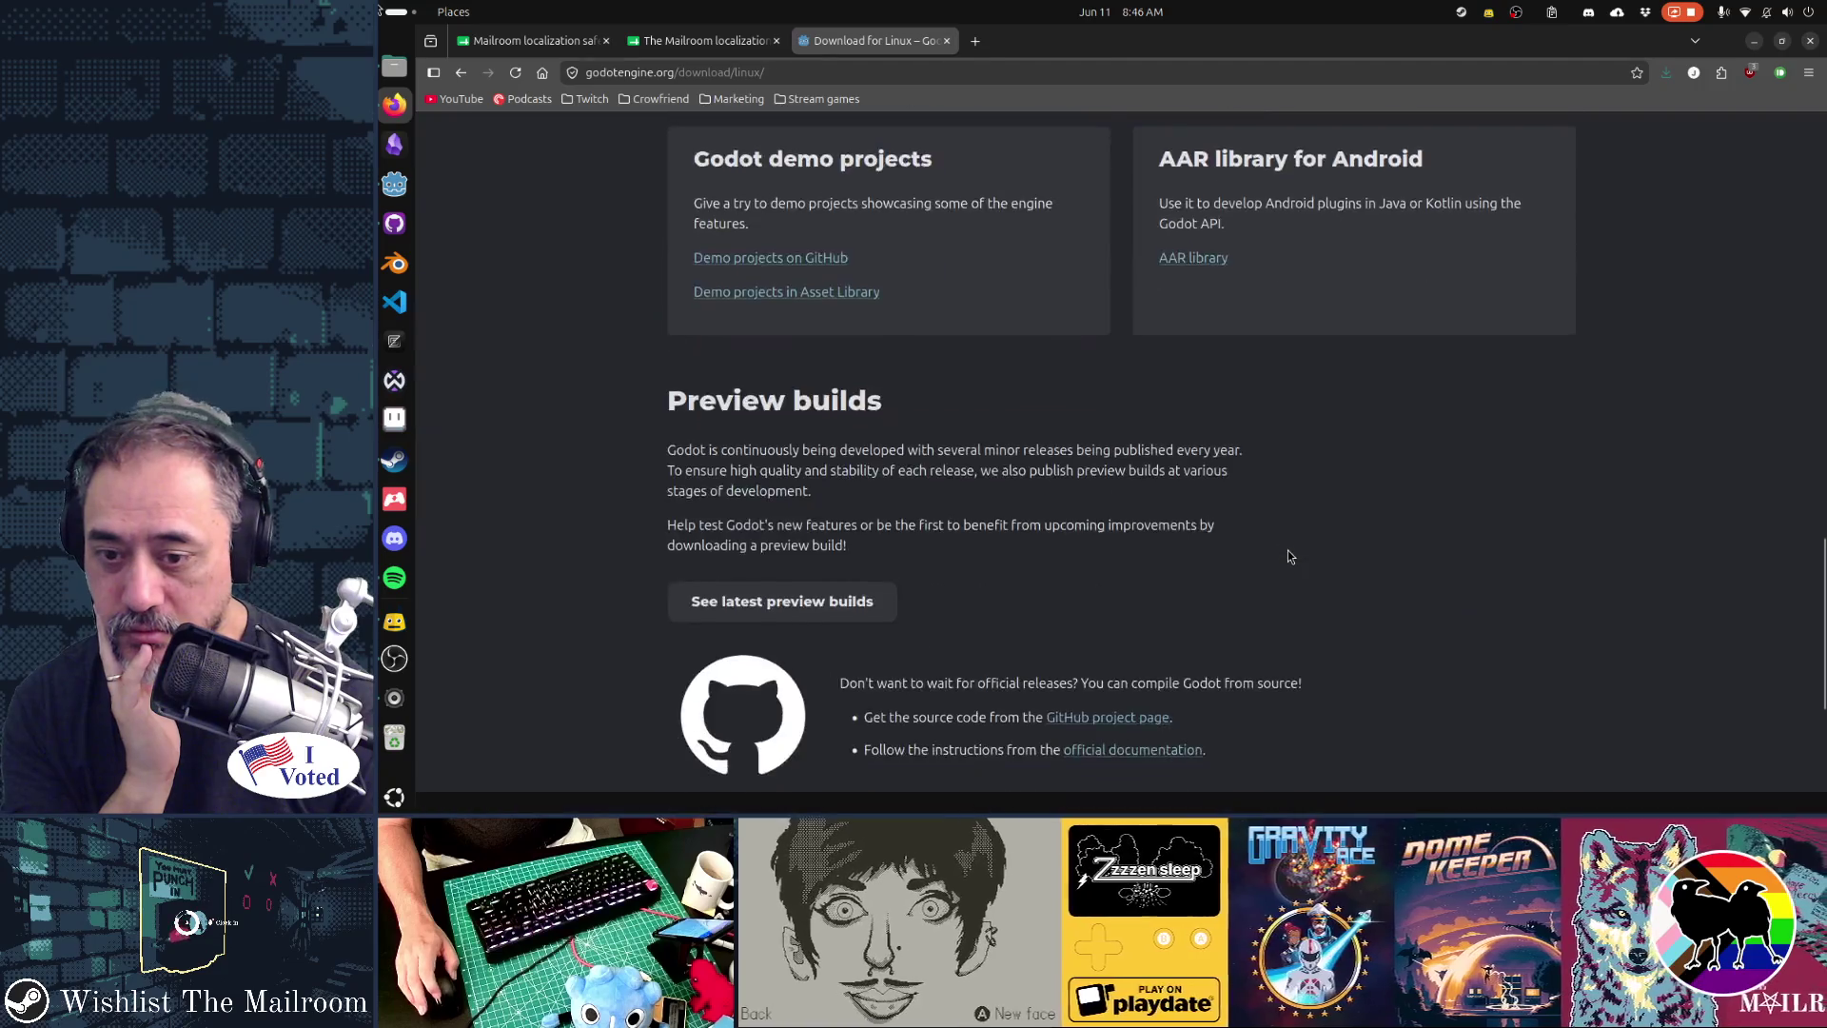
pyautogui.scroll(-4, 1289, 557)
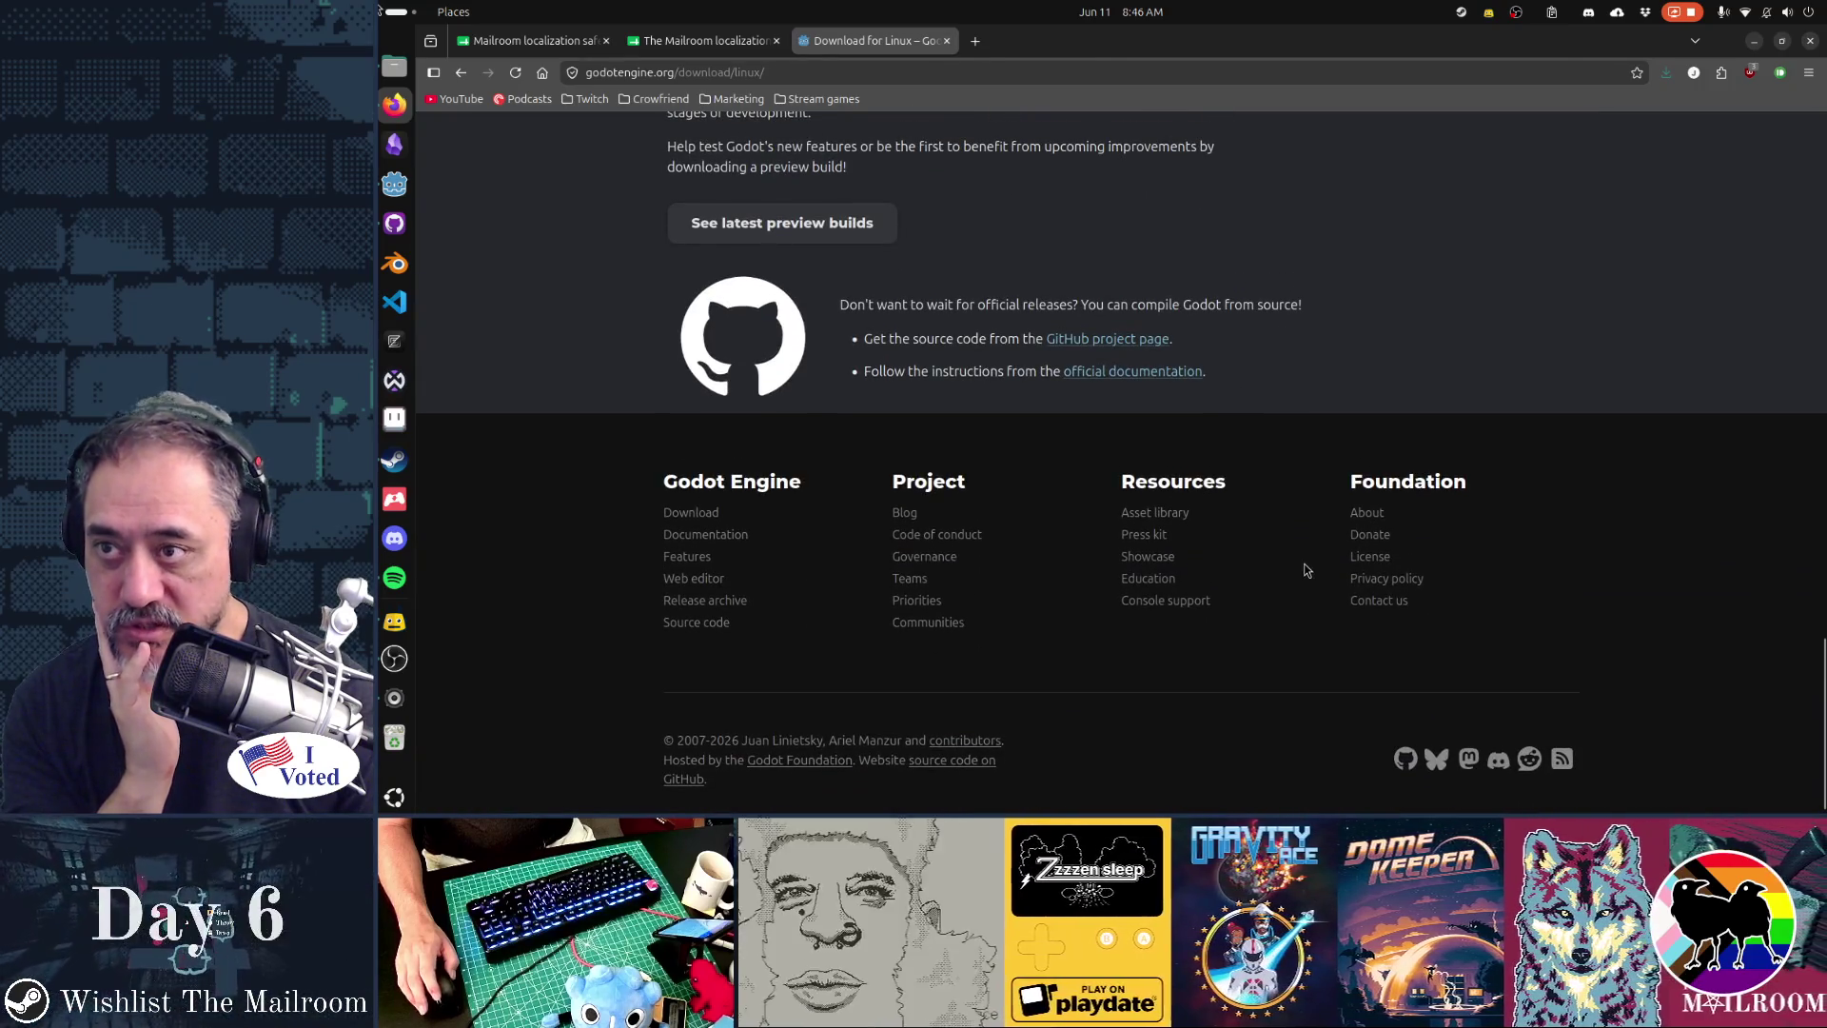
pyautogui.hotkey('alt', 'Left')
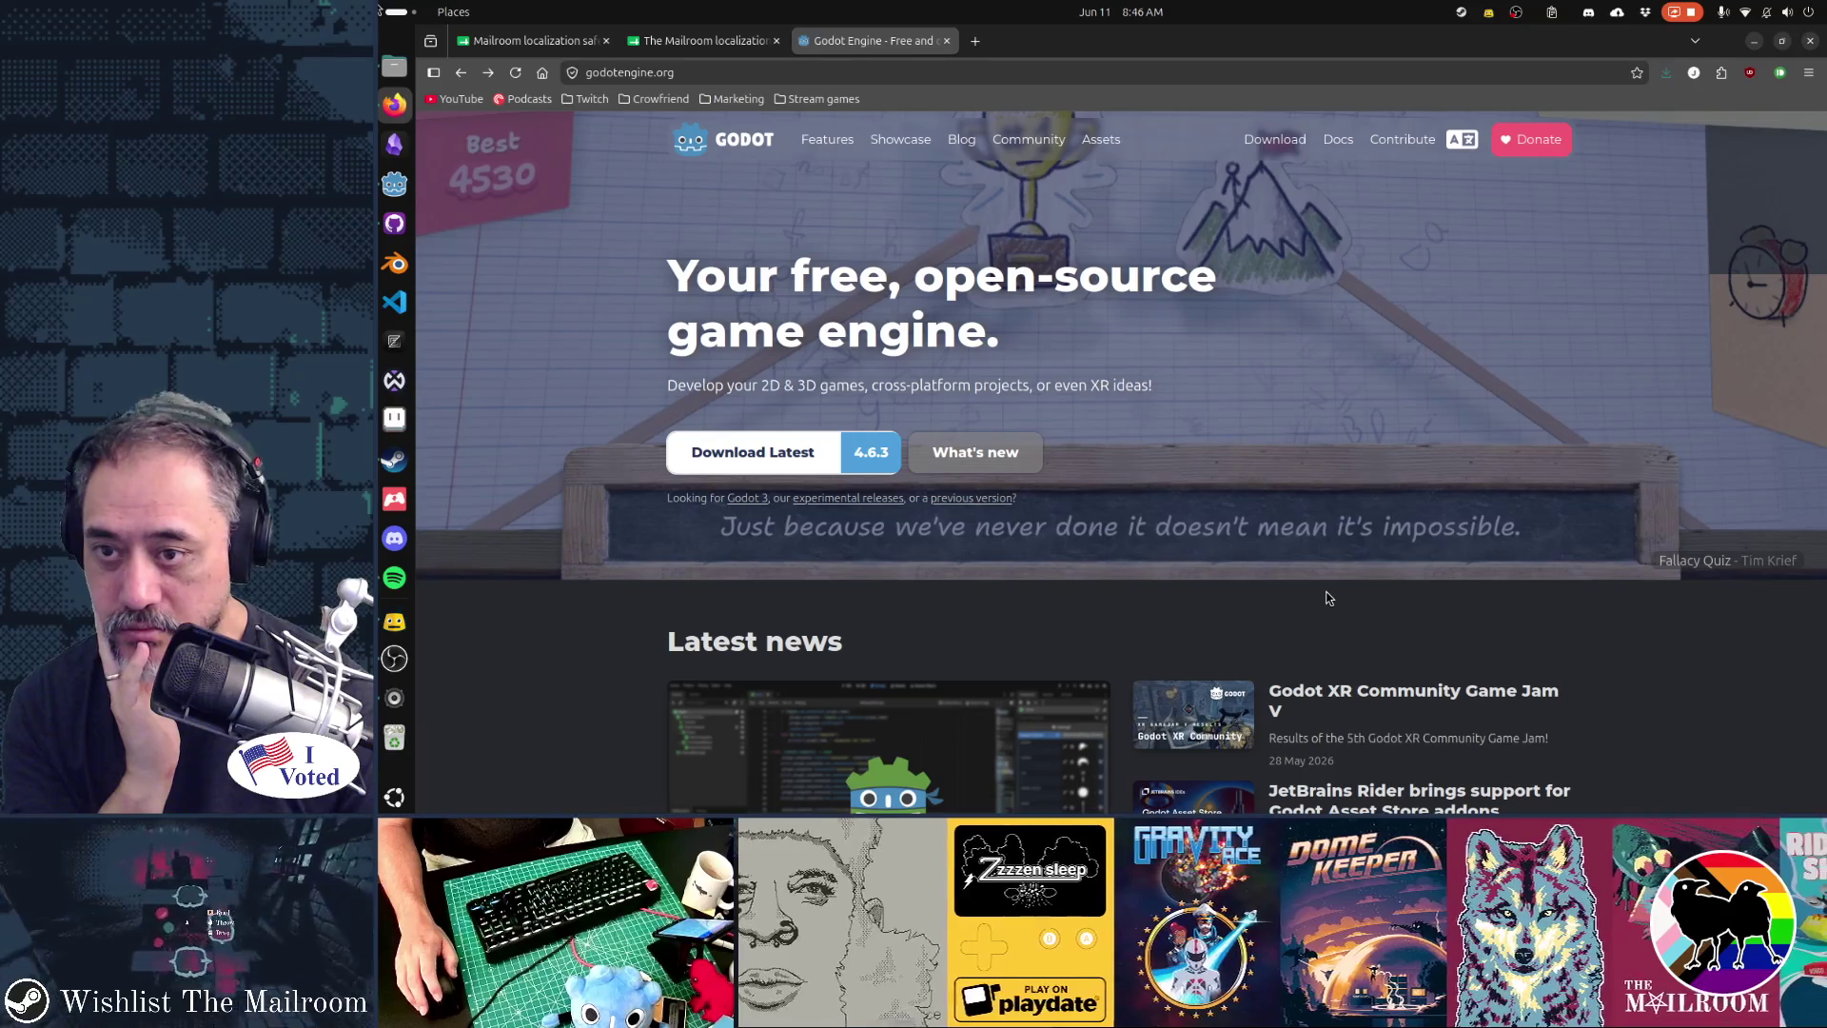
pyautogui.click(987, 461)
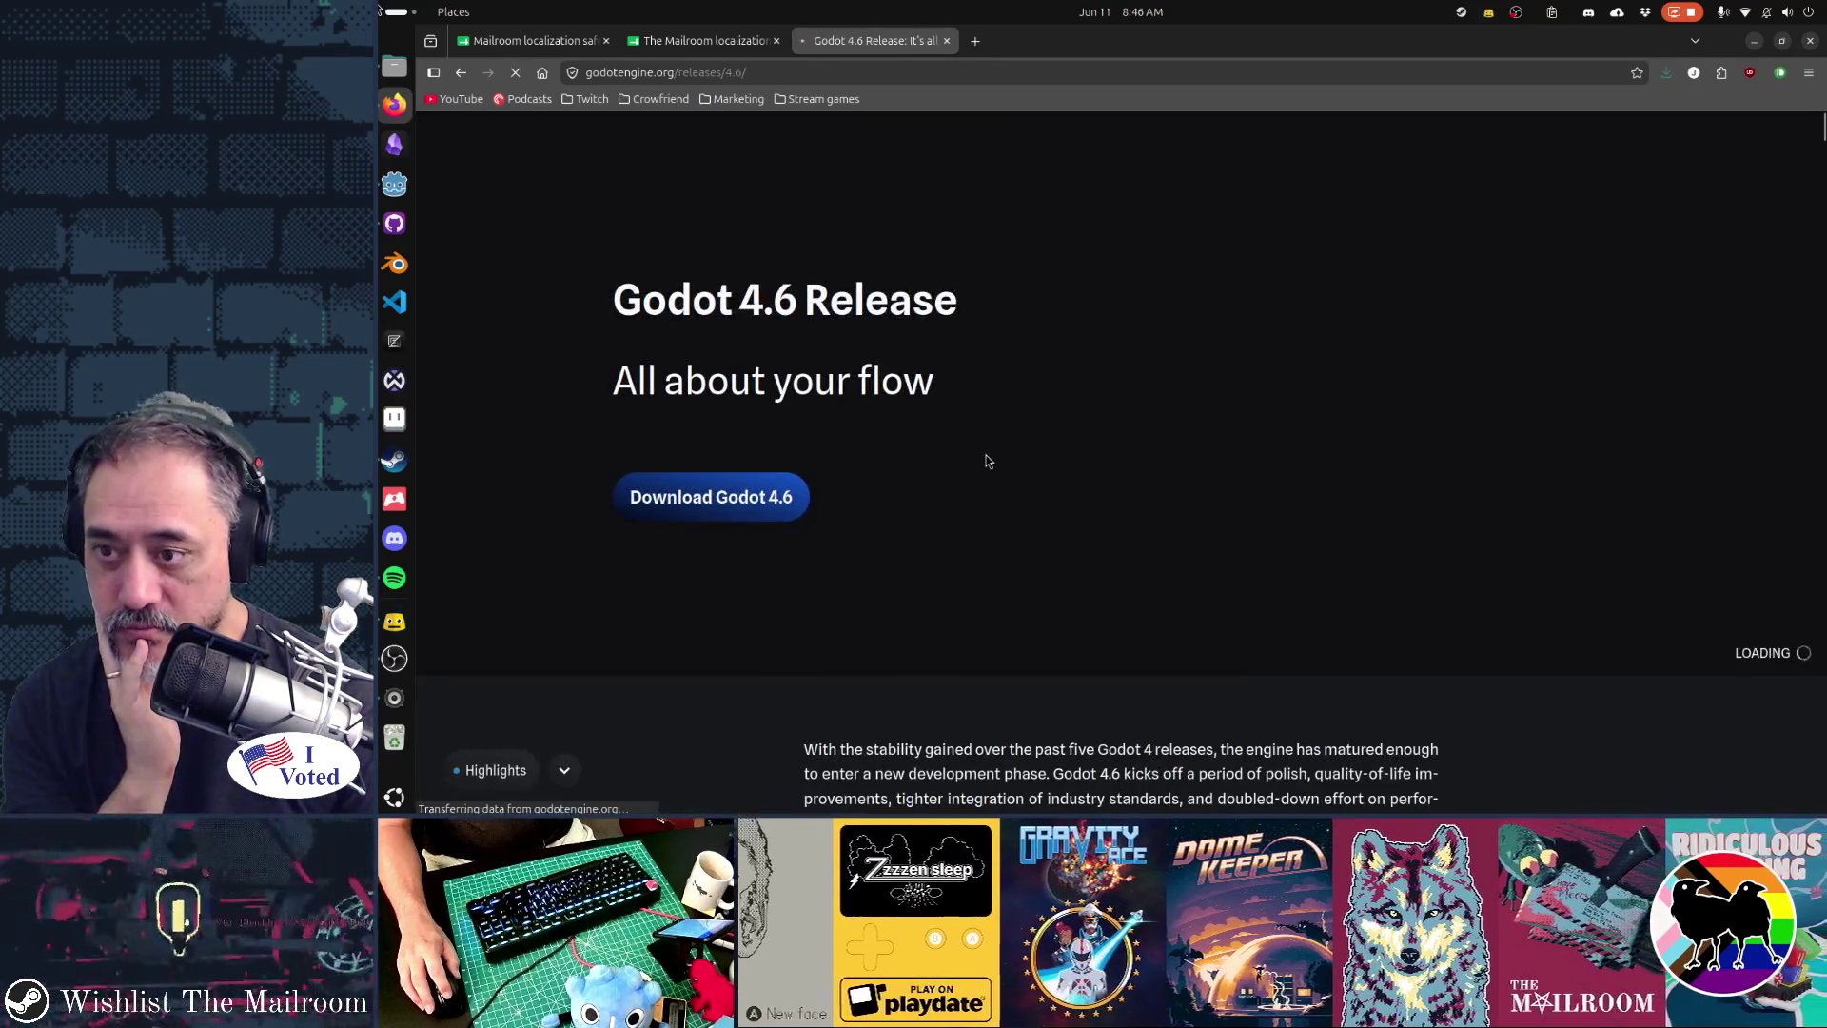
pyautogui.hotkey('alt', 'Left')
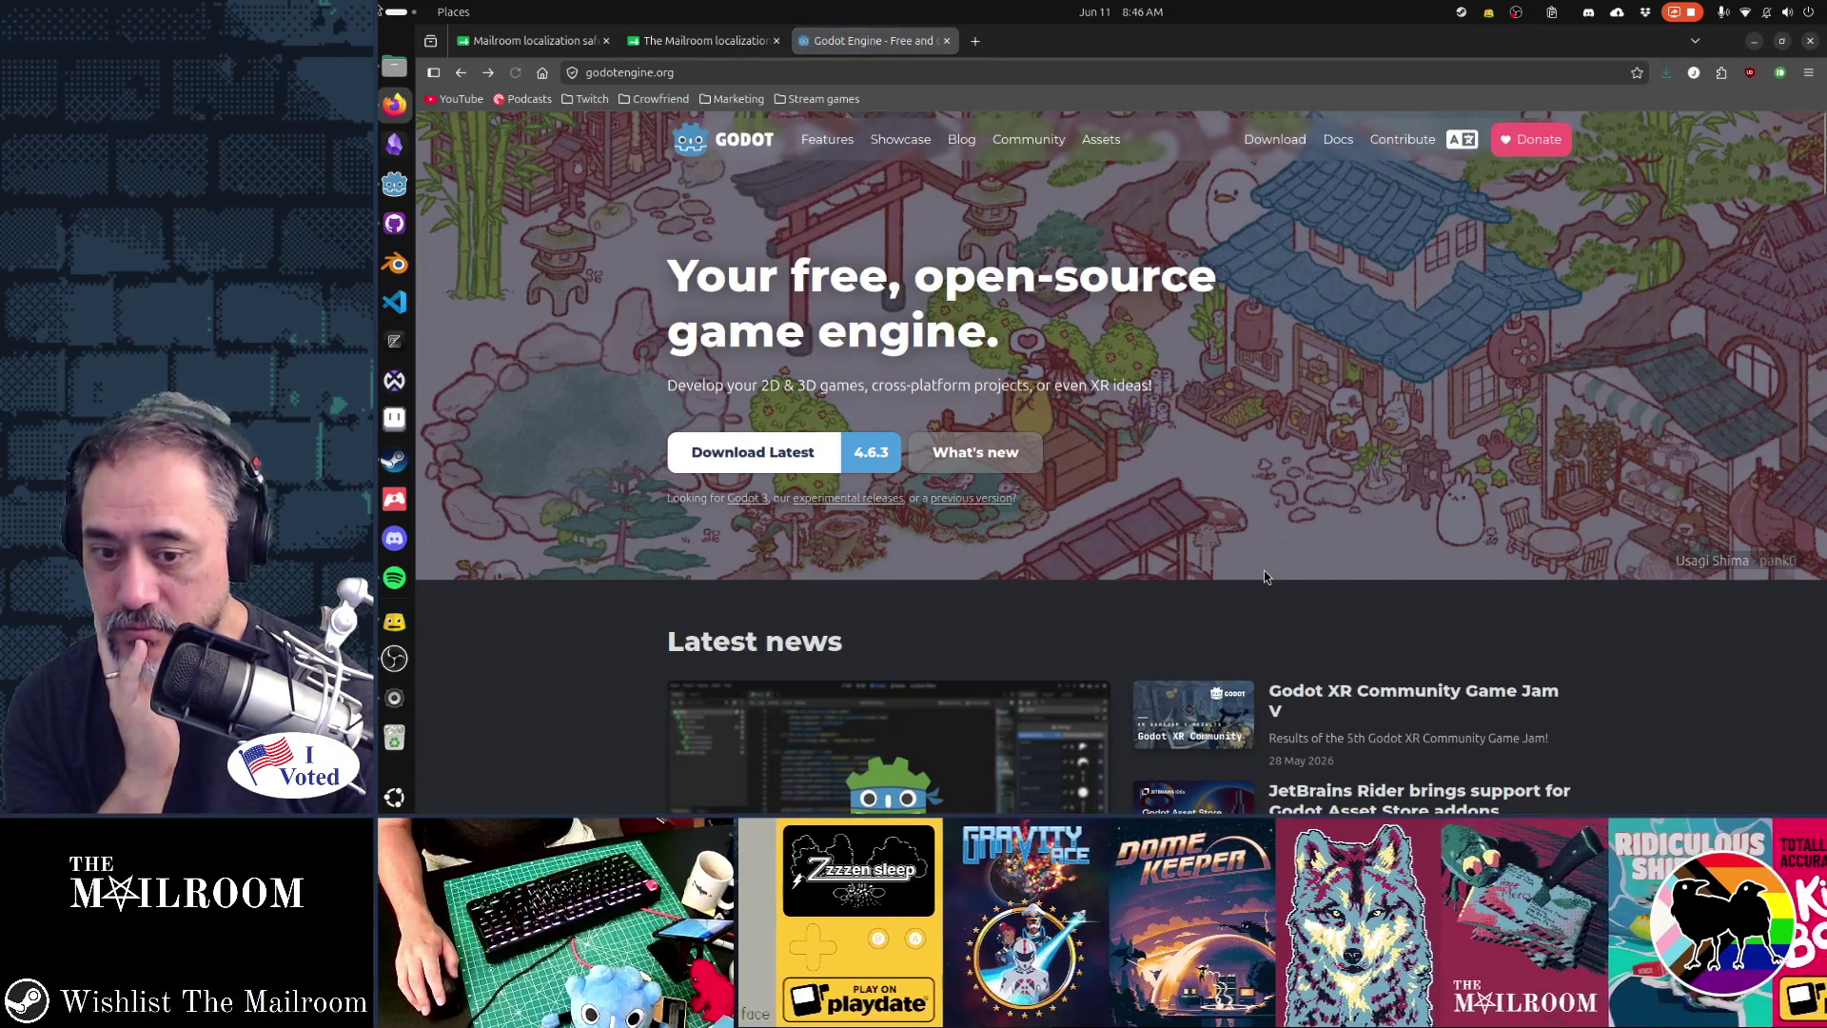
# - Go to the Godot blog and open the 'Maintenance release: Godot 4.6.3' article
pyautogui.click(961, 139)
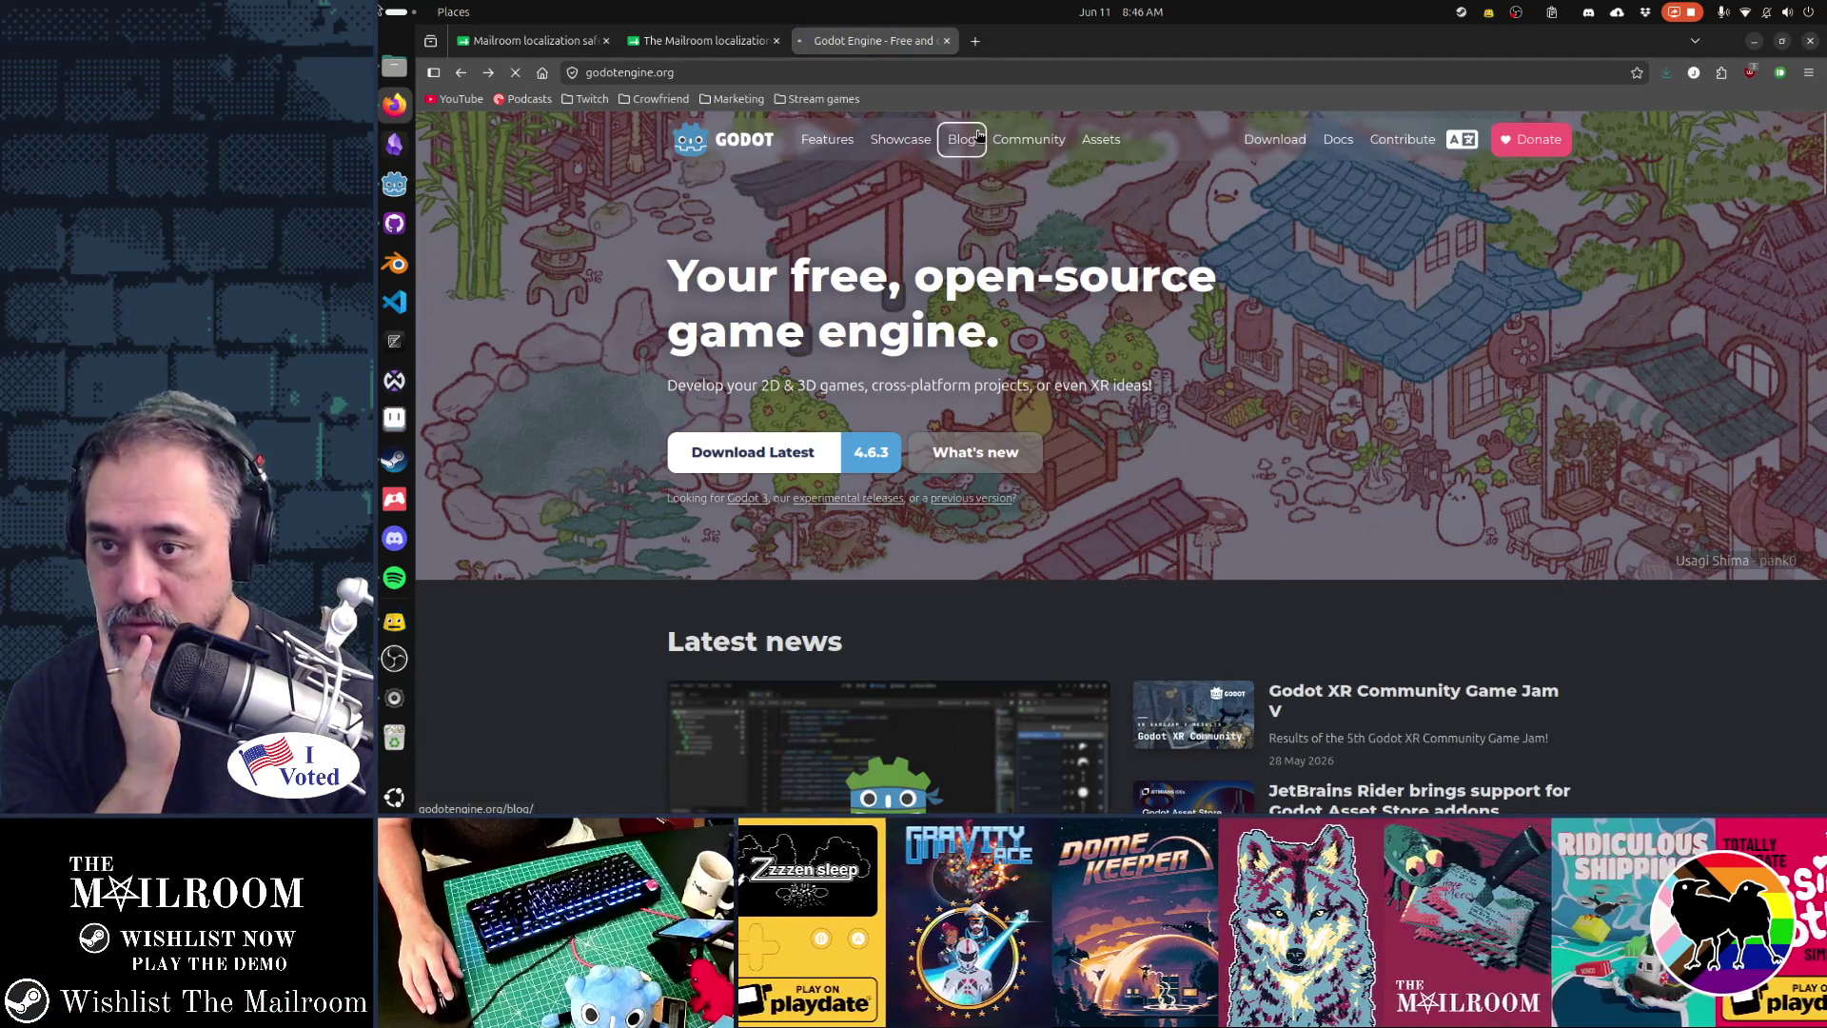
pyautogui.scroll(-5, 1148, 277)
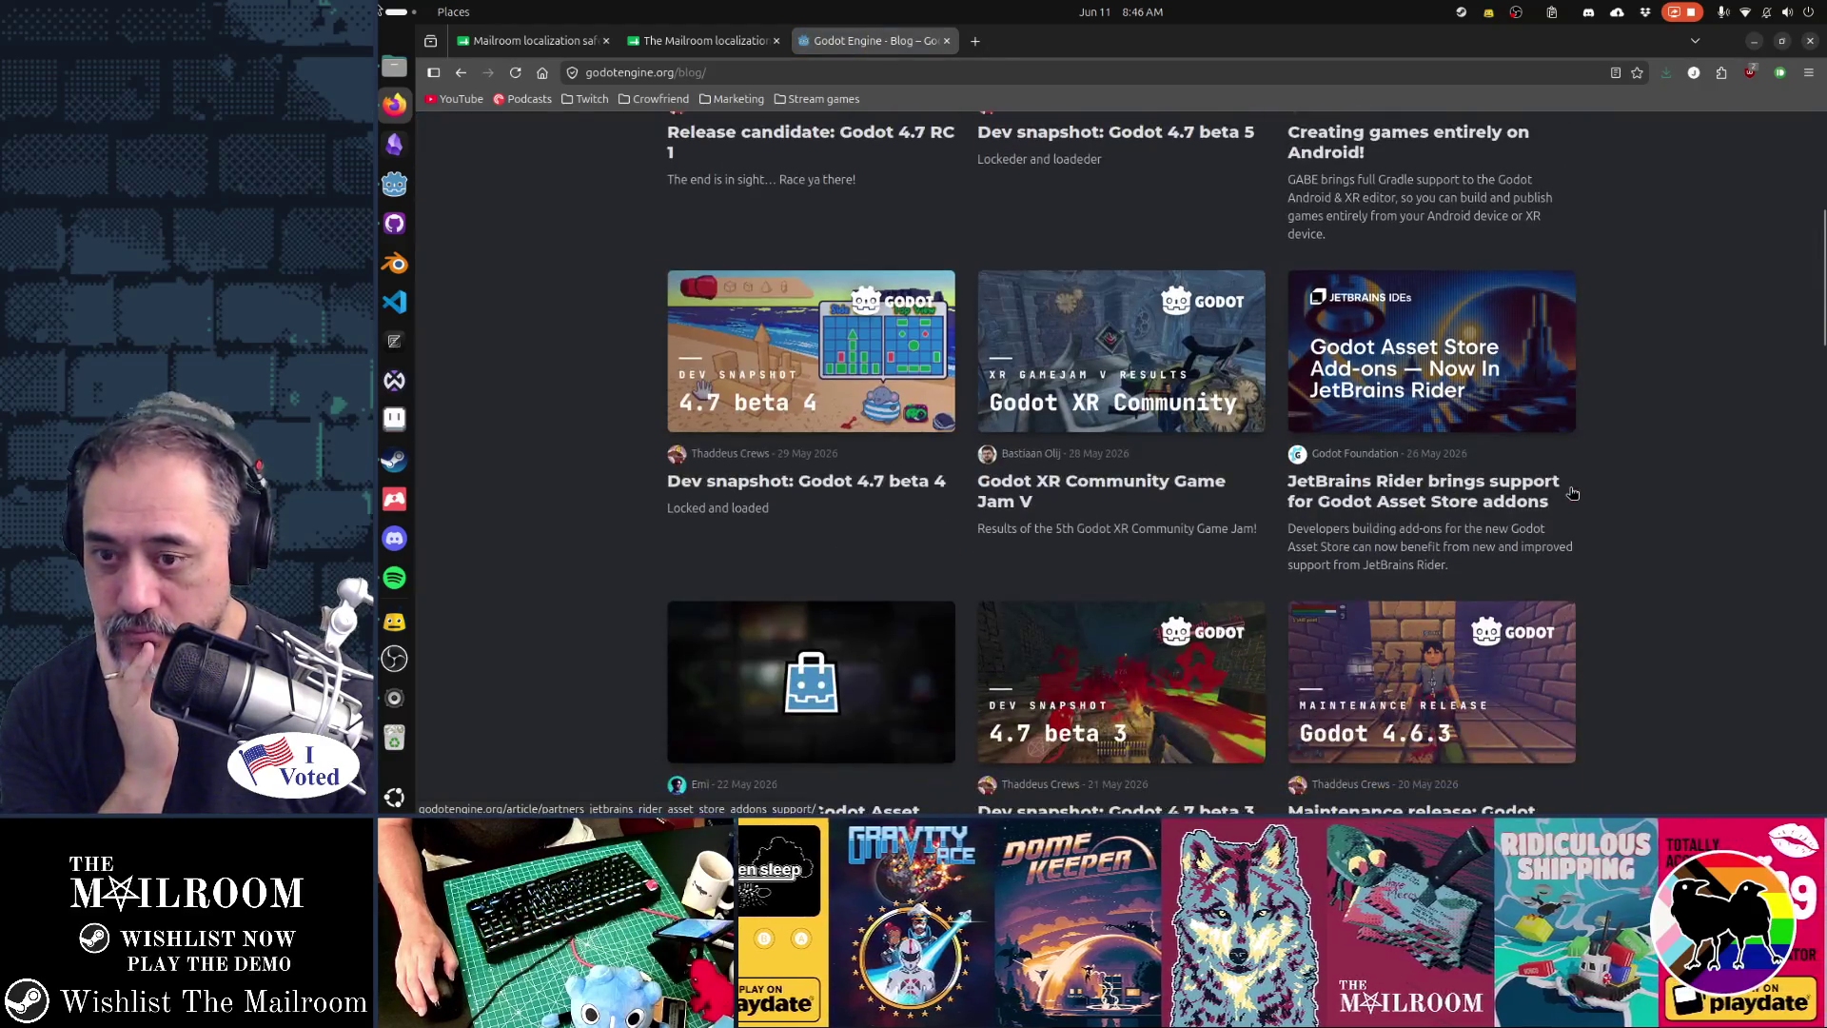
pyautogui.scroll(-4, 1573, 492)
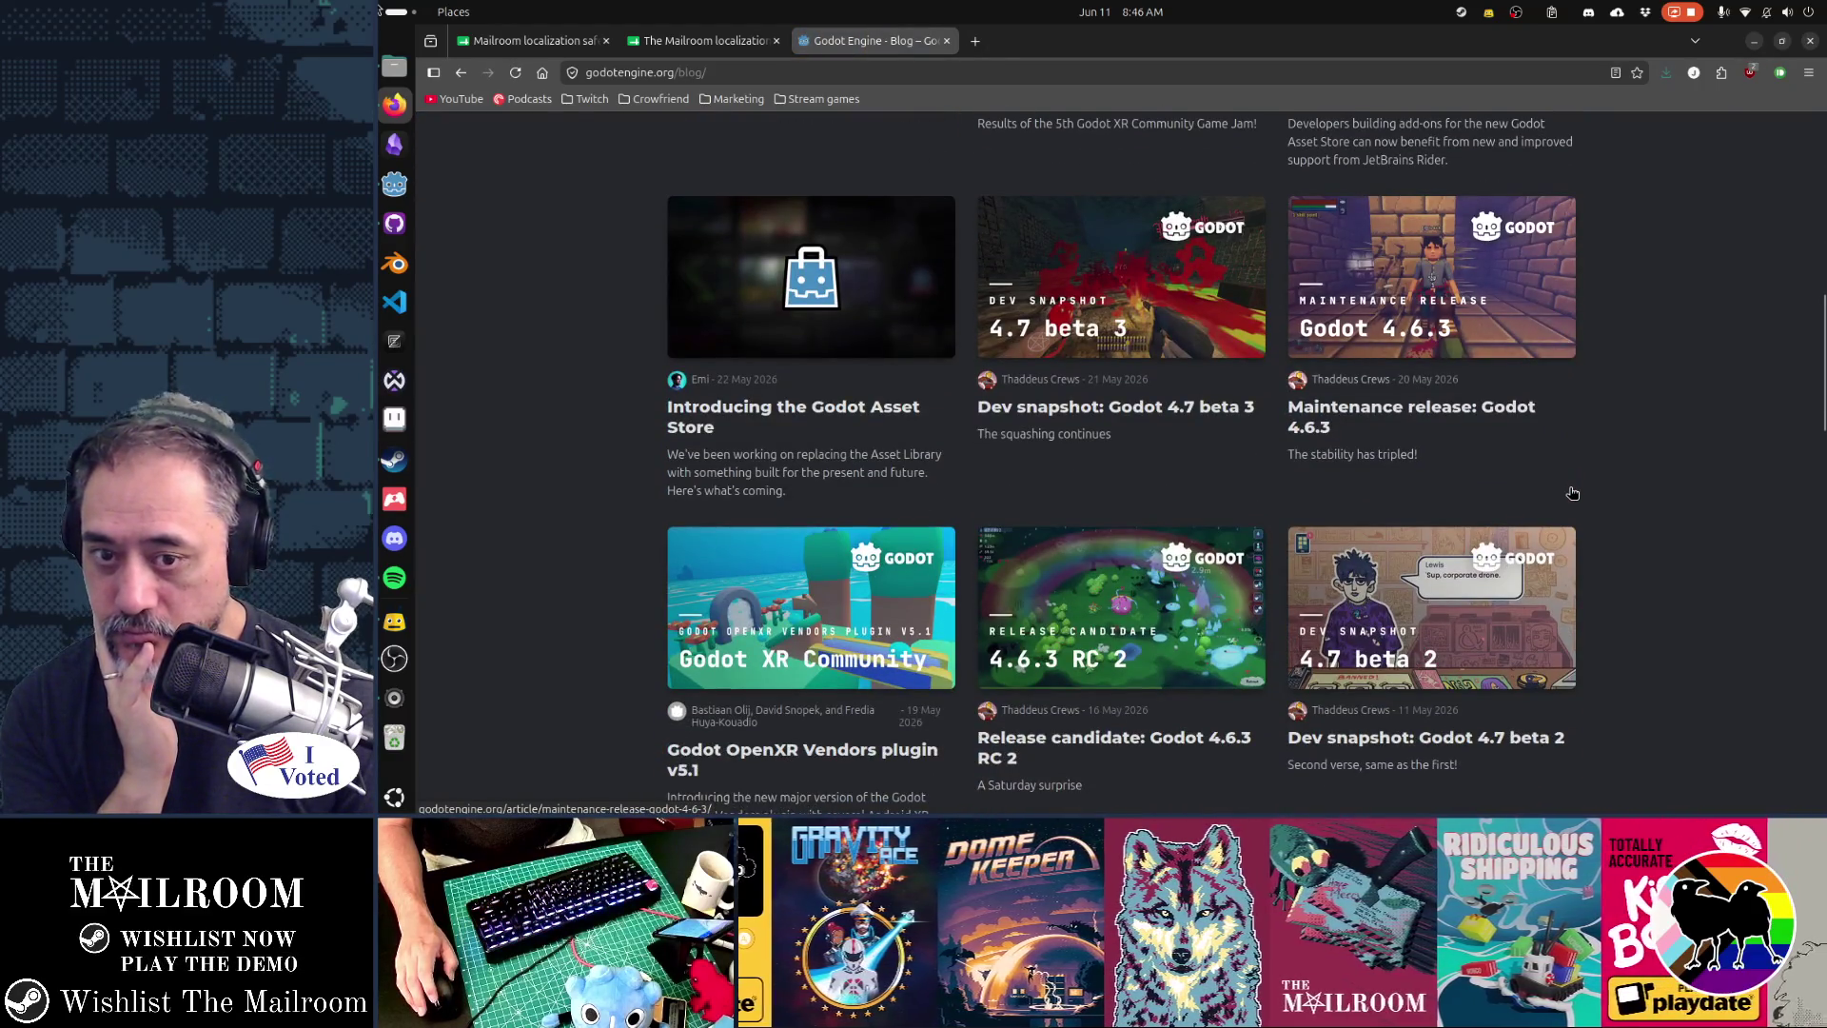
pyautogui.click(1572, 492)
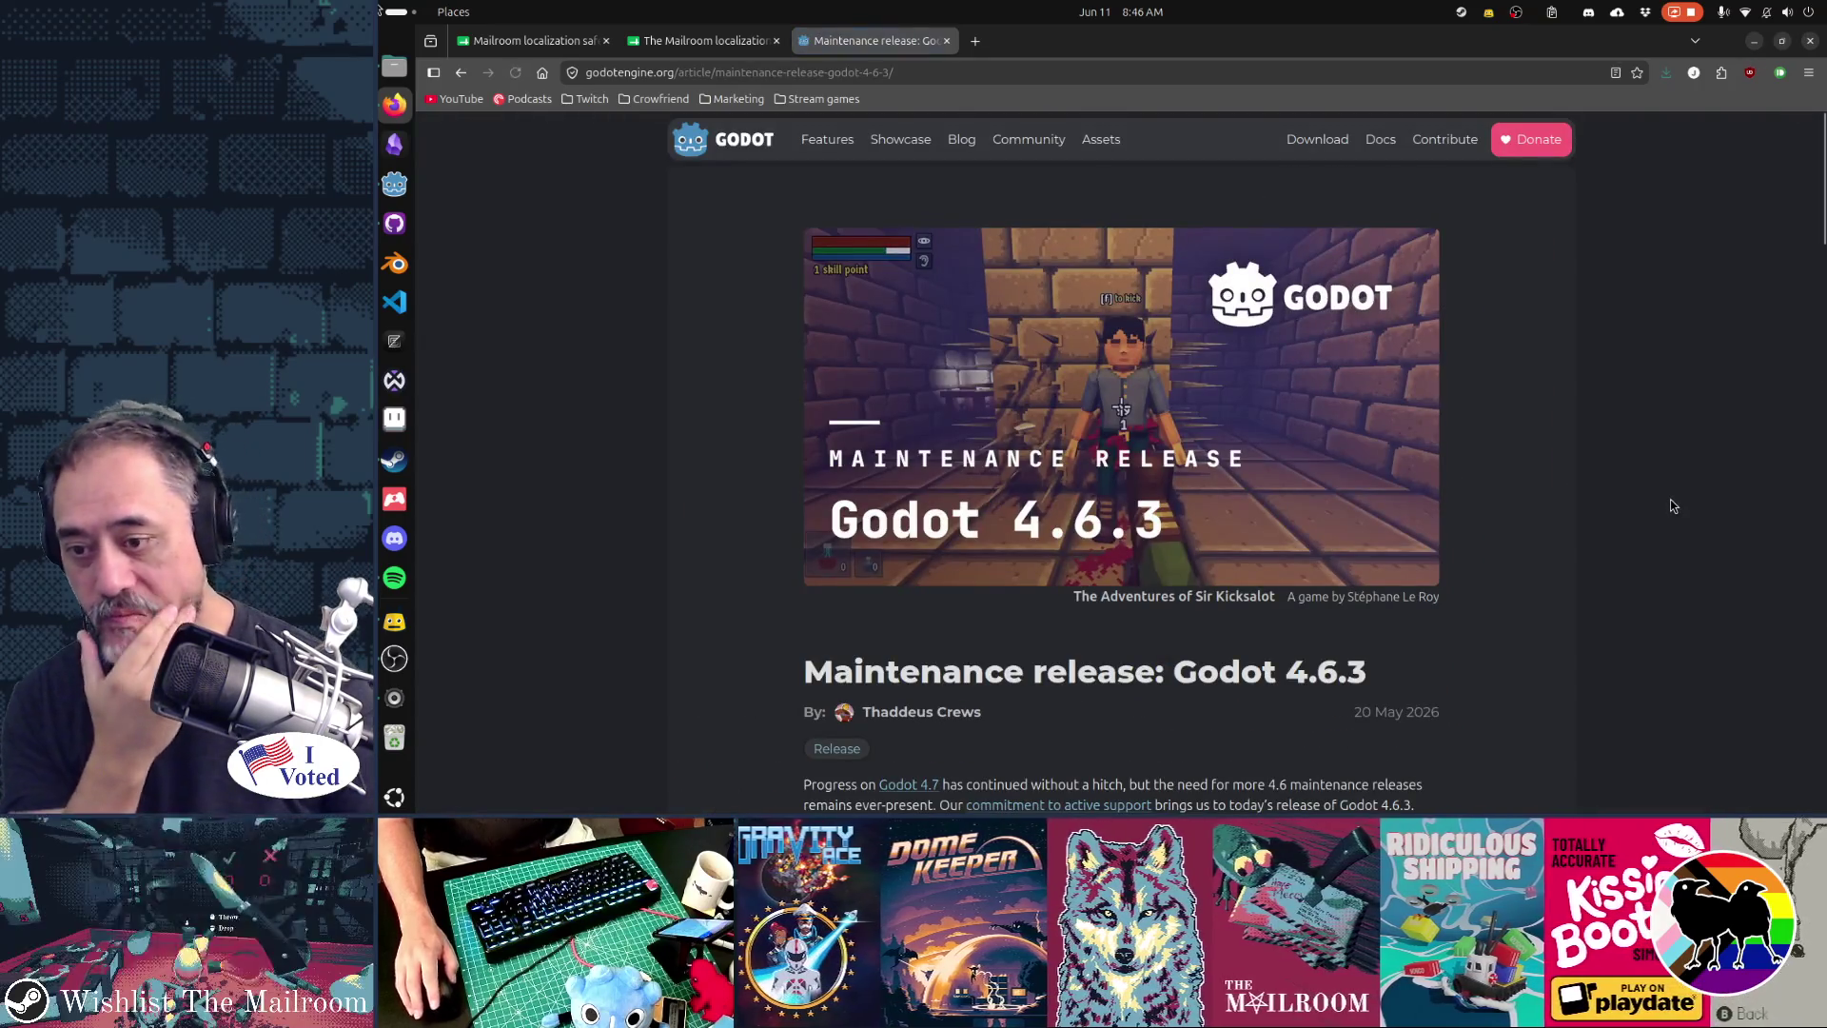
# - Read the 4.6.3 Changes list, including the Marker3D gizmo, SplineIK and Android entries
pyautogui.scroll(-6, 1674, 506)
pyautogui.scroll(-5, 1674, 507)
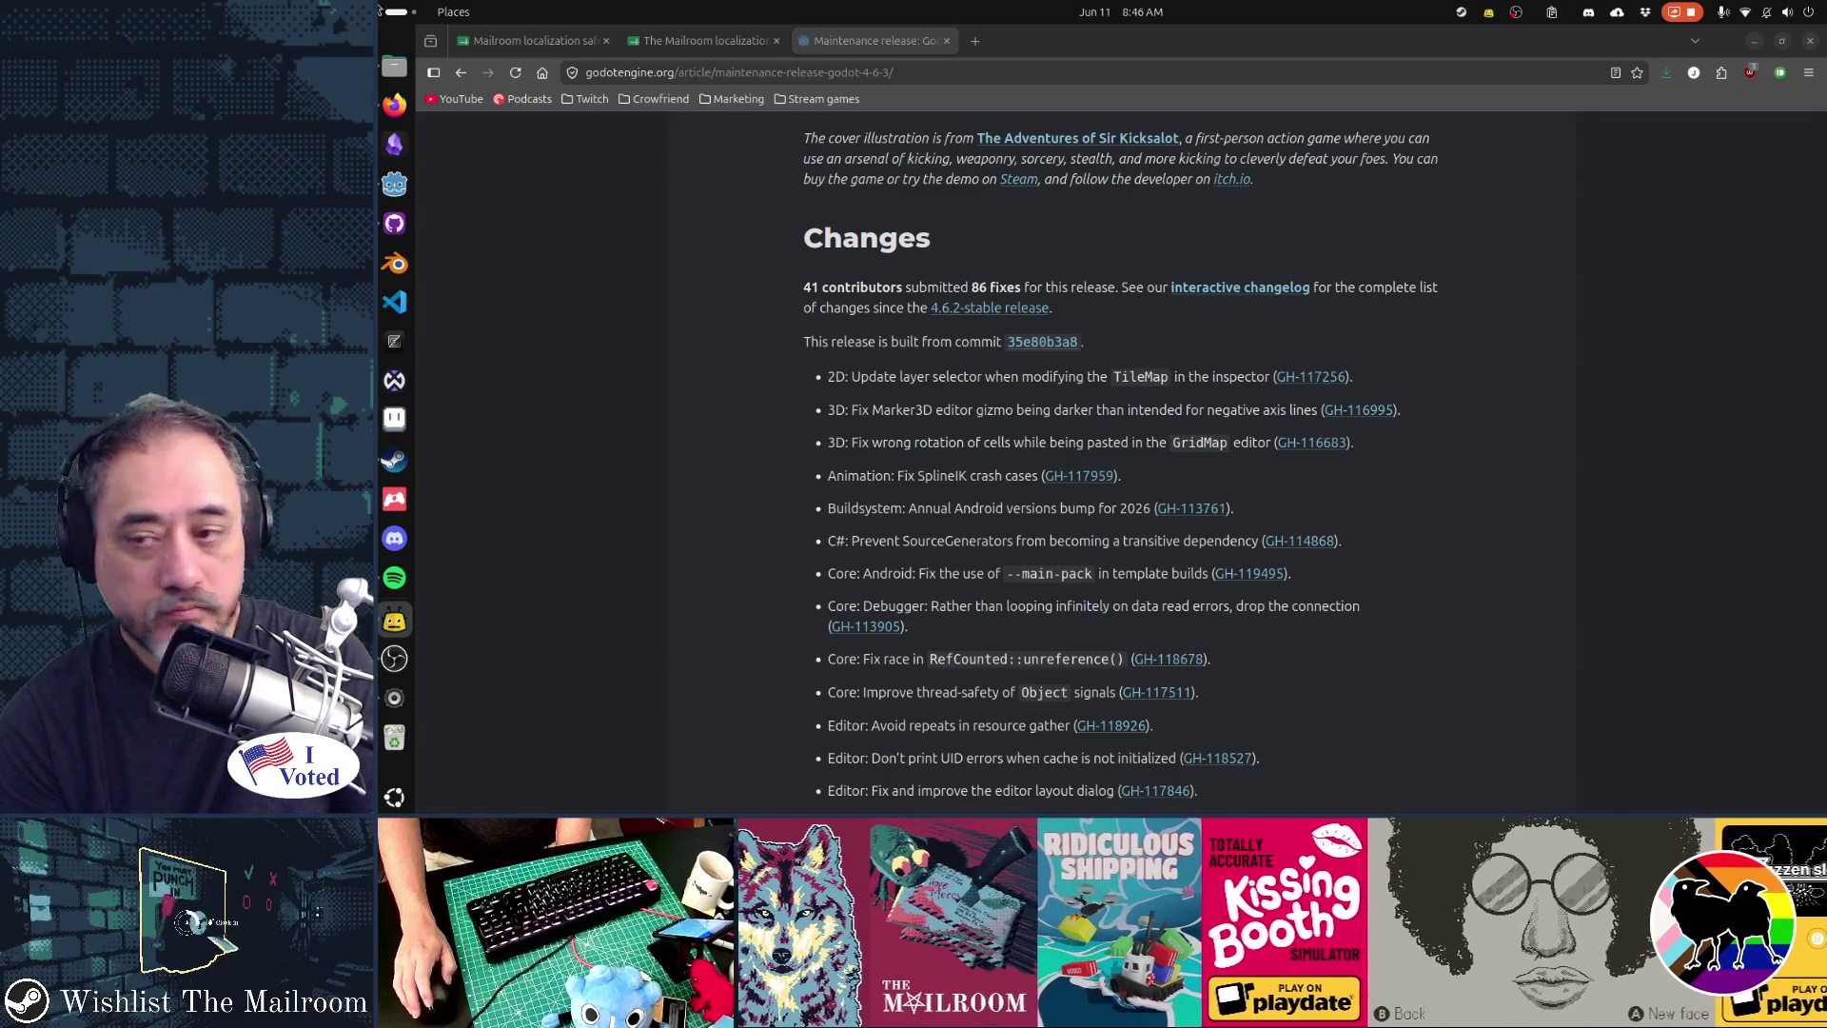
pyautogui.scroll(-1, 940, 466)
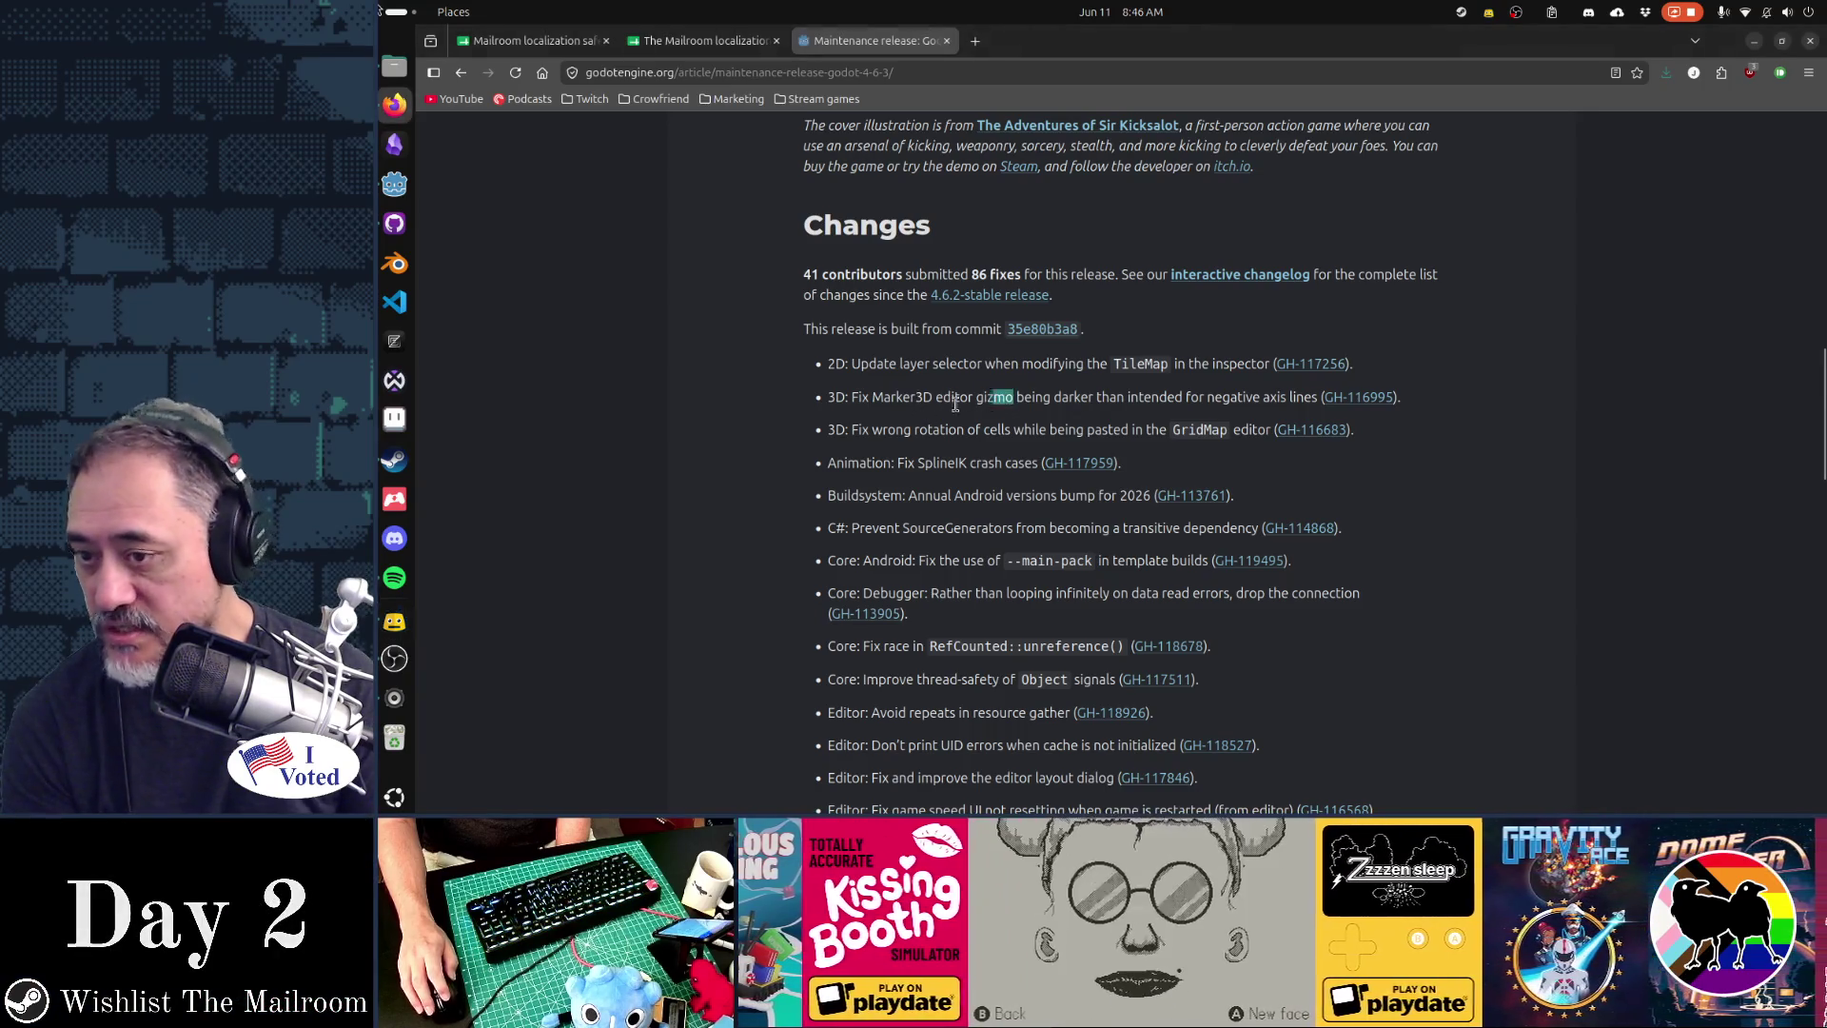
pyautogui.moveTo(1013, 400); pyautogui.dragTo(805, 430)
pyautogui.click(909, 448)
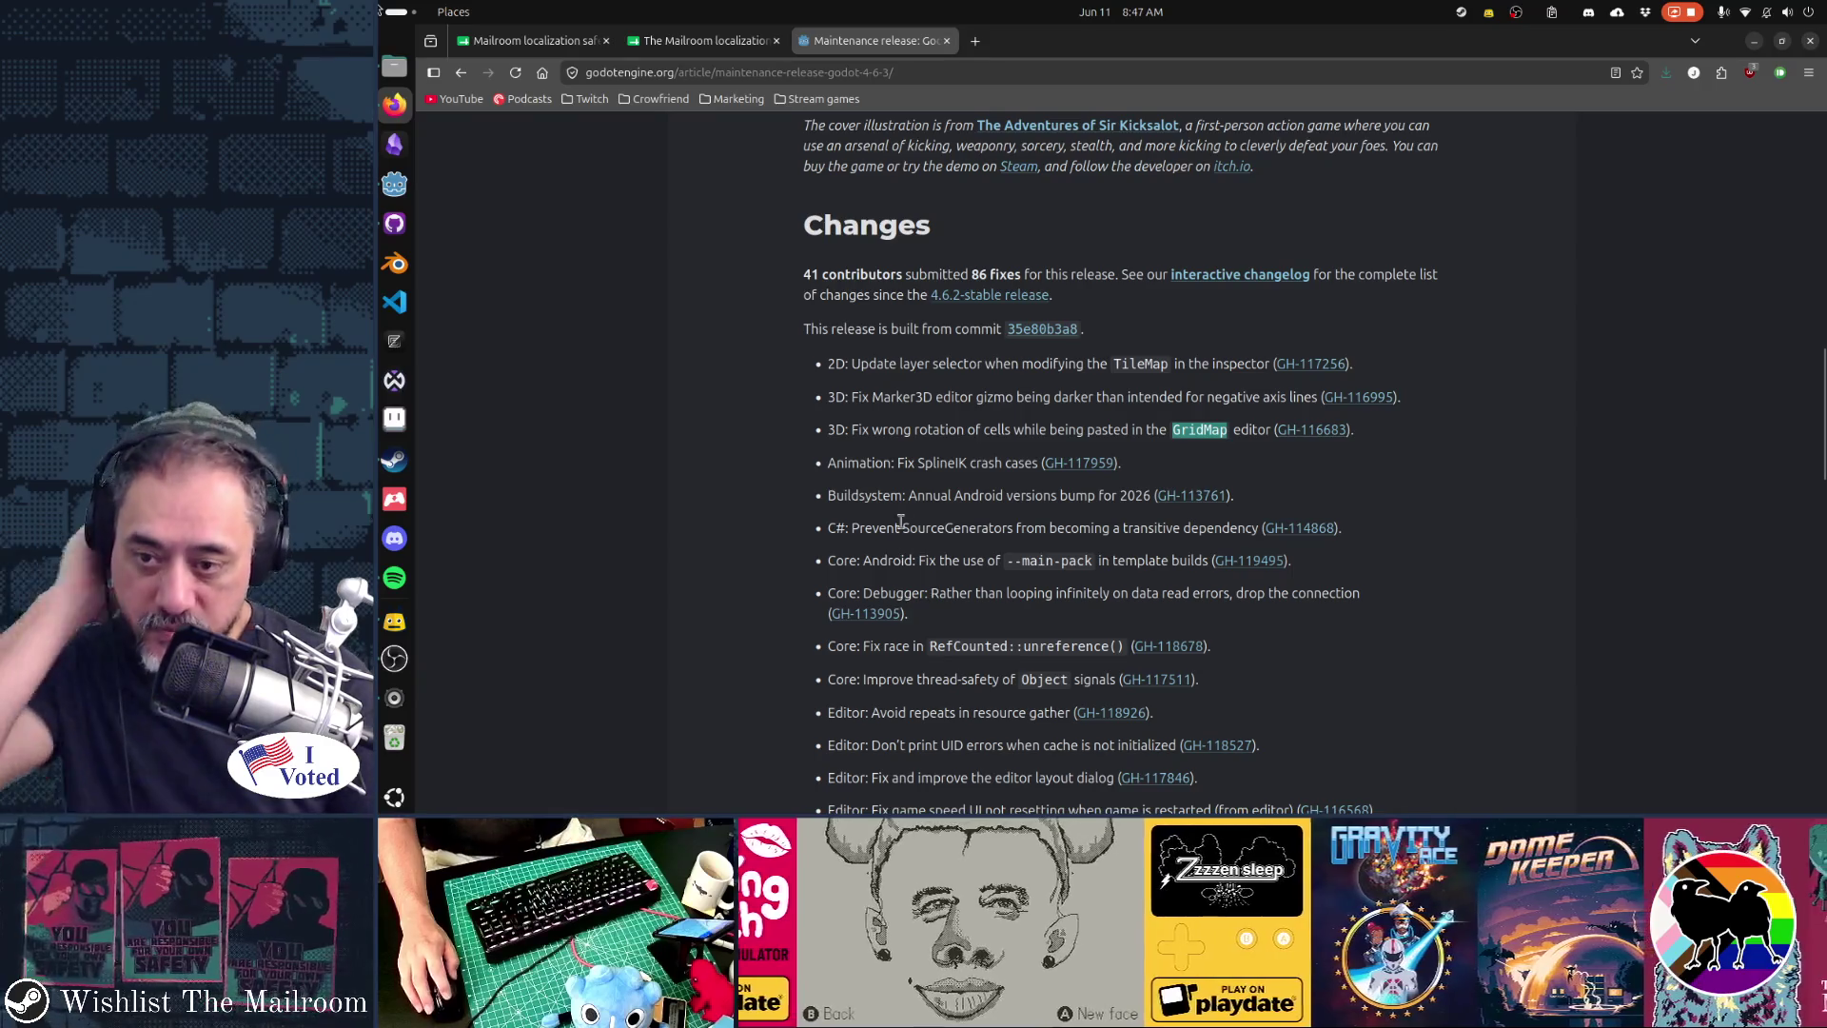
pyautogui.doubleClick(939, 464)
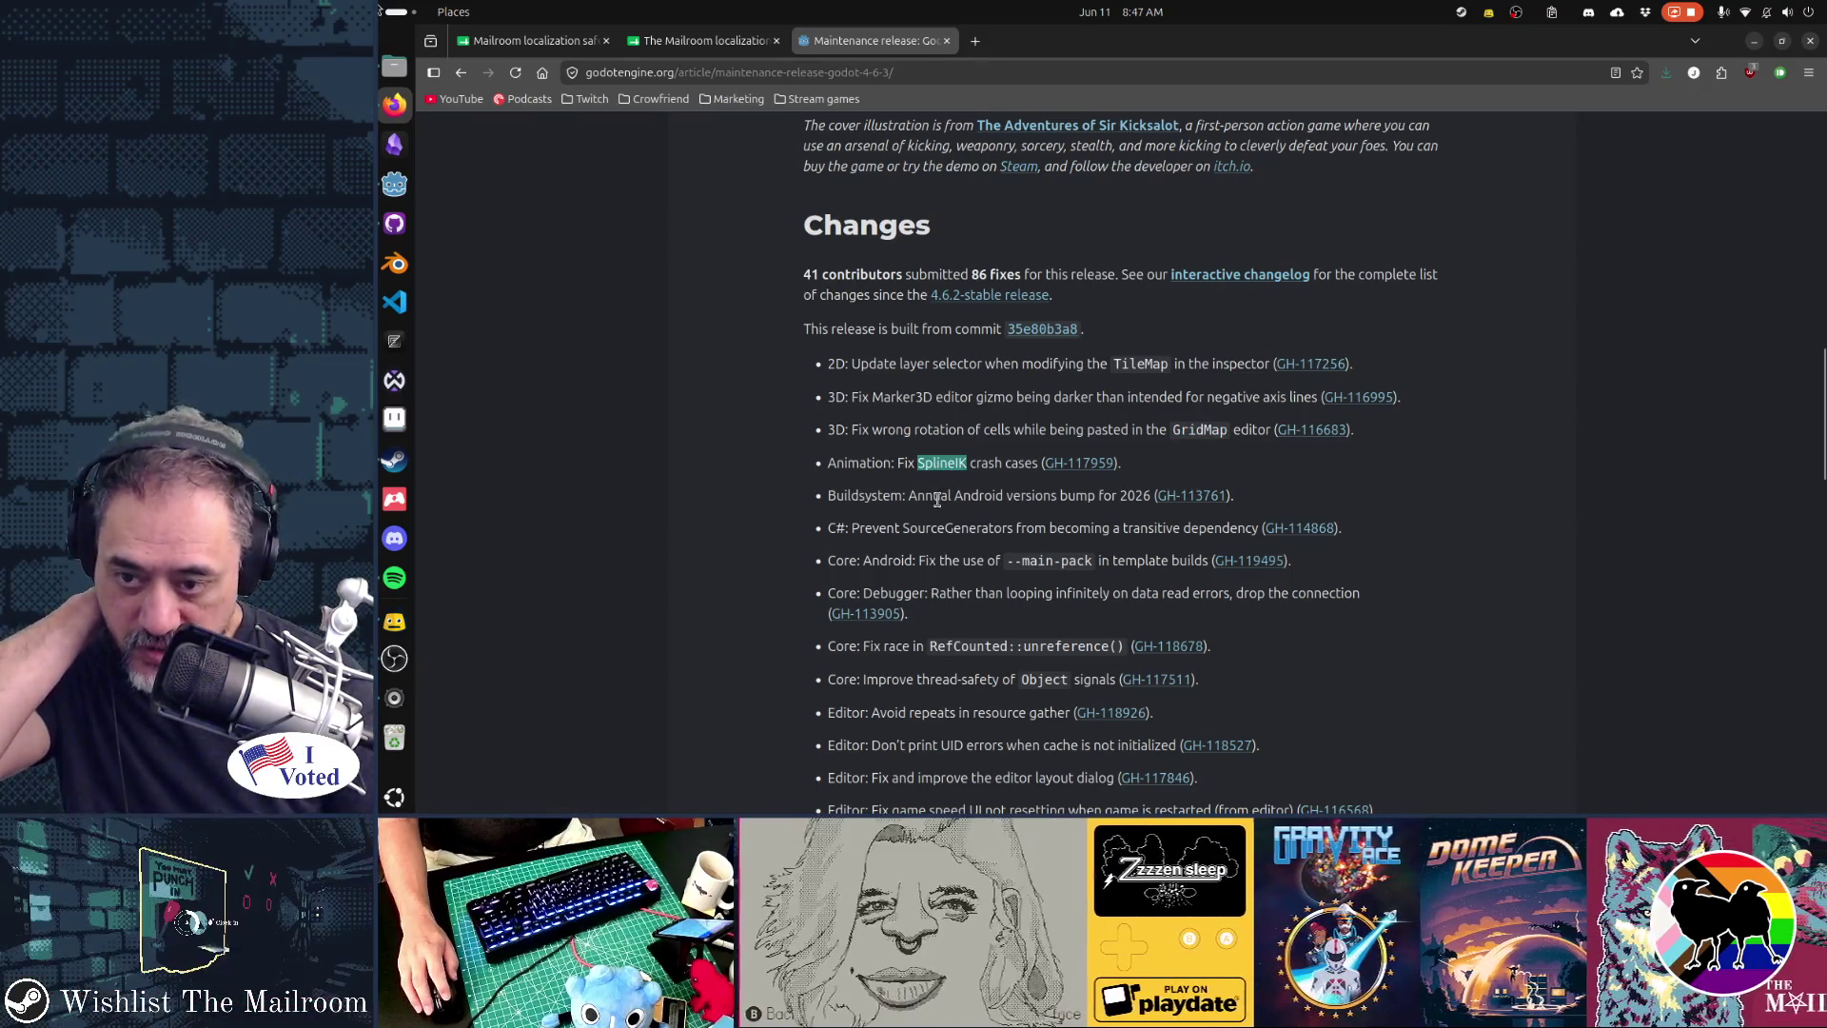
pyautogui.doubleClick(980, 496)
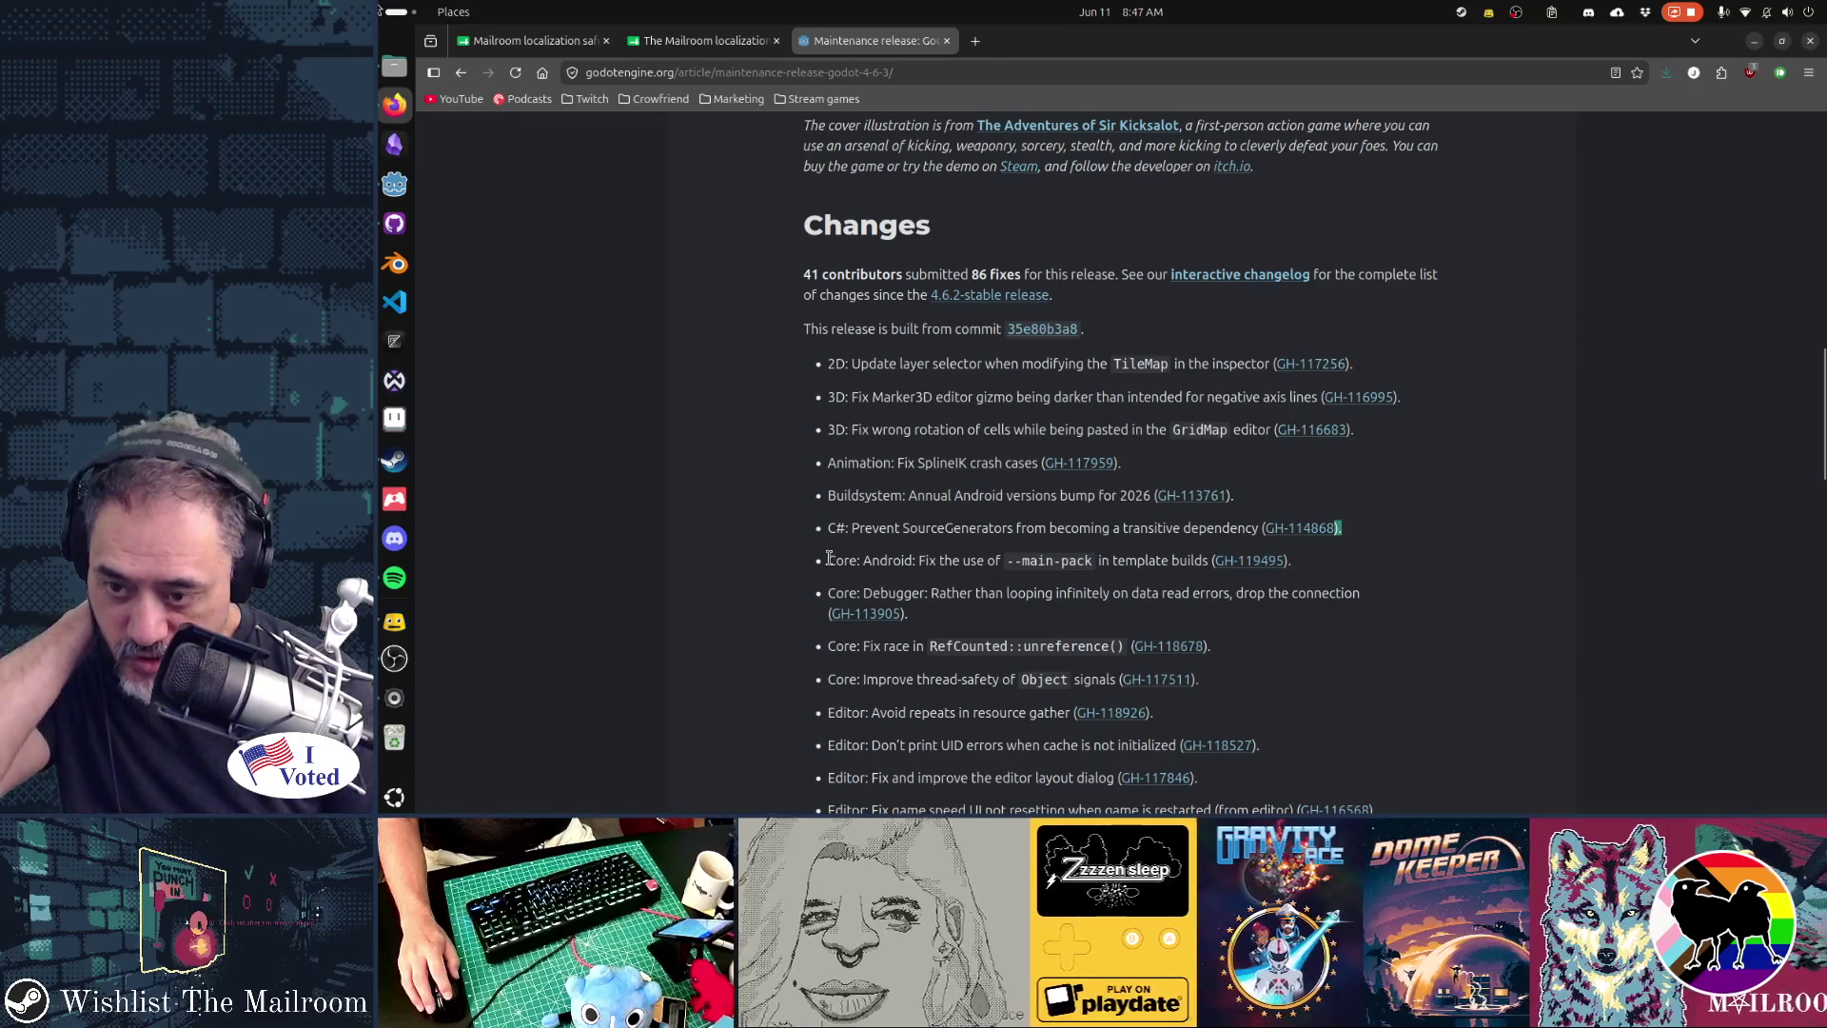
# - Open the Core: Debugger fix GH-113905 in a background tab
pyautogui.scroll(-3, 1021, 634)
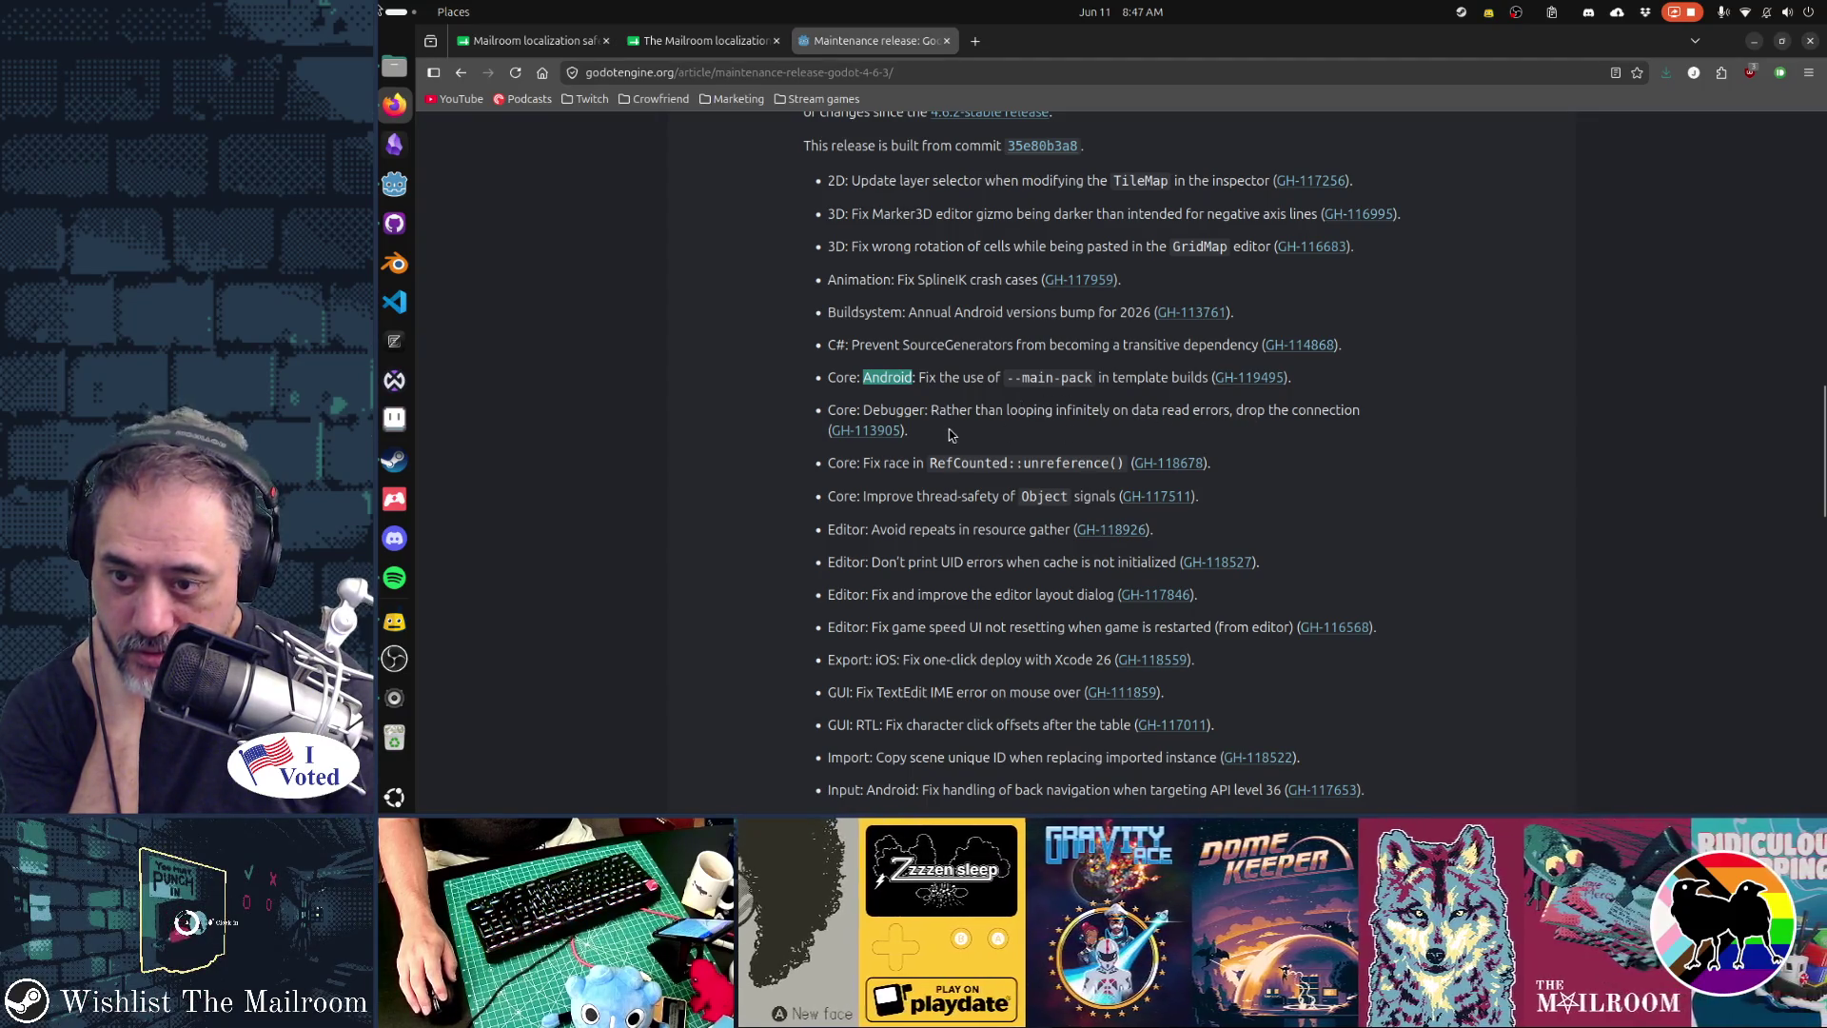
pyautogui.moveTo(1368, 410); pyautogui.dragTo(834, 410)
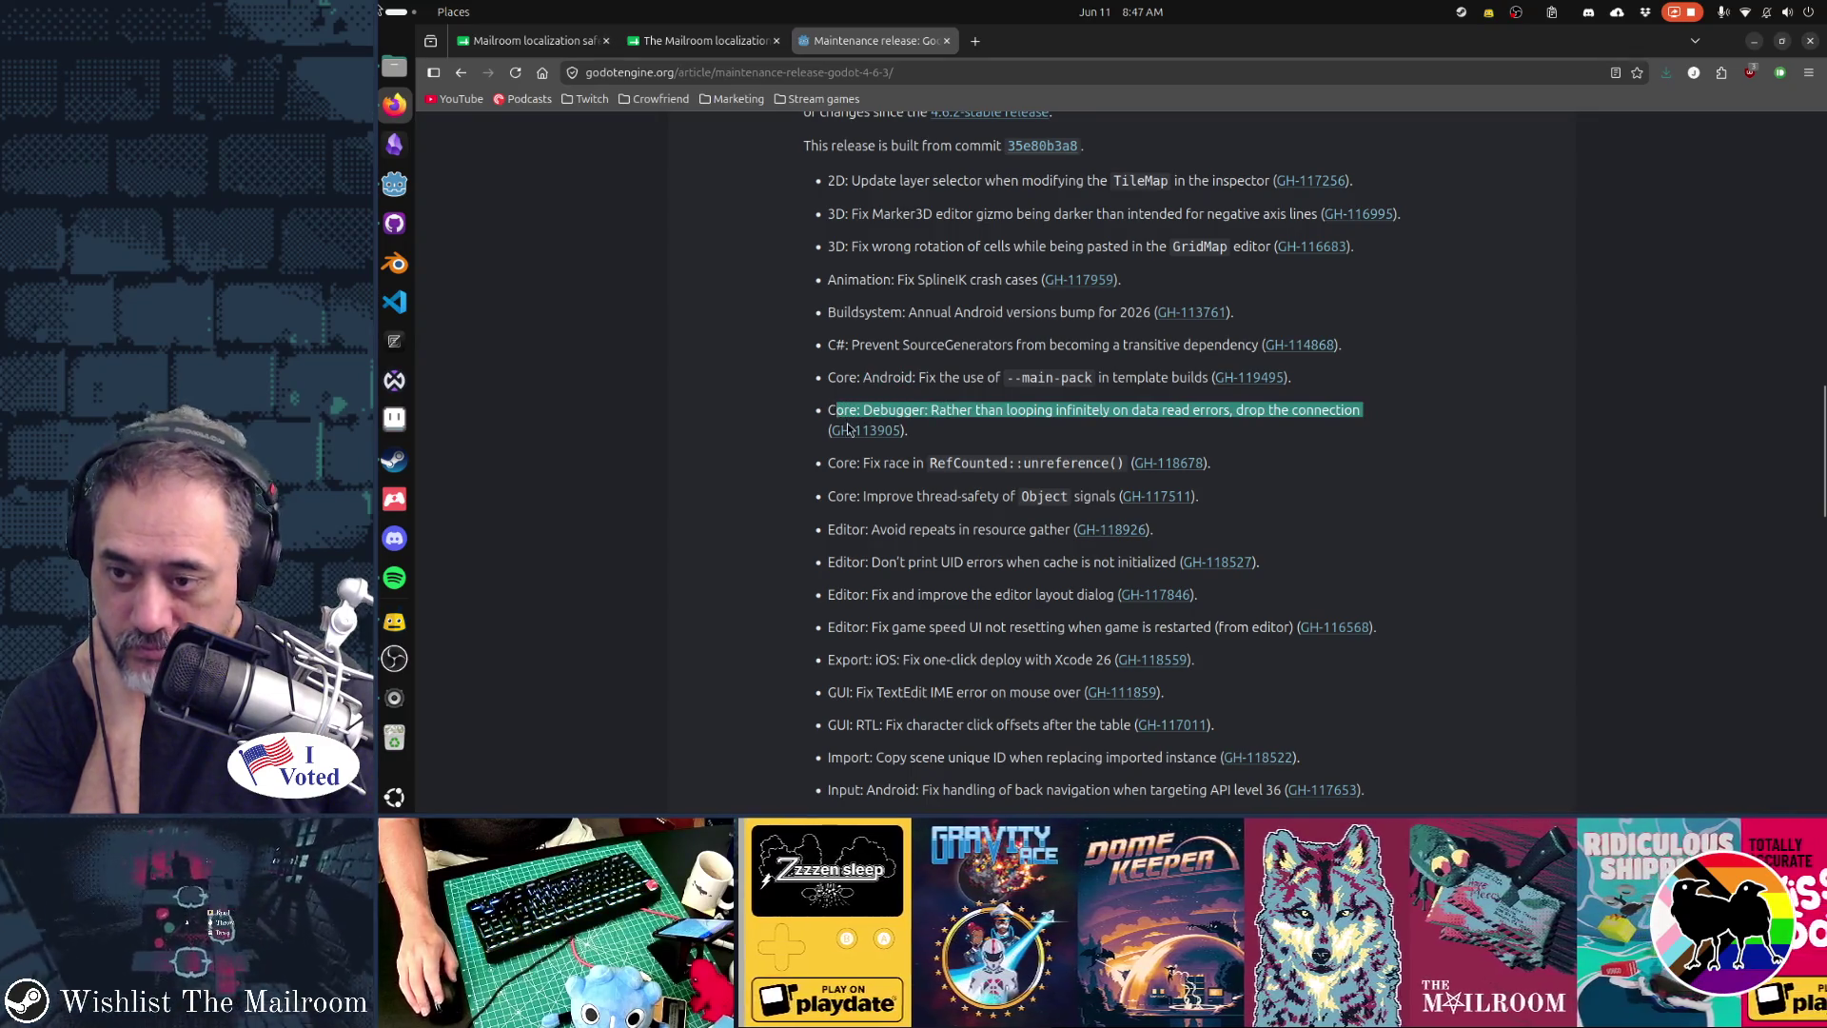
pyautogui.middleClick(901, 427)
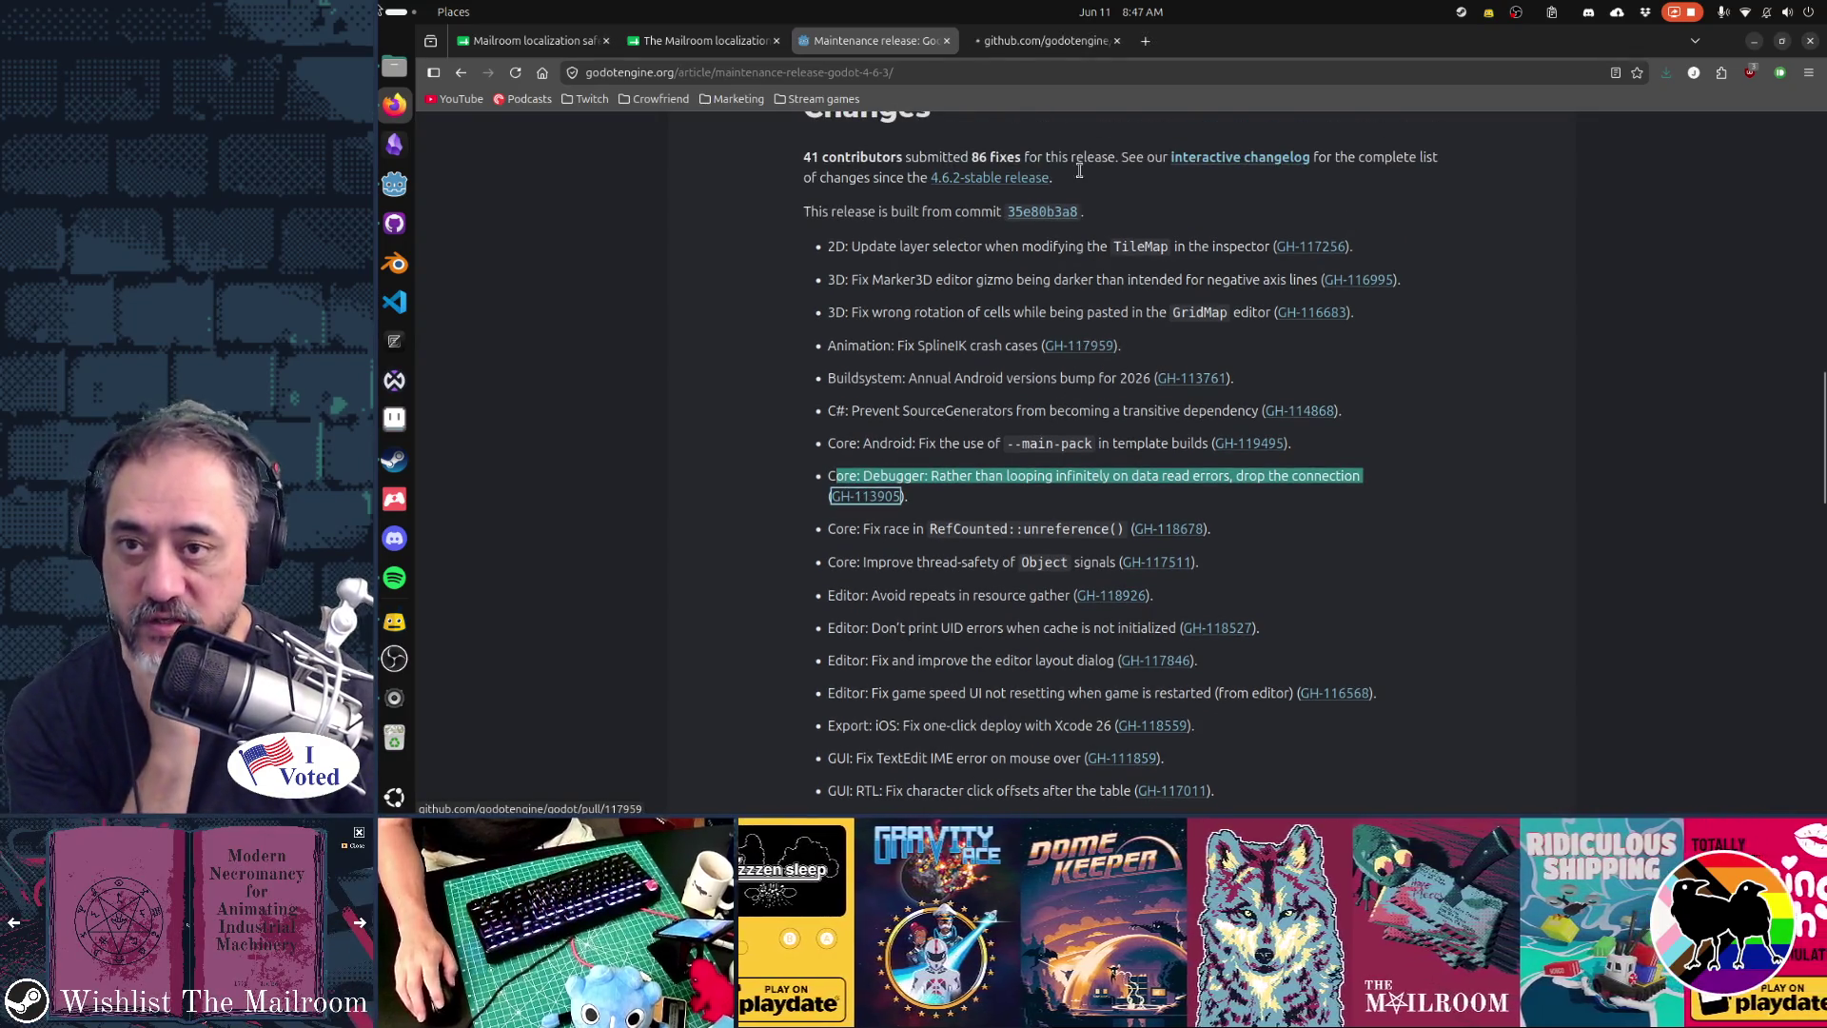
# - Review pull request #113905 on GitHub, then close its tab
pyautogui.click(1042, 40)
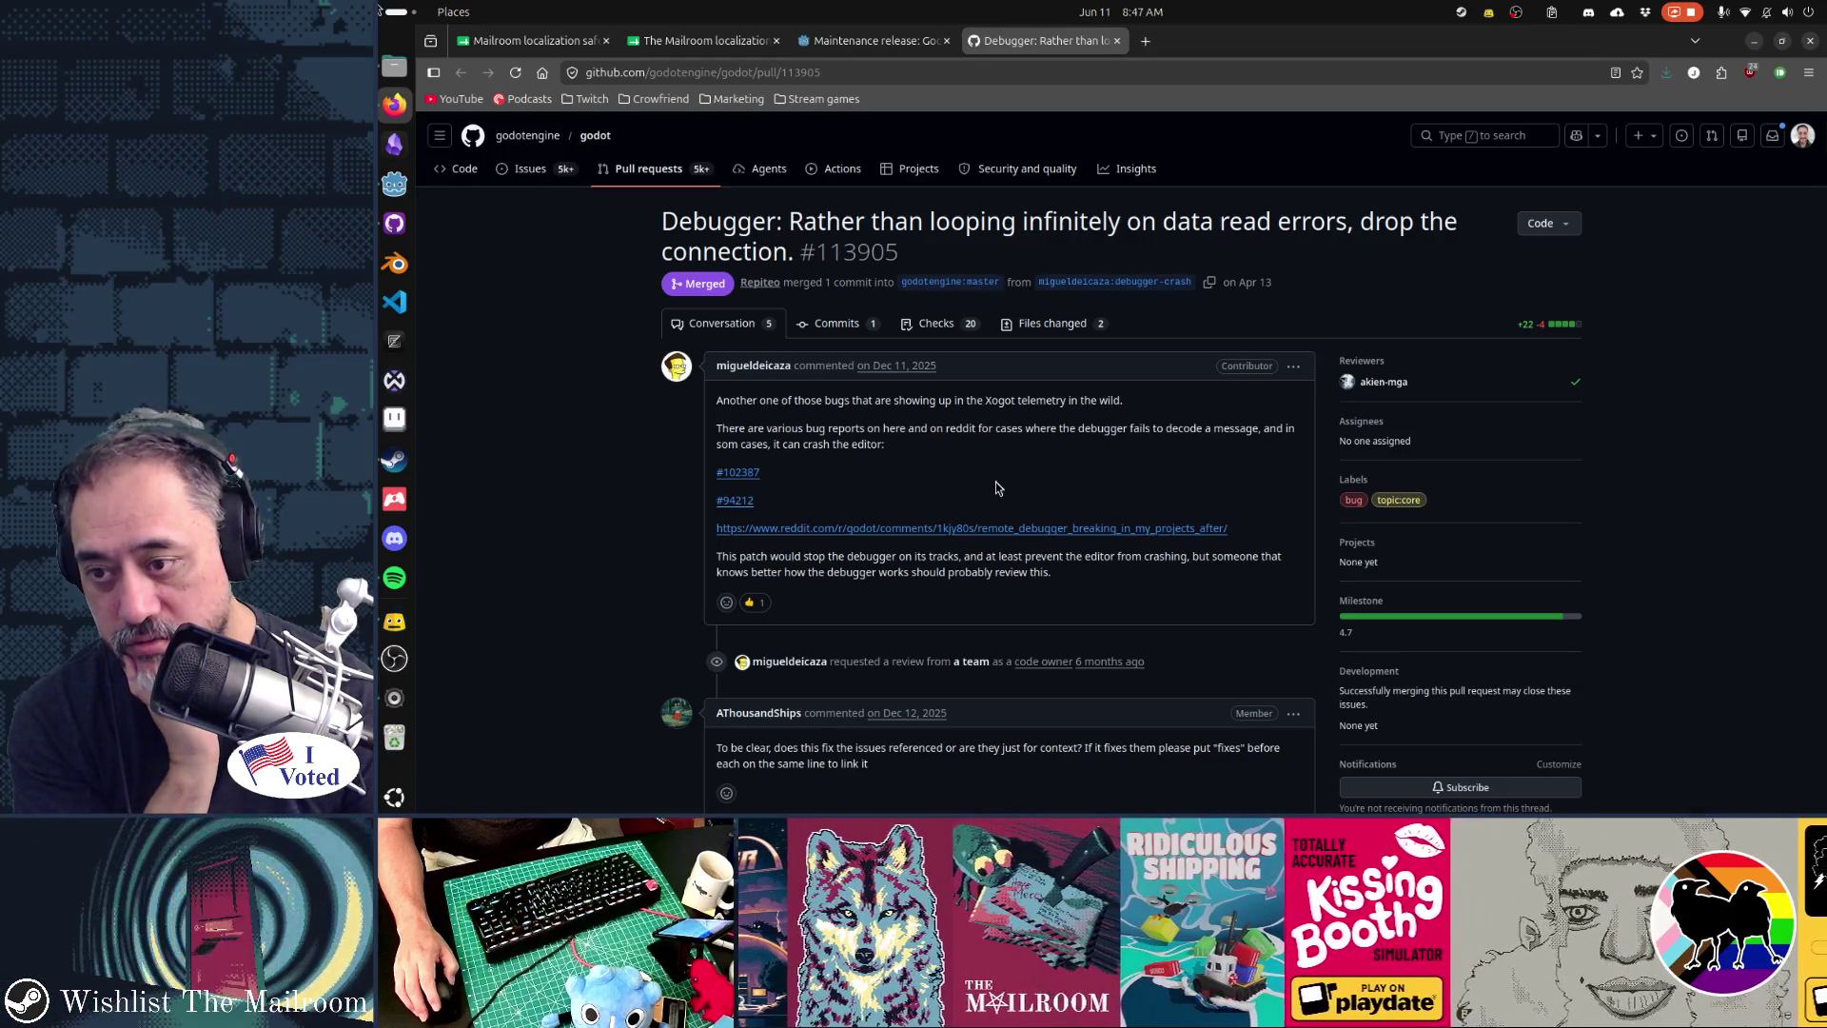
pyautogui.scroll(-3, 996, 484)
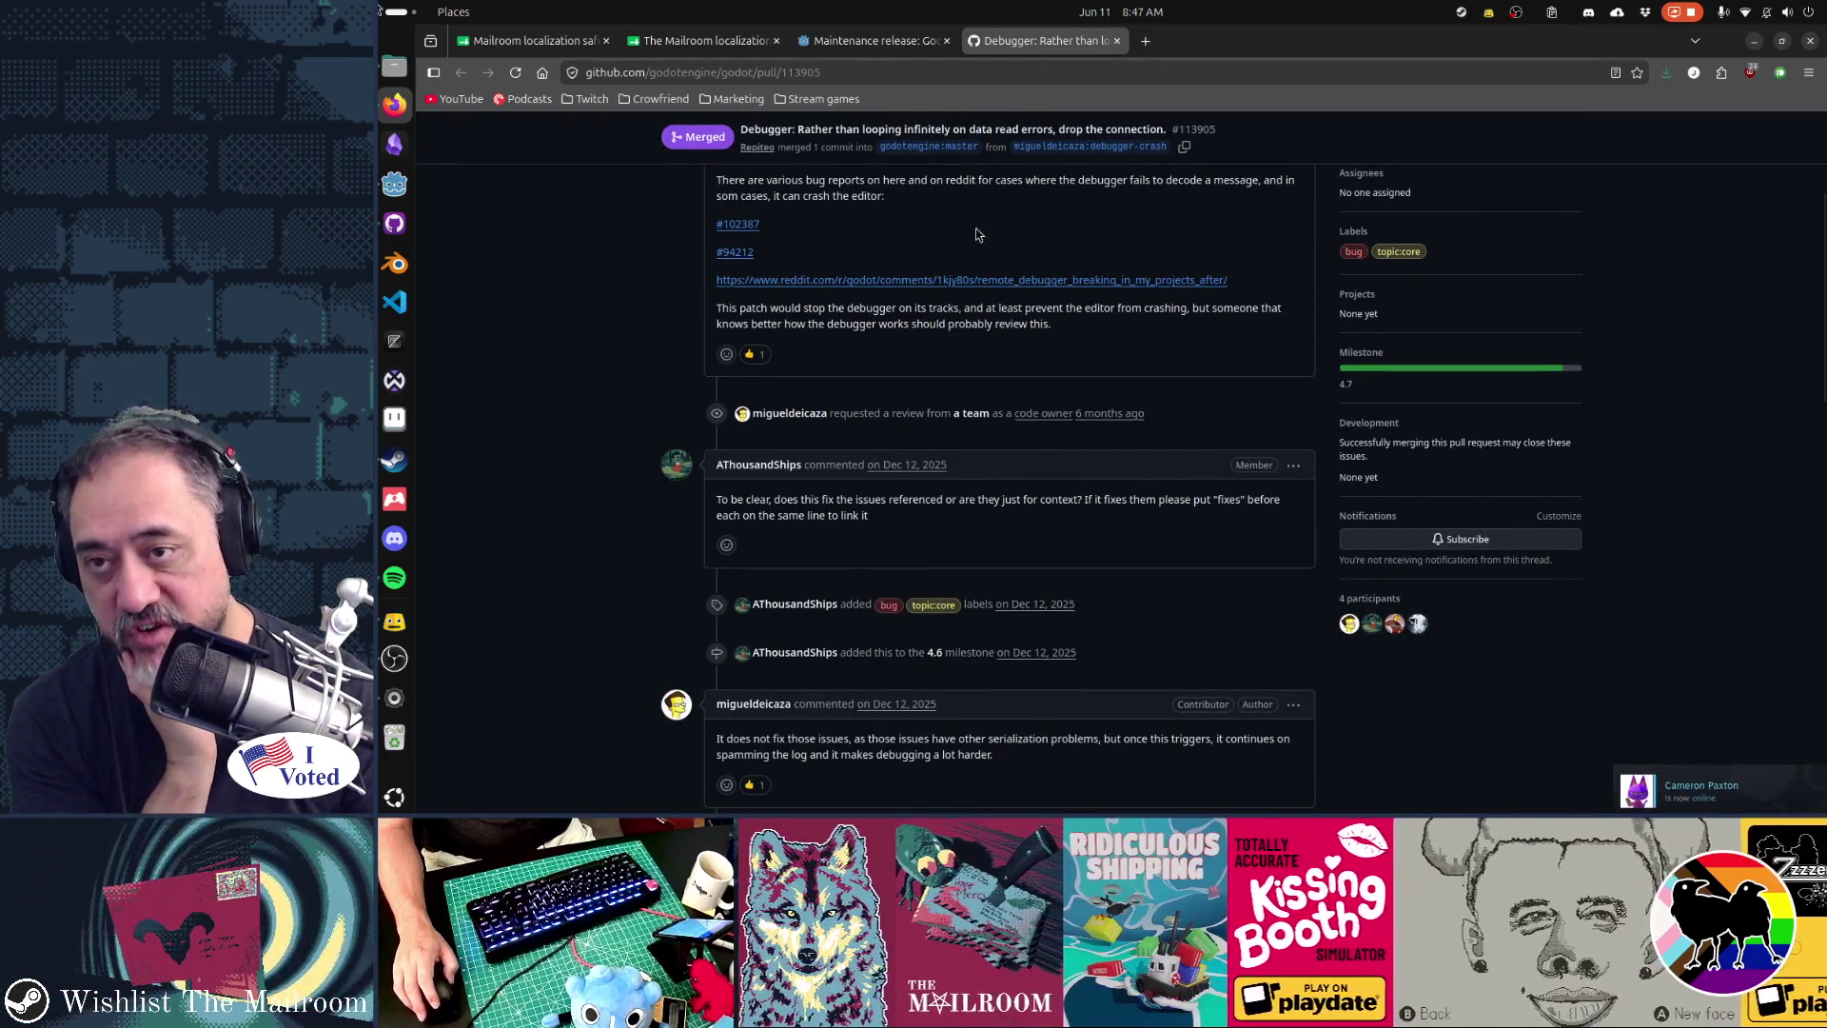
pyautogui.scroll(-1, 995, 482)
pyautogui.click(1117, 40)
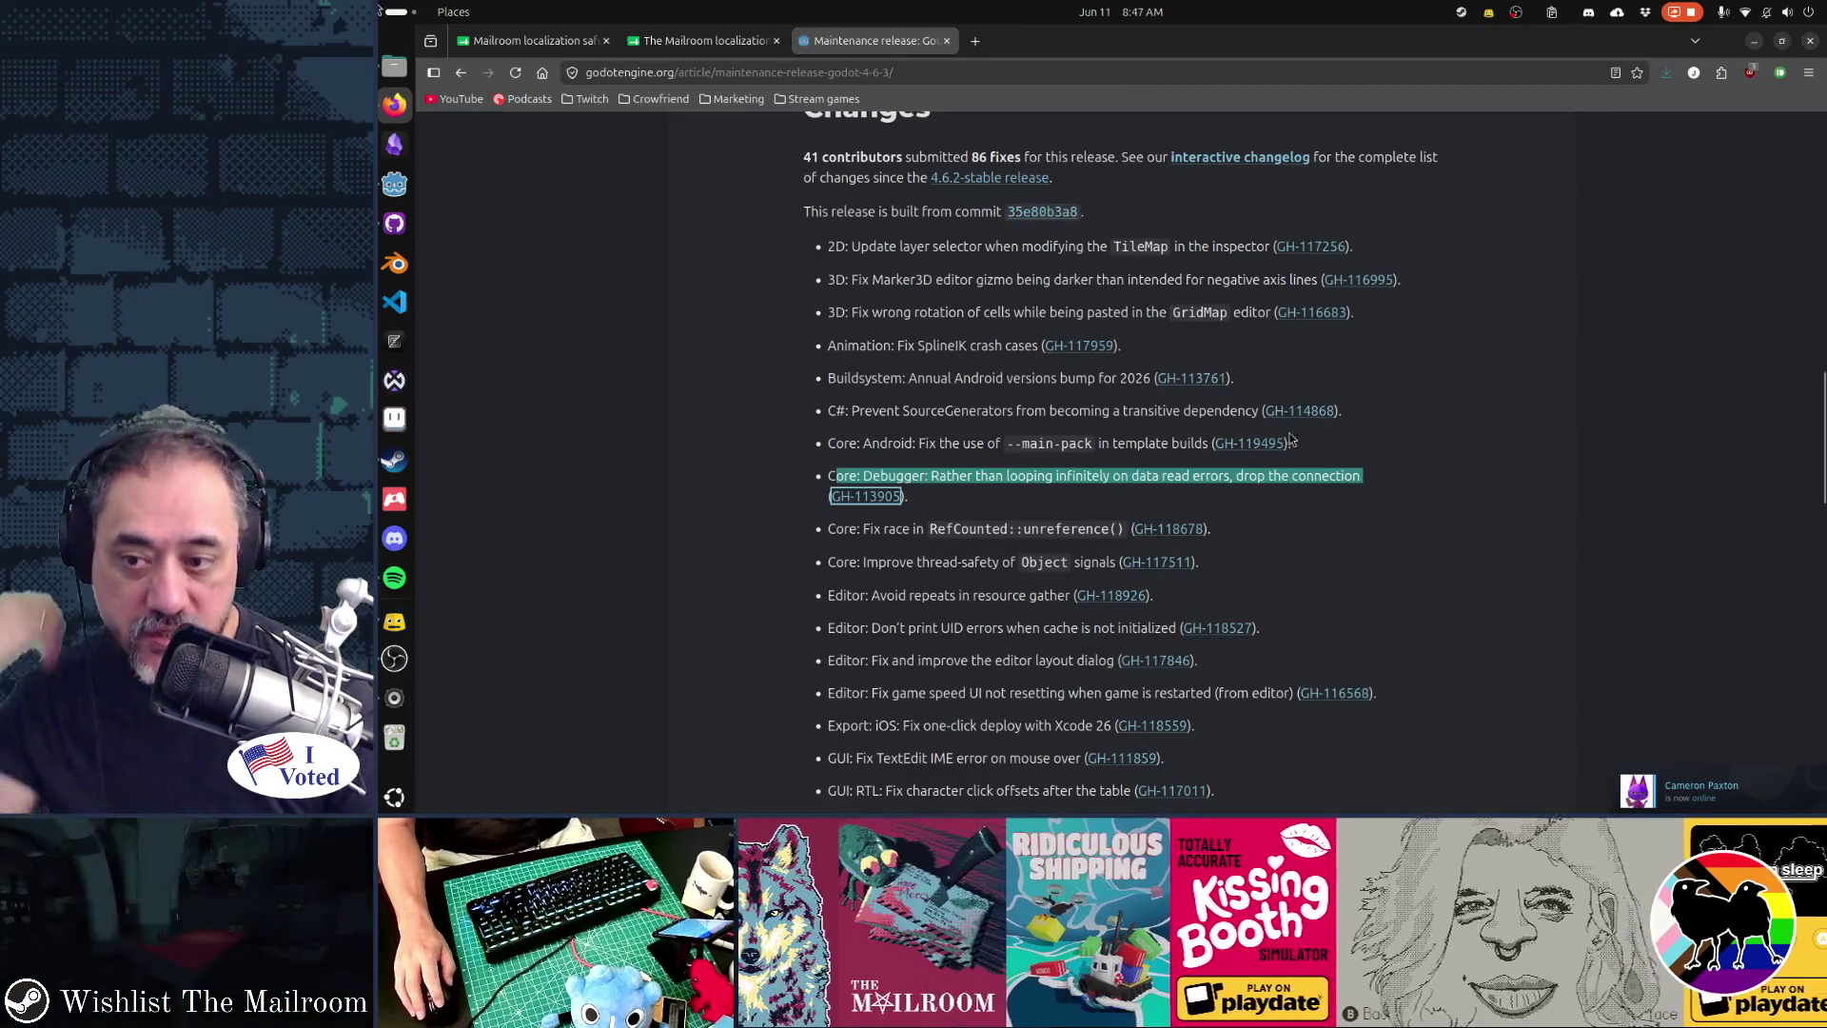
pyautogui.click(1432, 632)
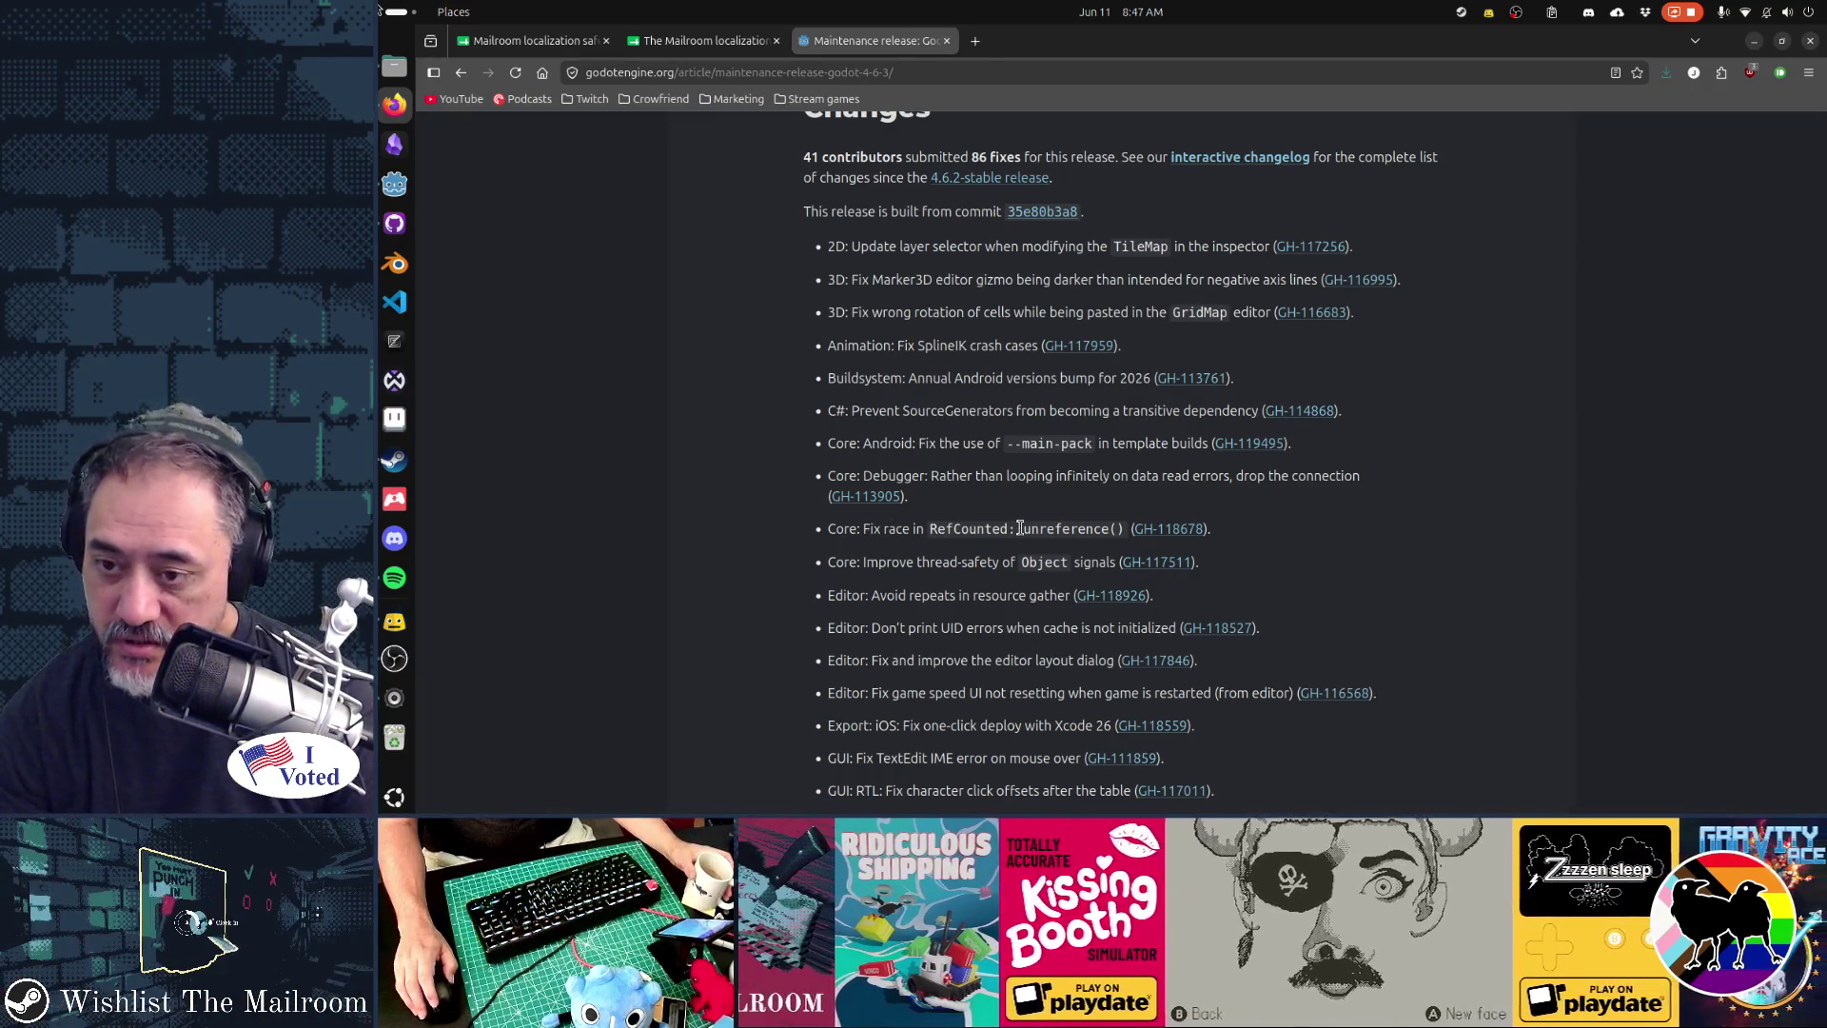
pyautogui.middleClick(1169, 528)
pyautogui.scroll(-1, 1341, 455)
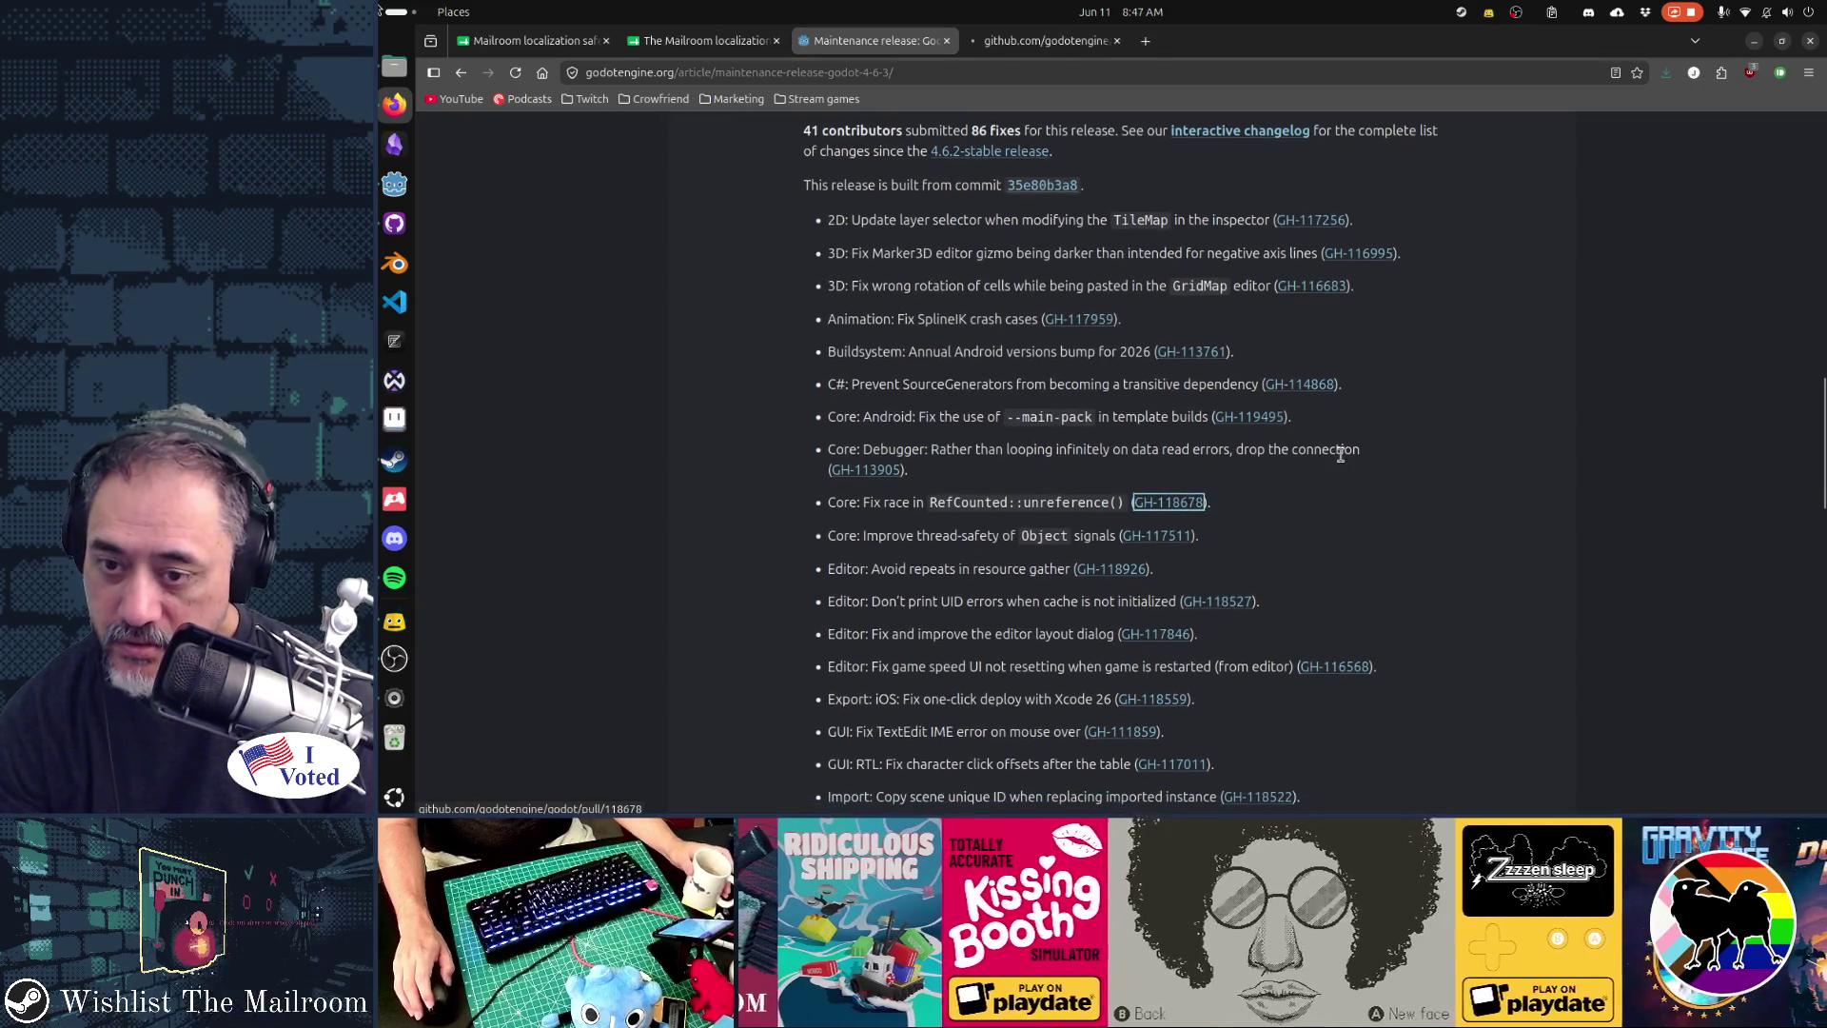
pyautogui.click(1042, 40)
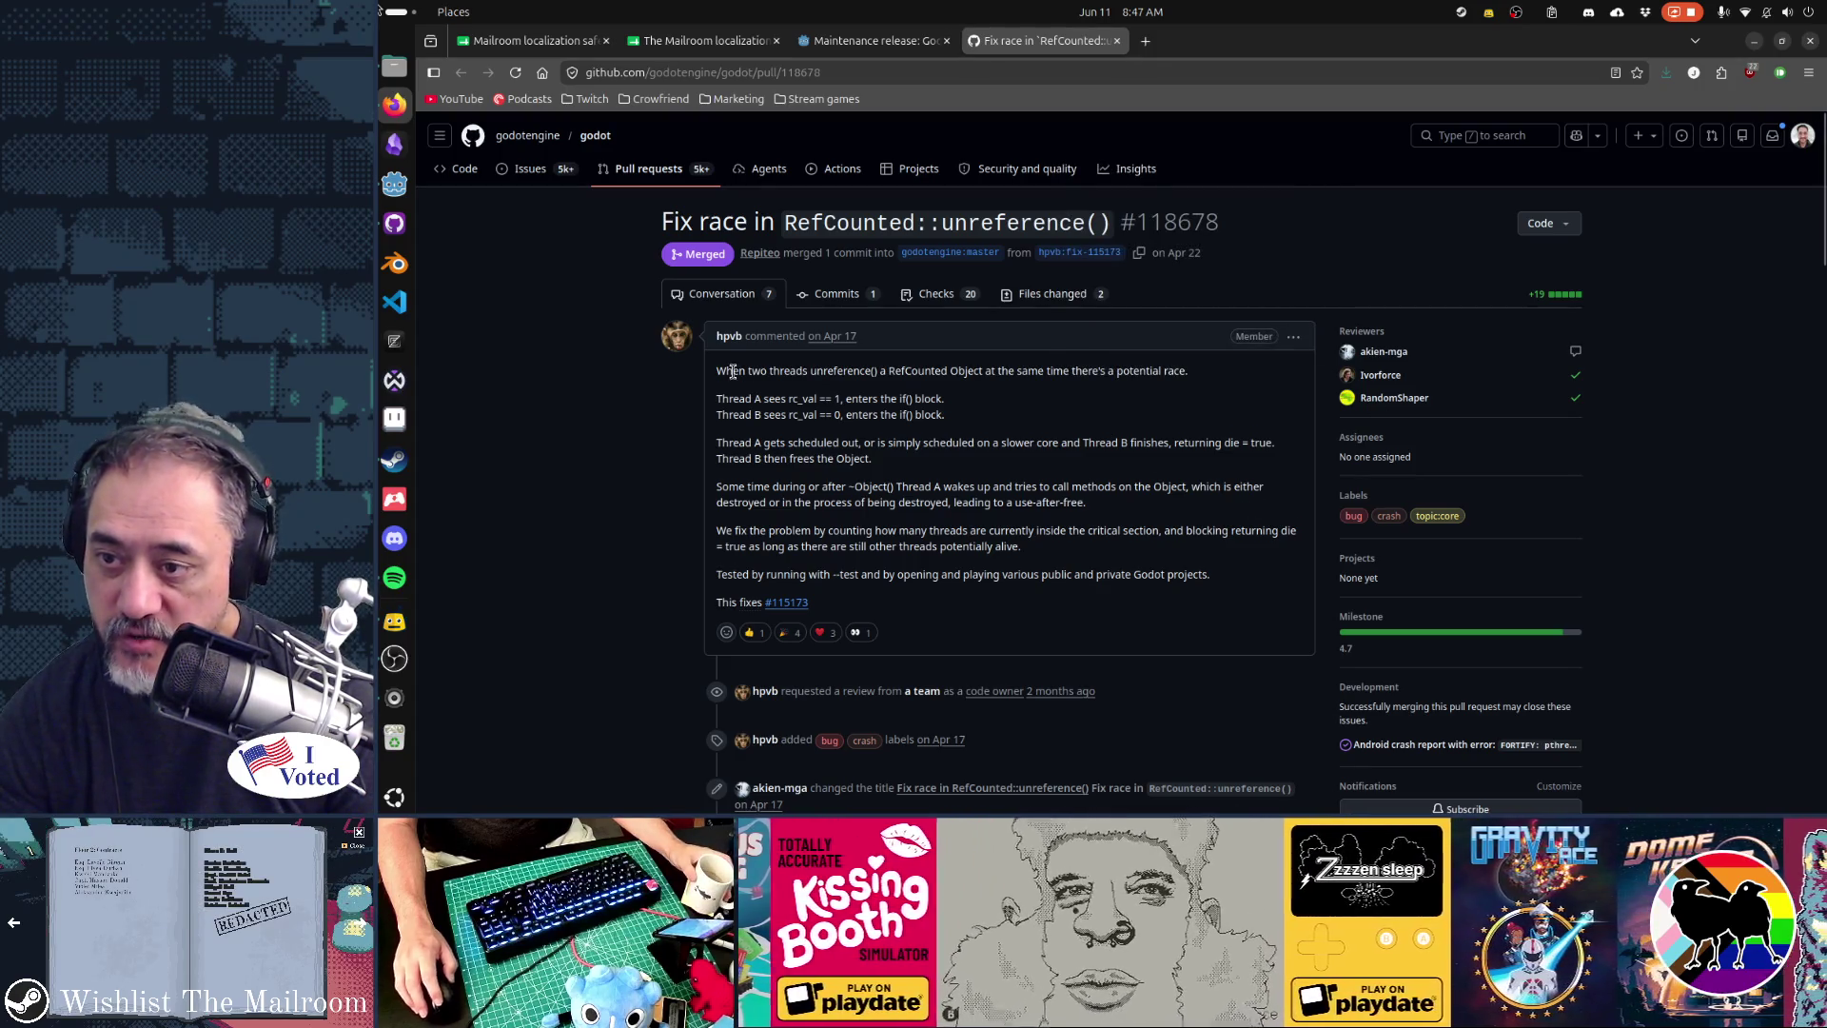
pyautogui.moveTo(728, 371)
pyautogui.mouseDown()
pyautogui.moveTo(868, 460)
pyautogui.moveTo(813, 531)
pyautogui.mouseUp()
pyautogui.hotkey('ctrl', 'w')
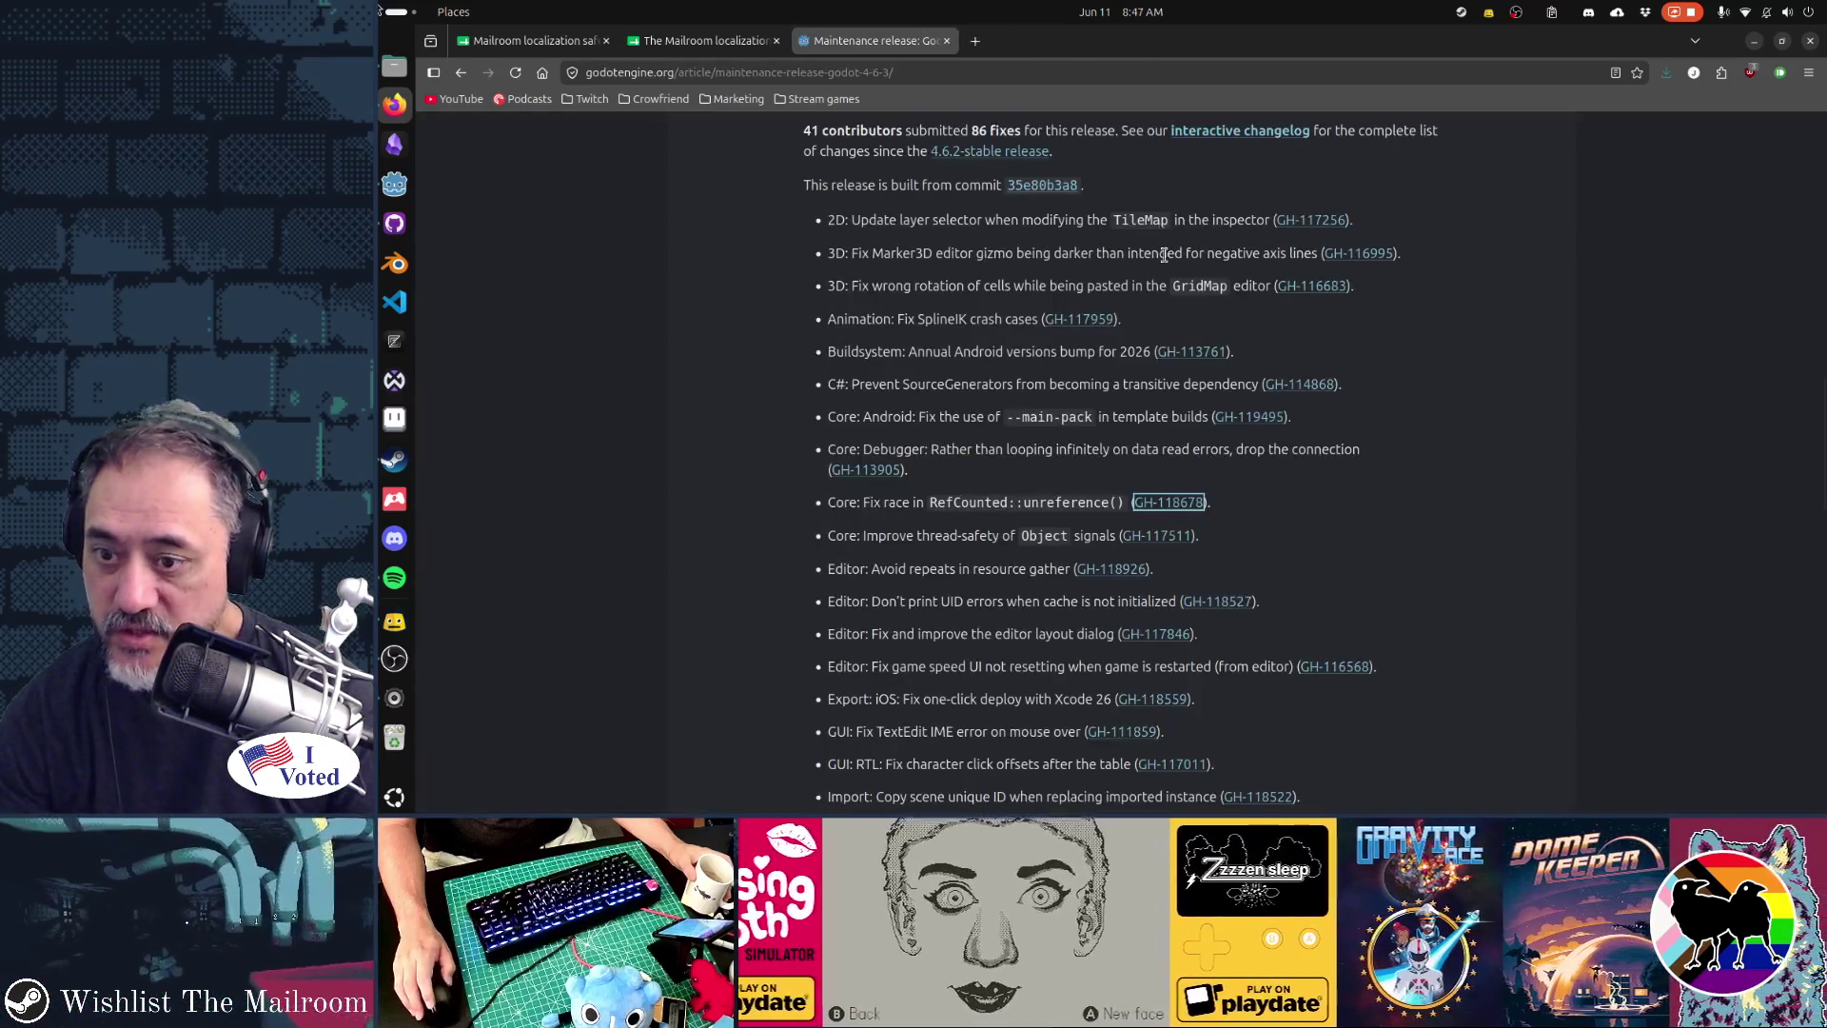
pyautogui.scroll(-3, 1163, 255)
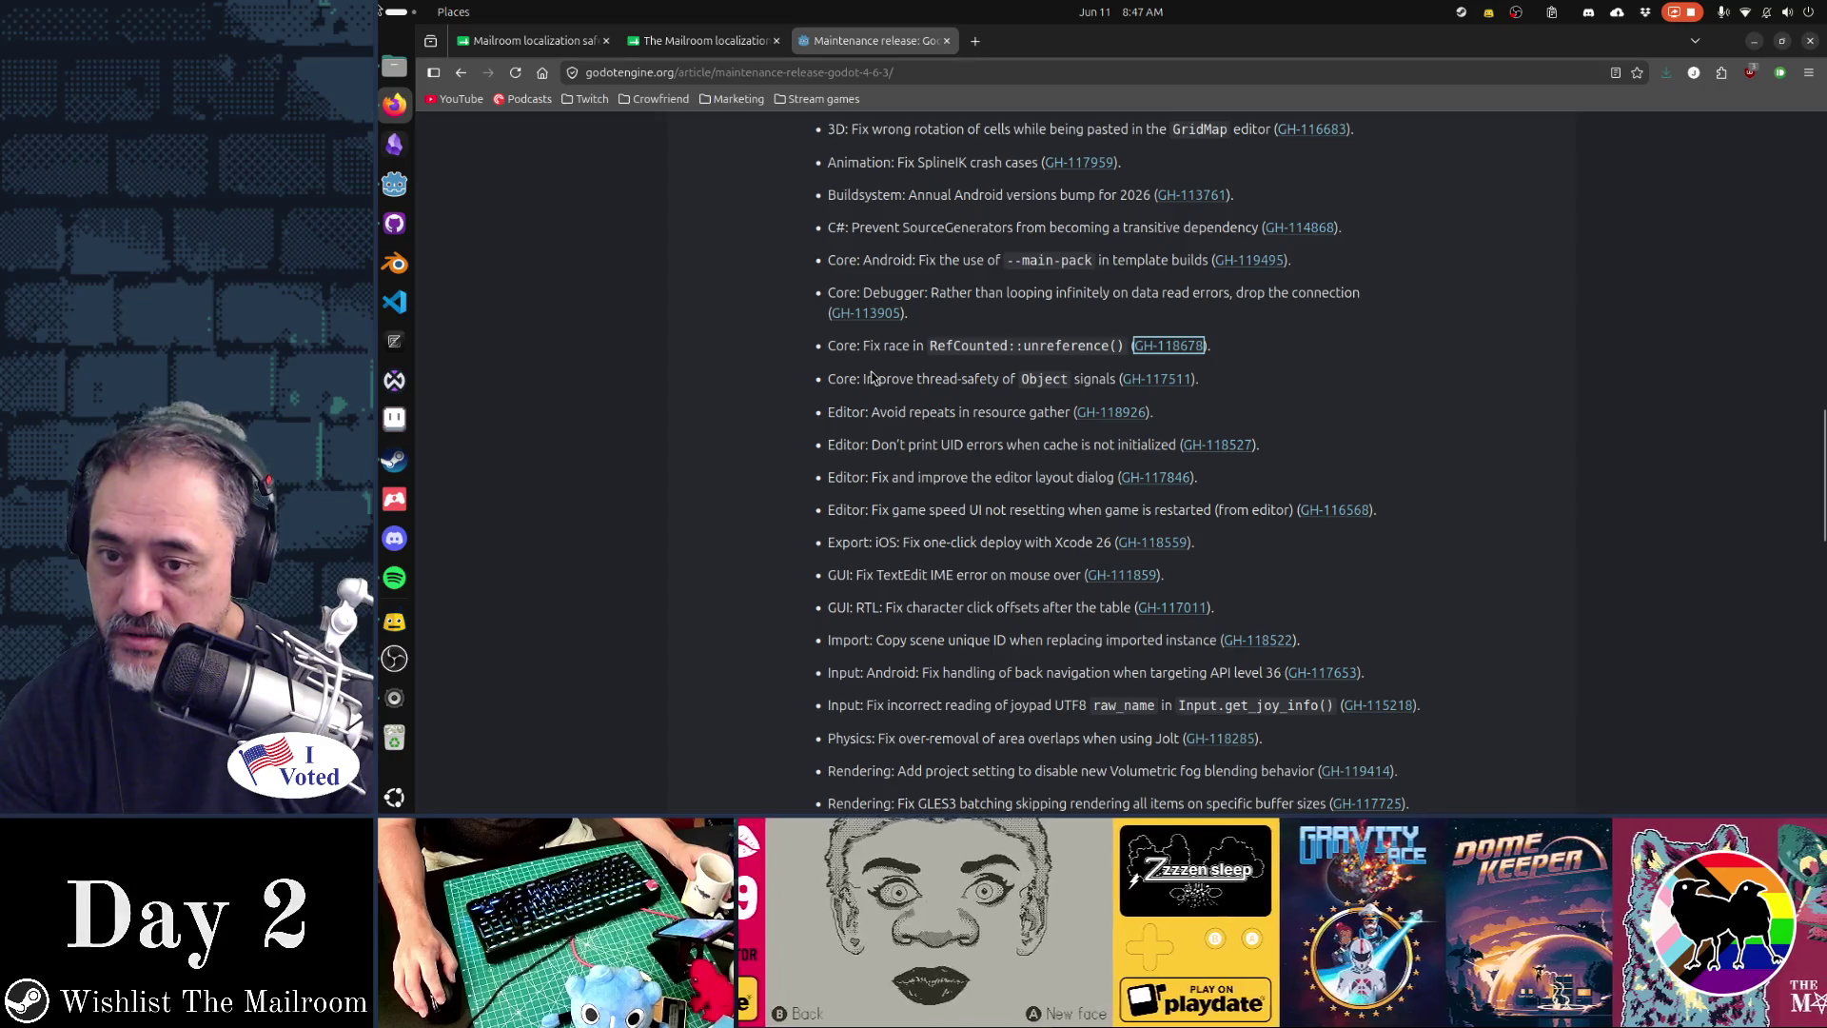
pyautogui.click(859, 378)
pyautogui.doubleClick(859, 378)
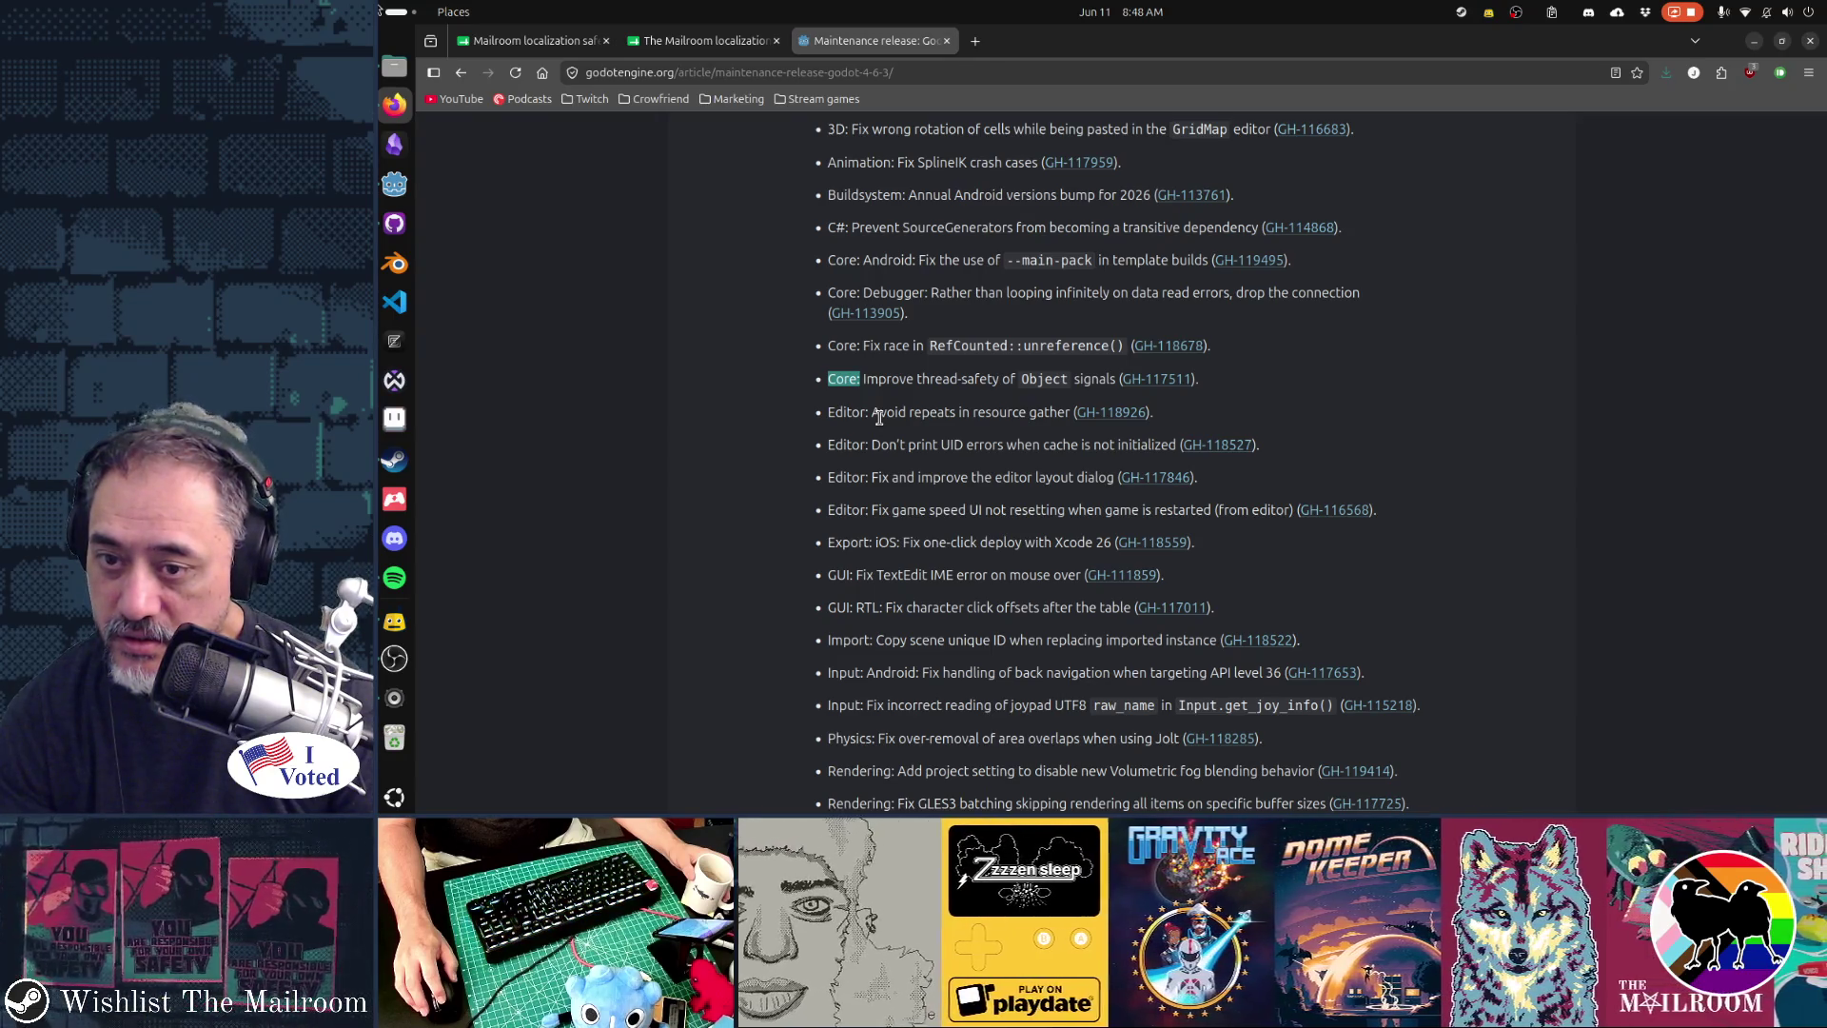
pyautogui.middleClick(1116, 413)
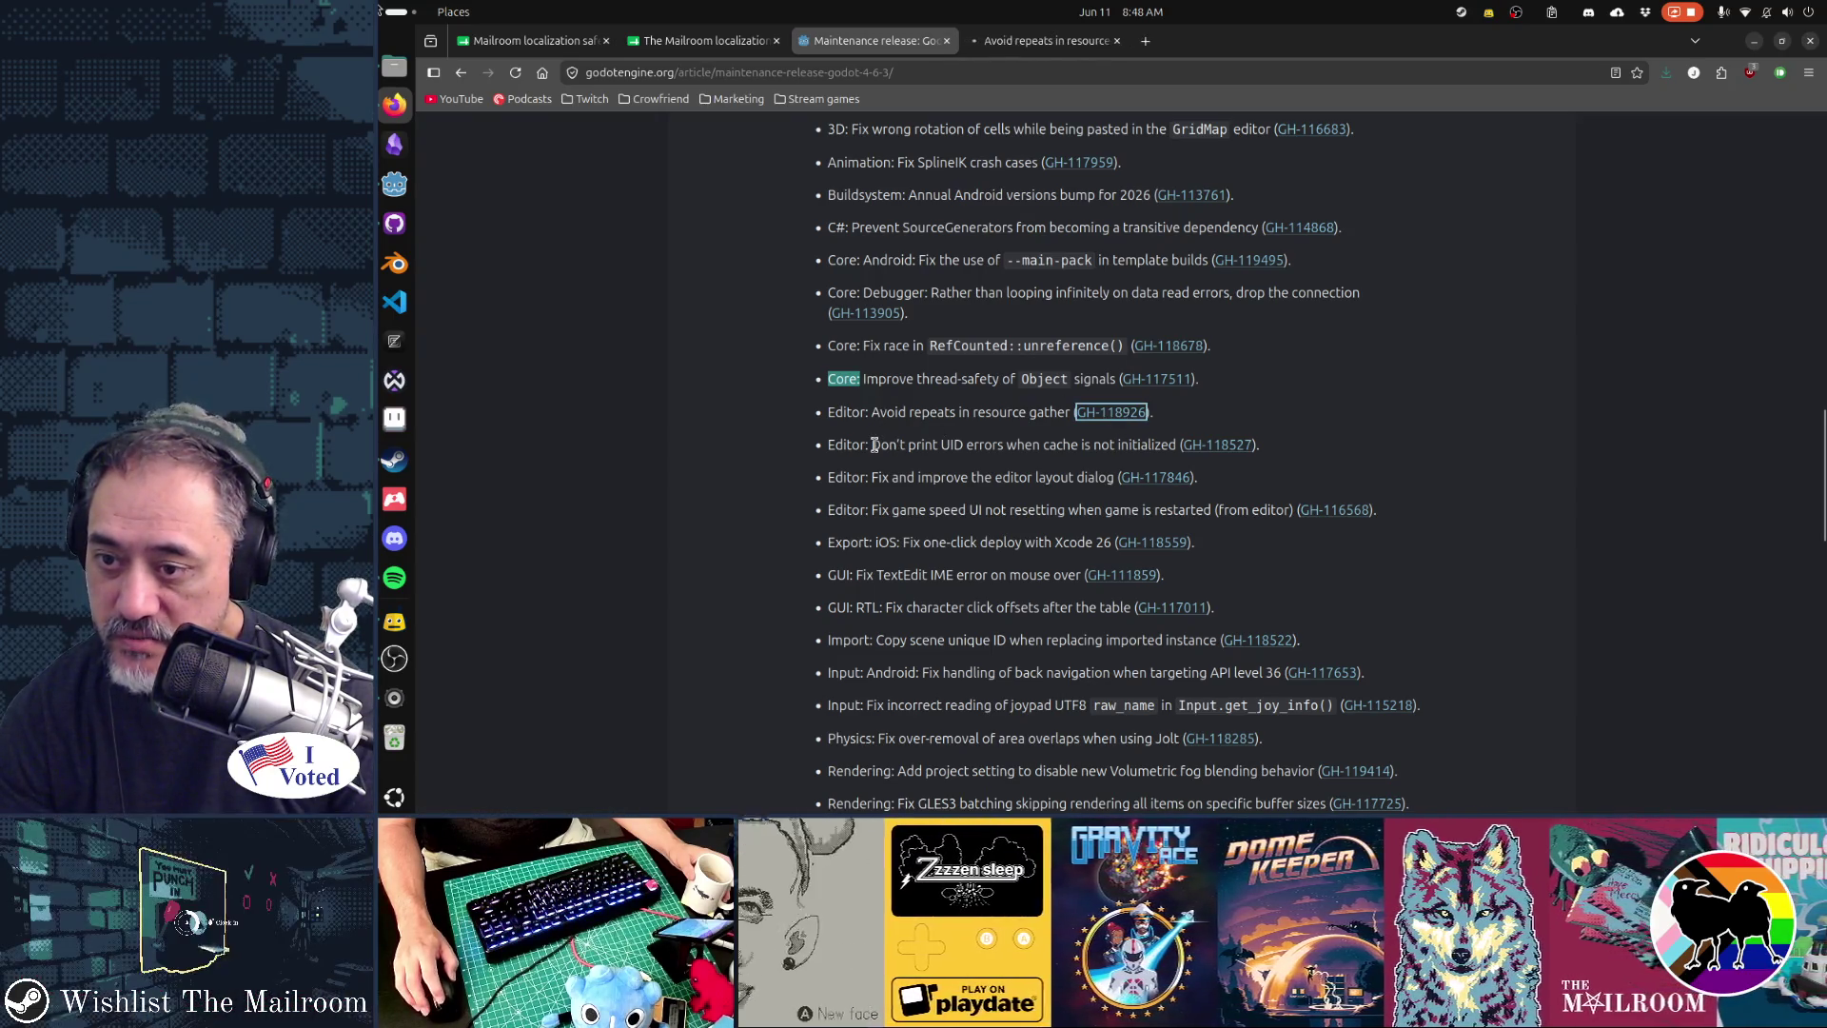
pyautogui.moveTo(834, 419)
pyautogui.mouseDown()
pyautogui.moveTo(826, 505)
pyautogui.moveTo(874, 512)
pyautogui.mouseUp()
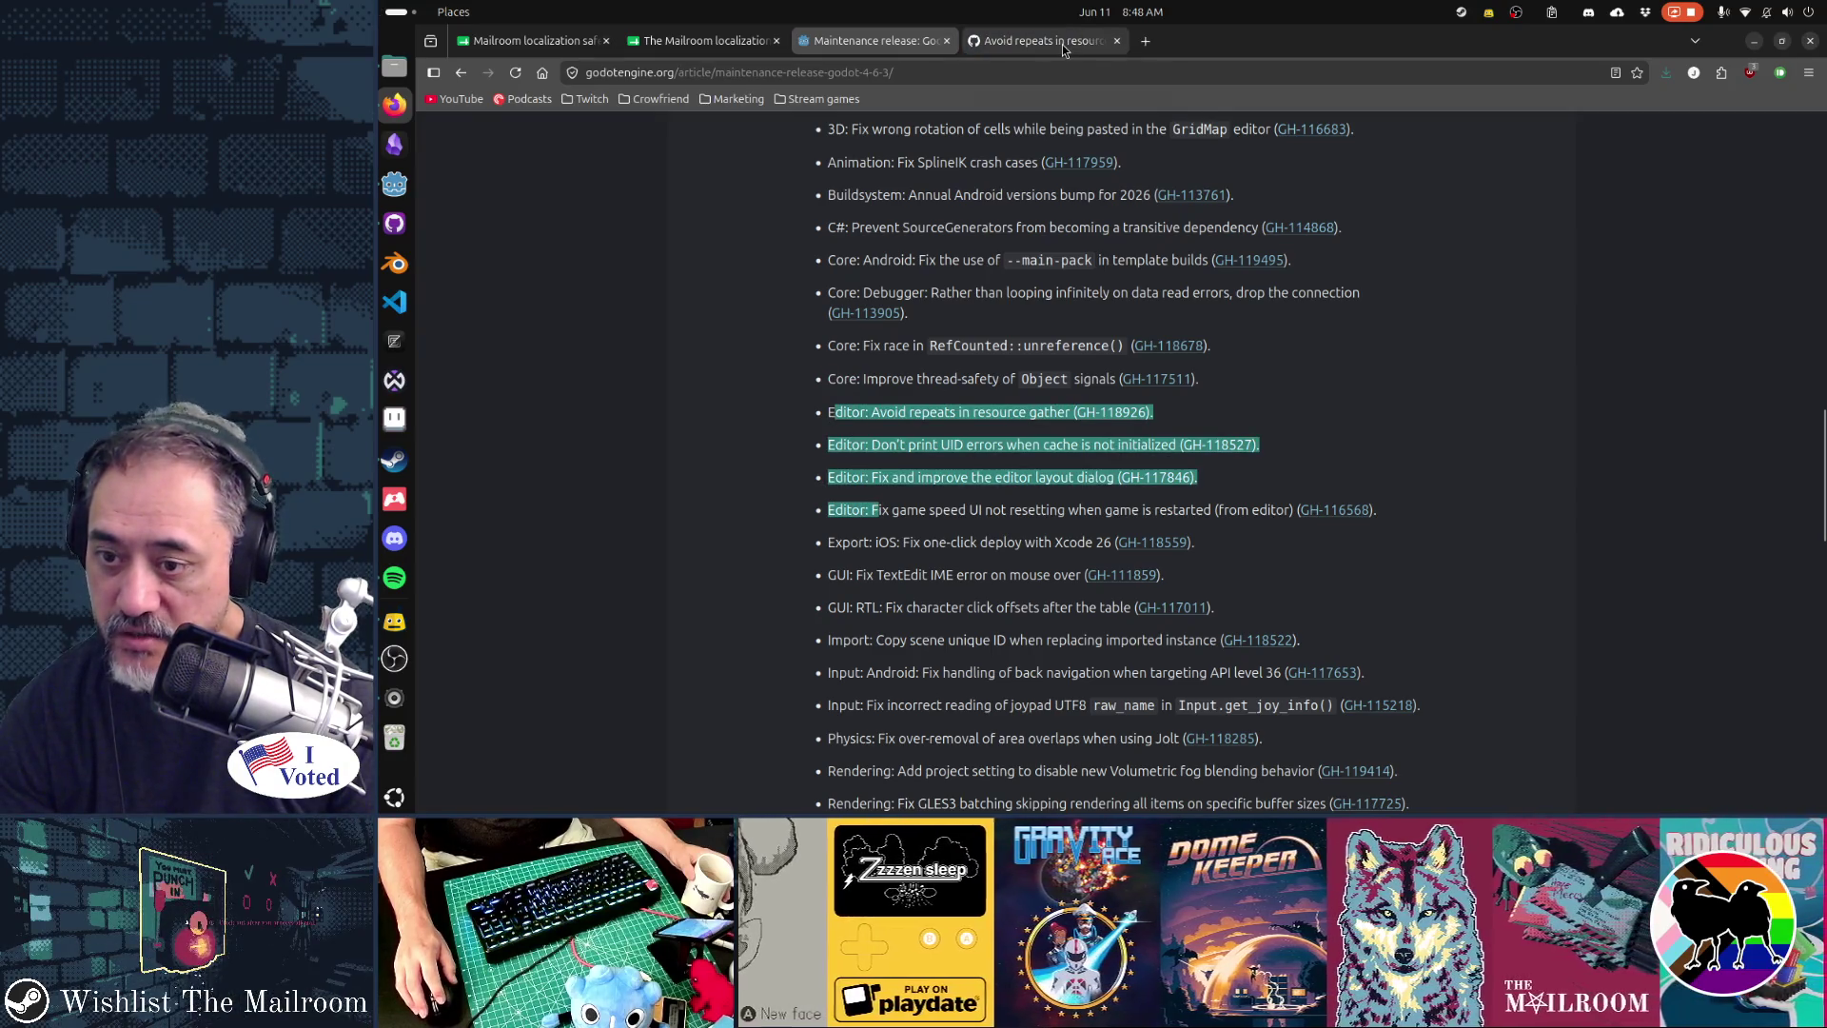
pyautogui.click(1065, 49)
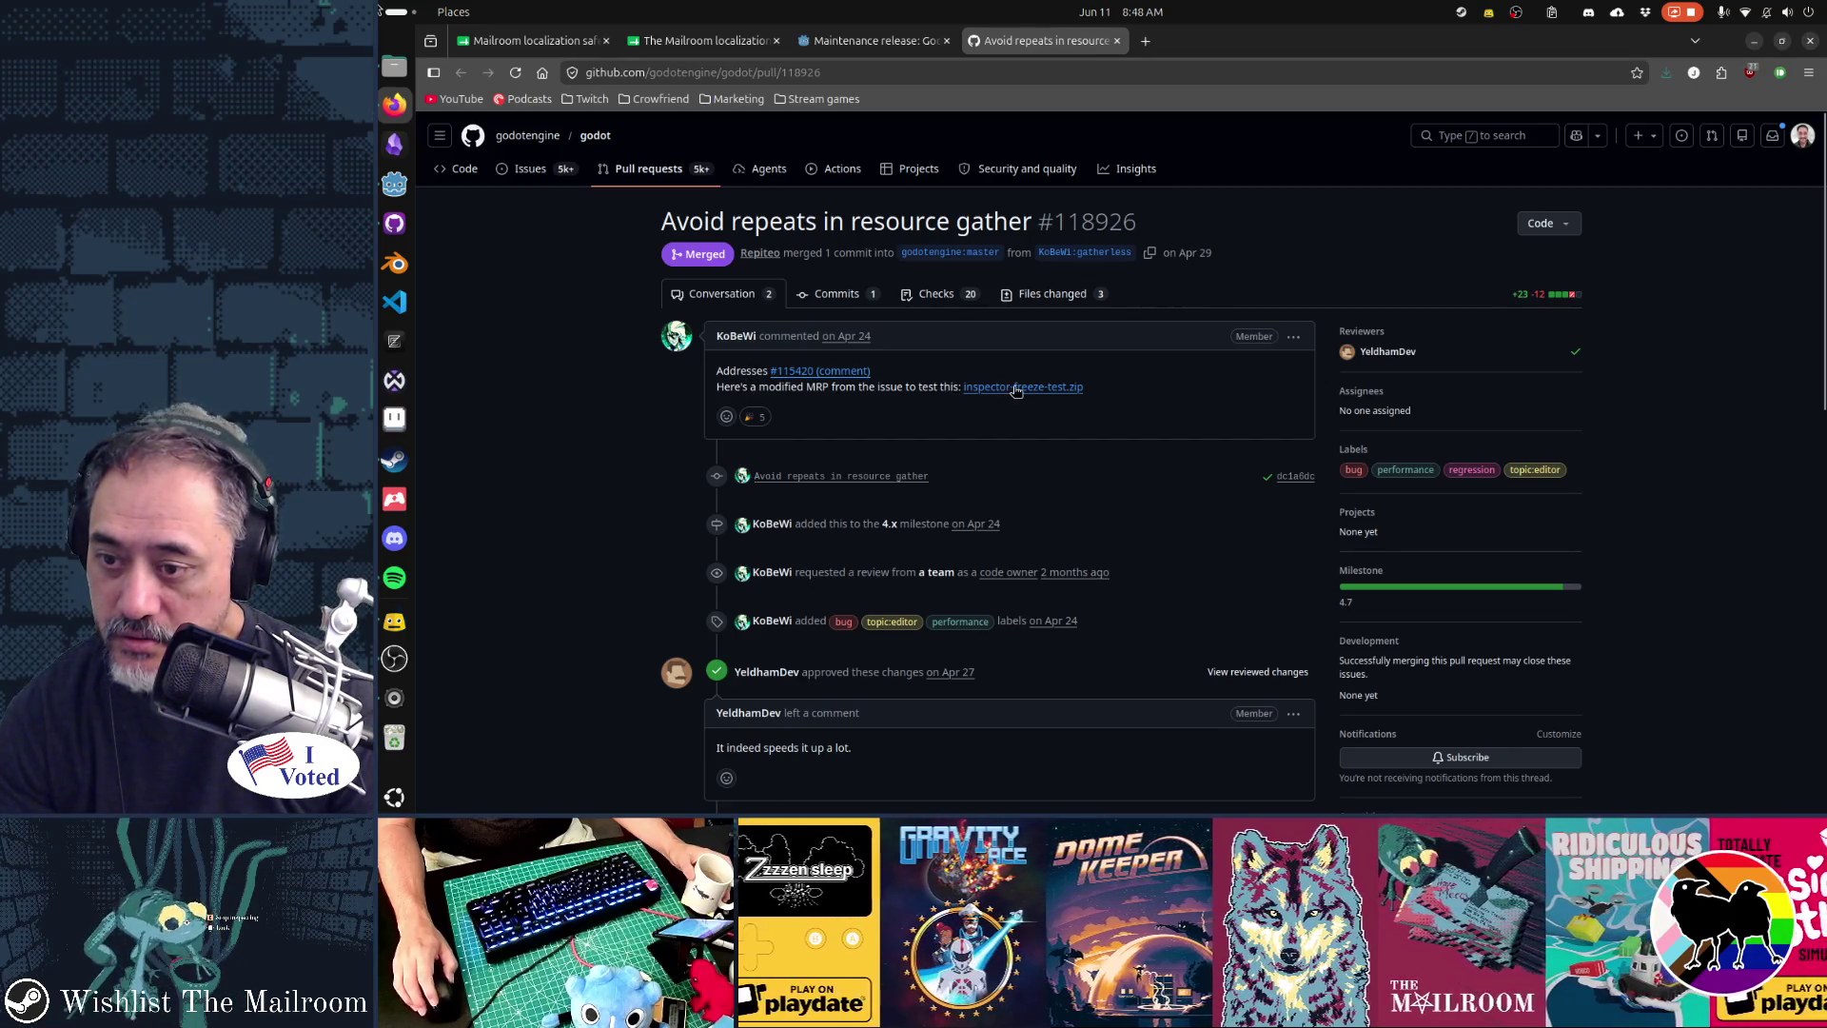
pyautogui.click(1117, 41)
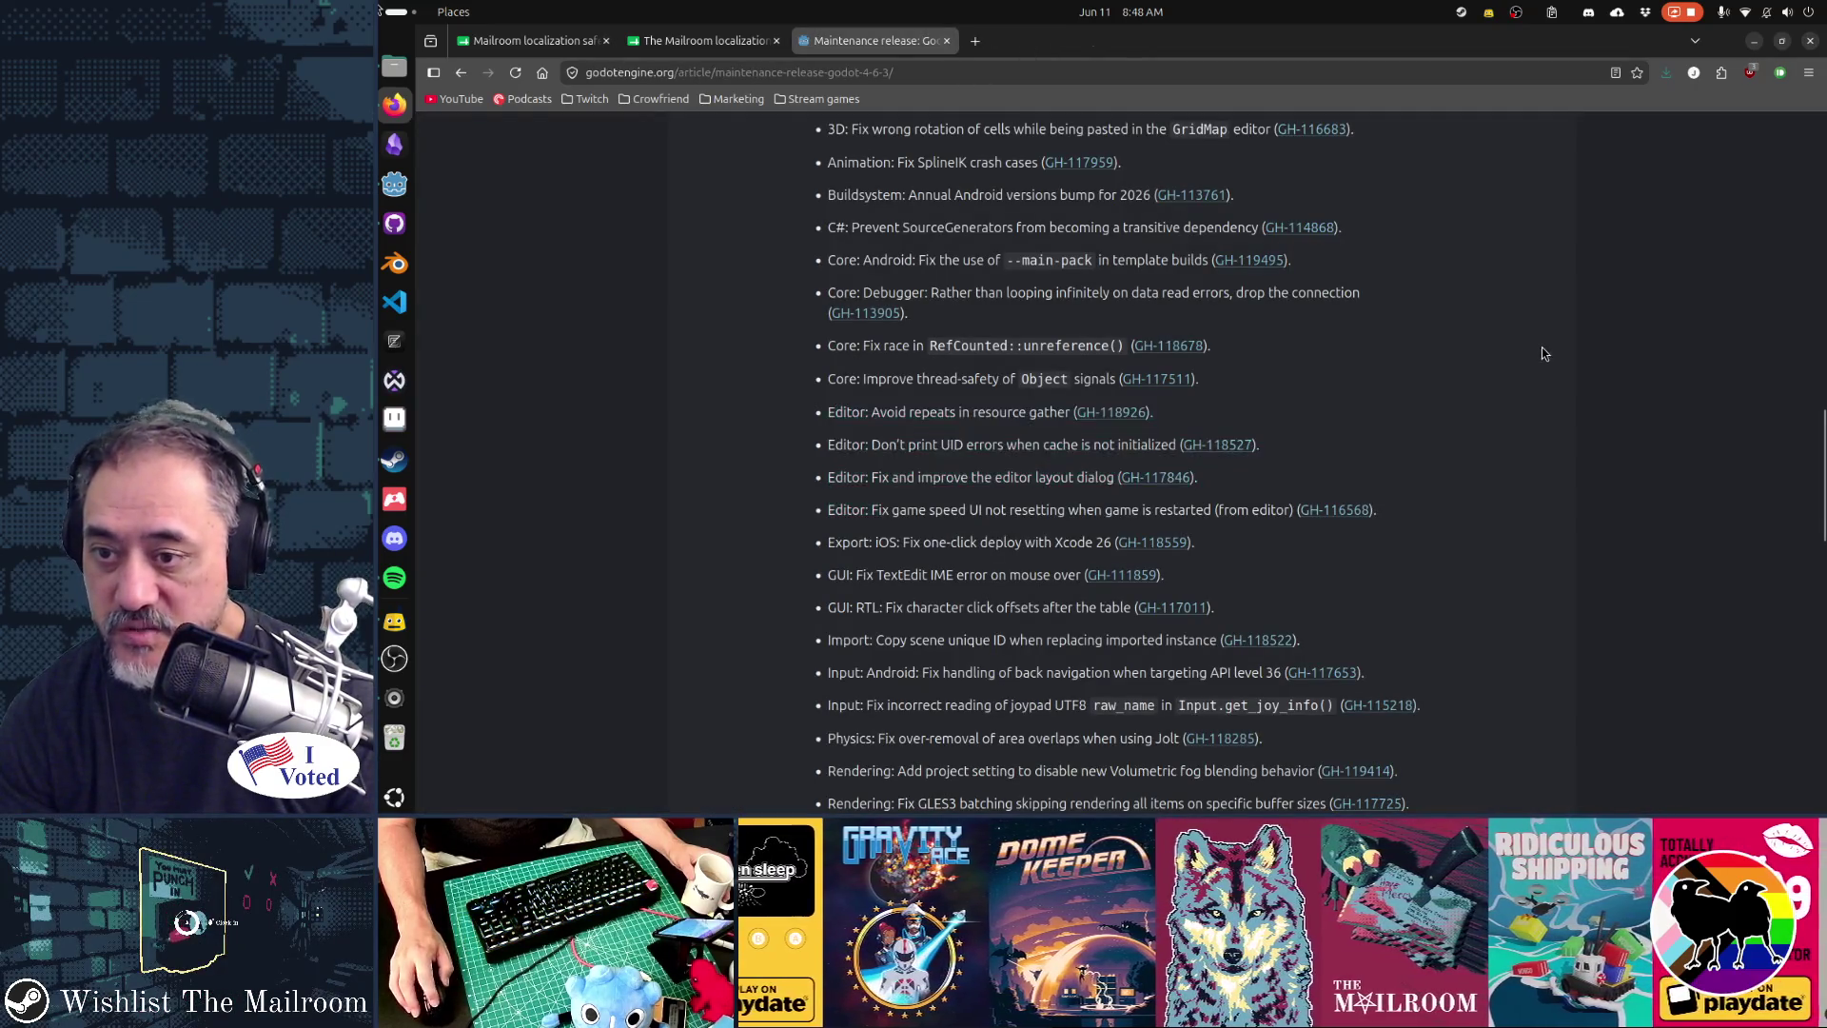
pyautogui.scroll(-3, 1112, 384)
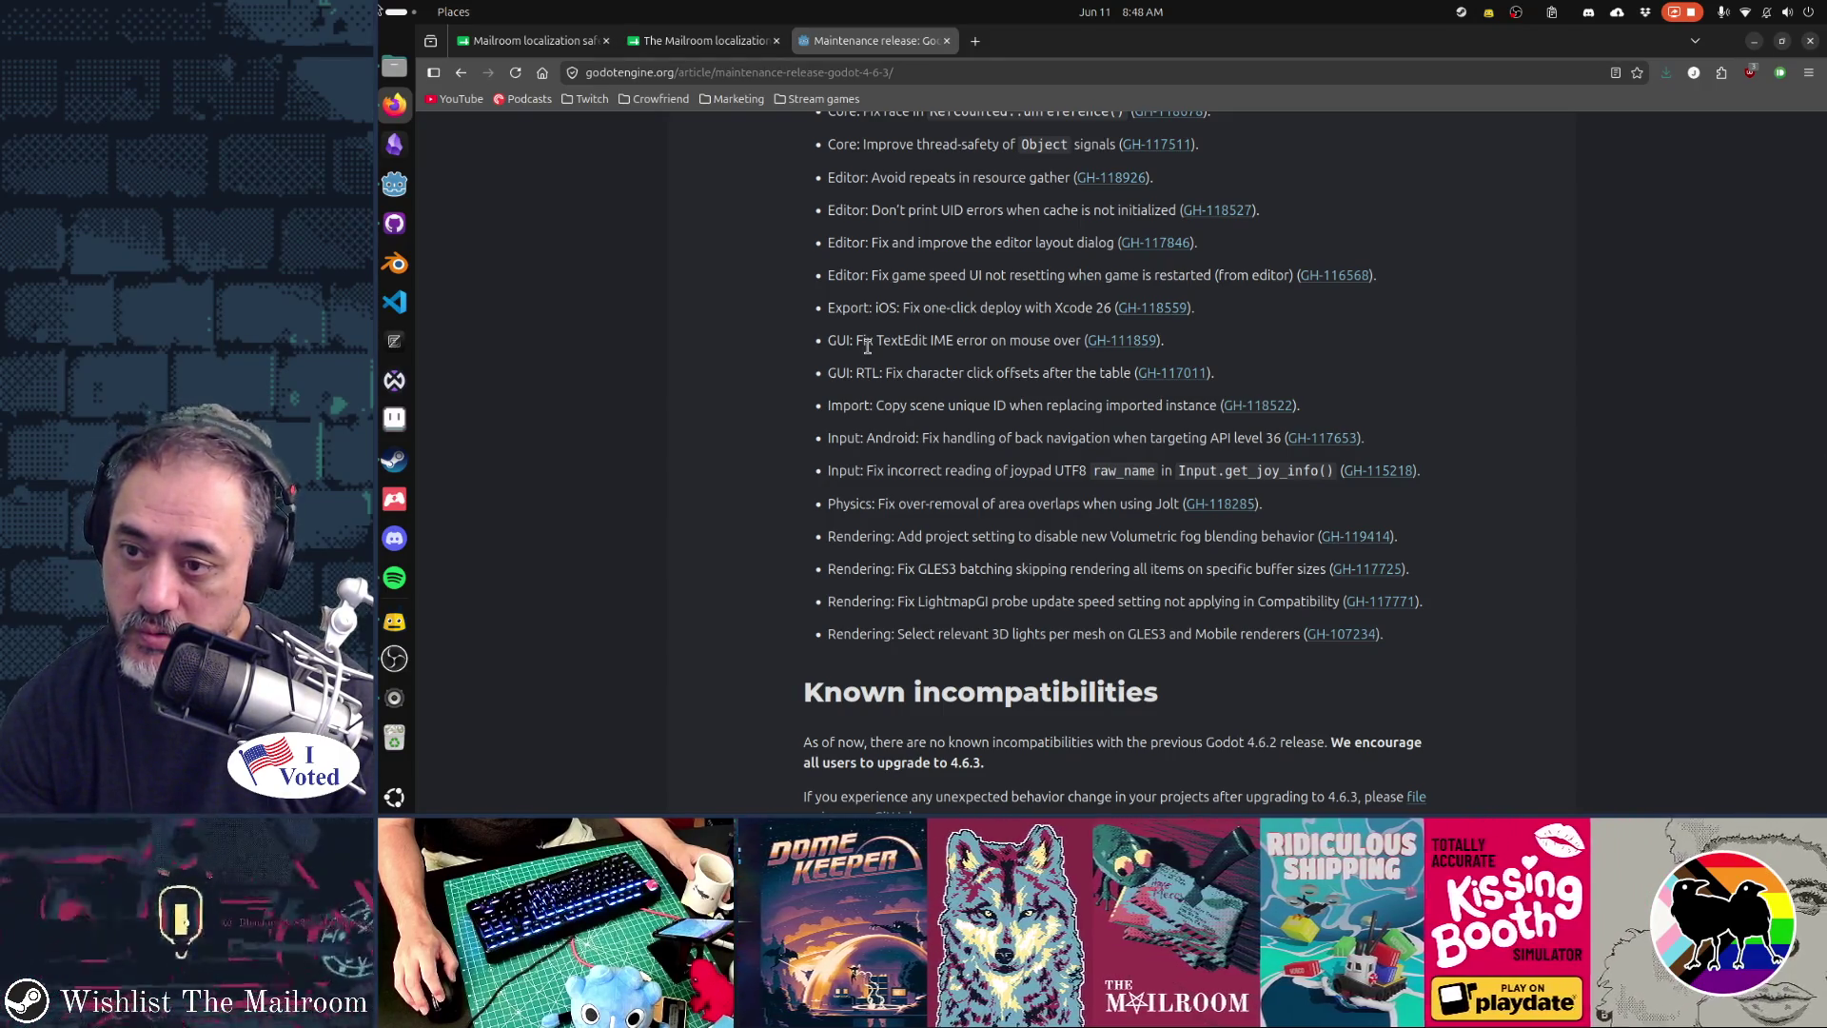
# - Open GH-111859 and GH-118522 in background tabs and view the scene unique ID pull request
pyautogui.middleClick(1140, 342)
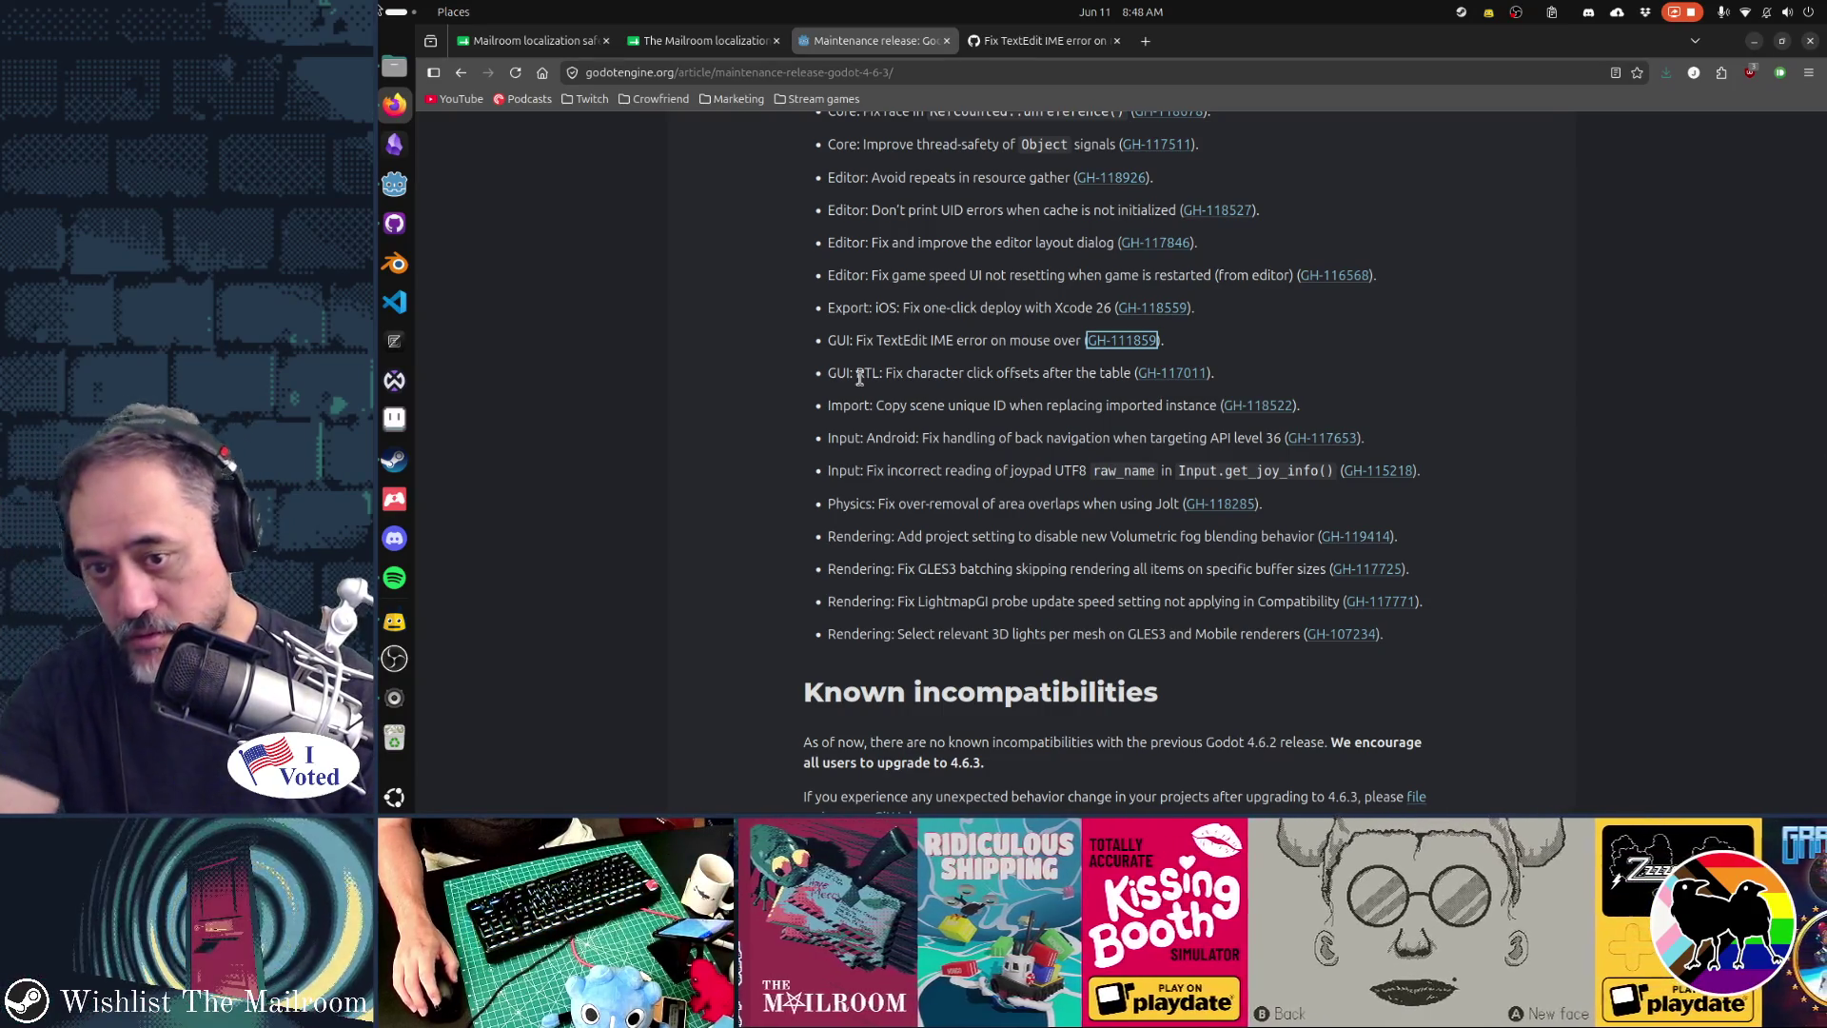
pyautogui.scroll(1, 861, 381)
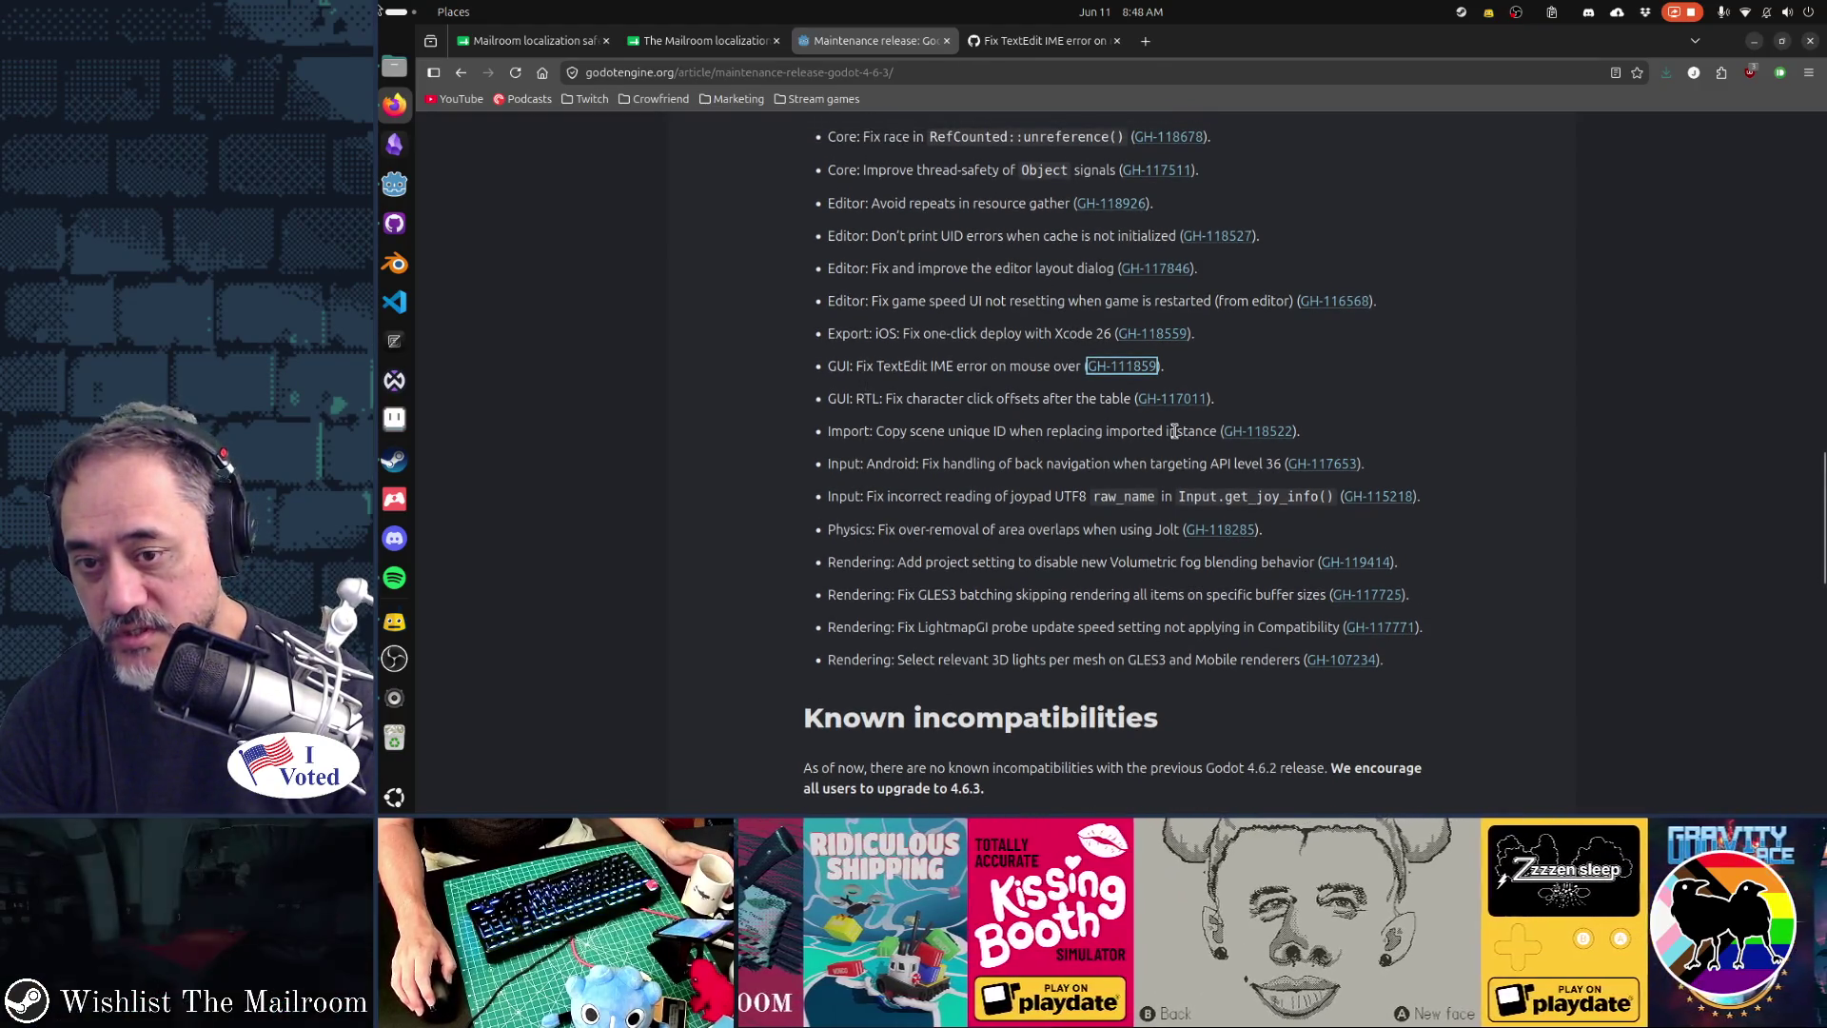
pyautogui.middleClick(1264, 438)
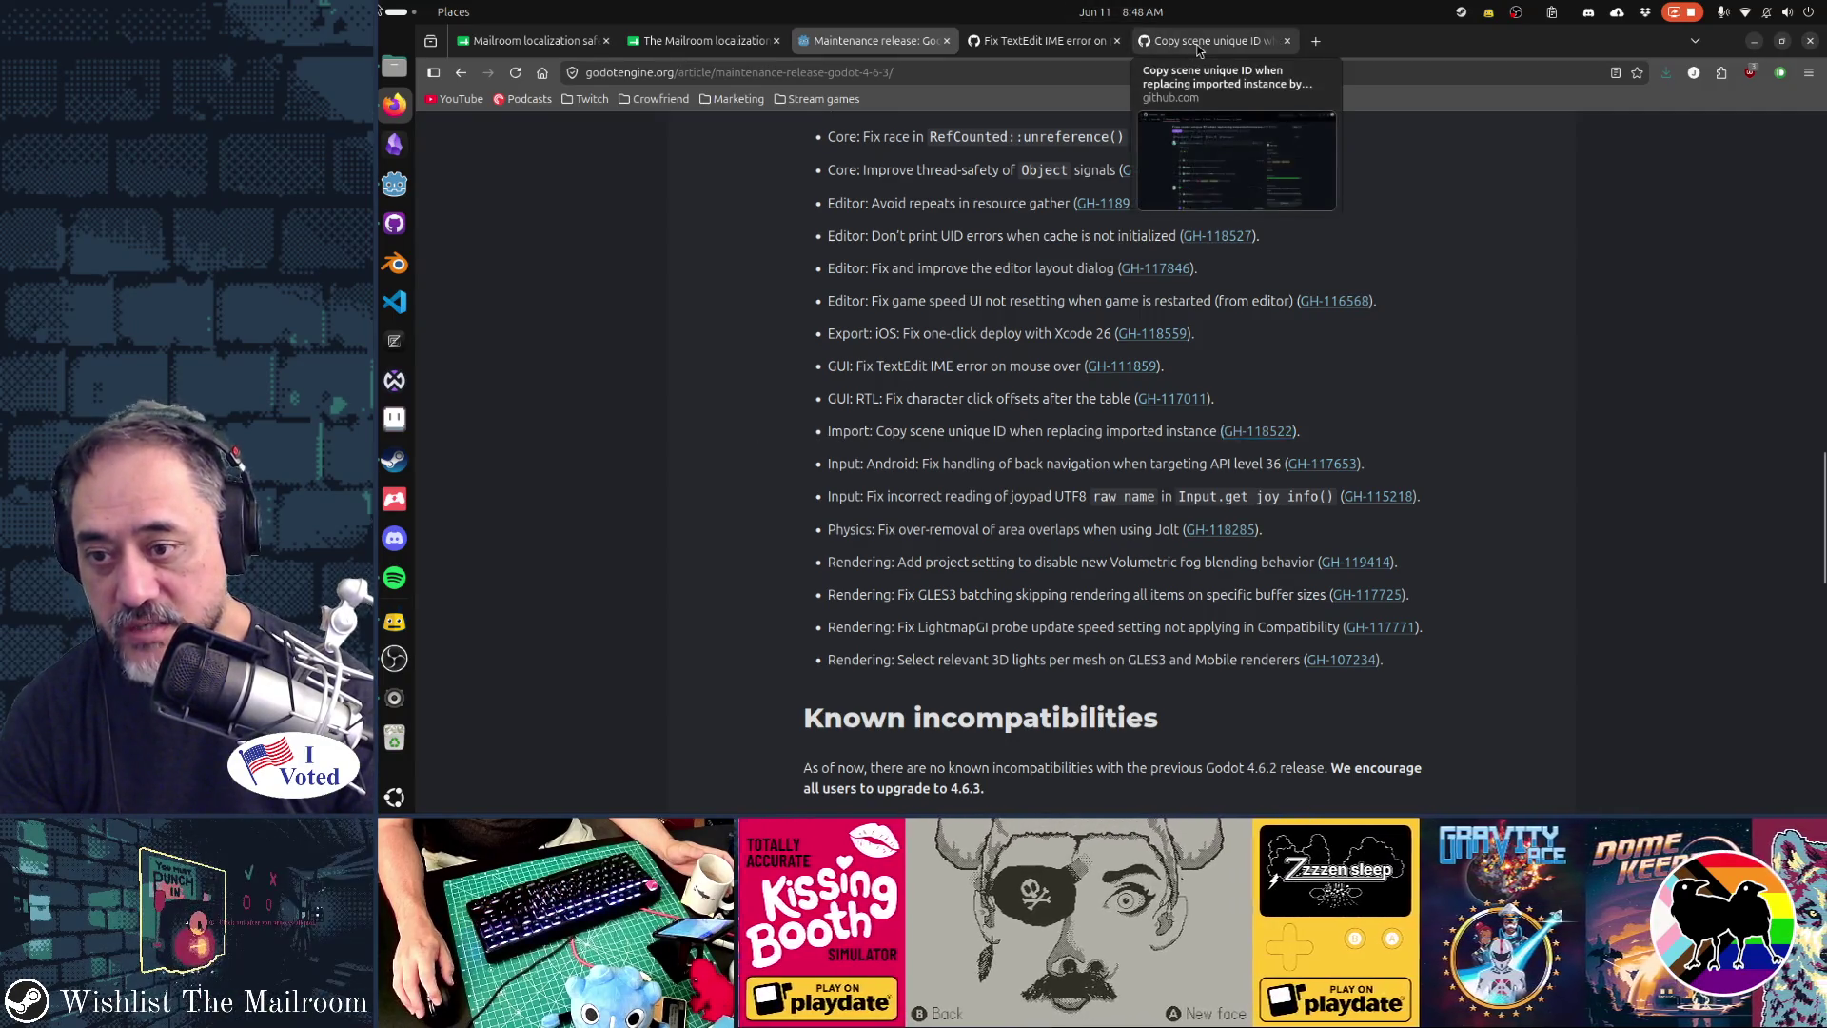
pyautogui.click(1214, 40)
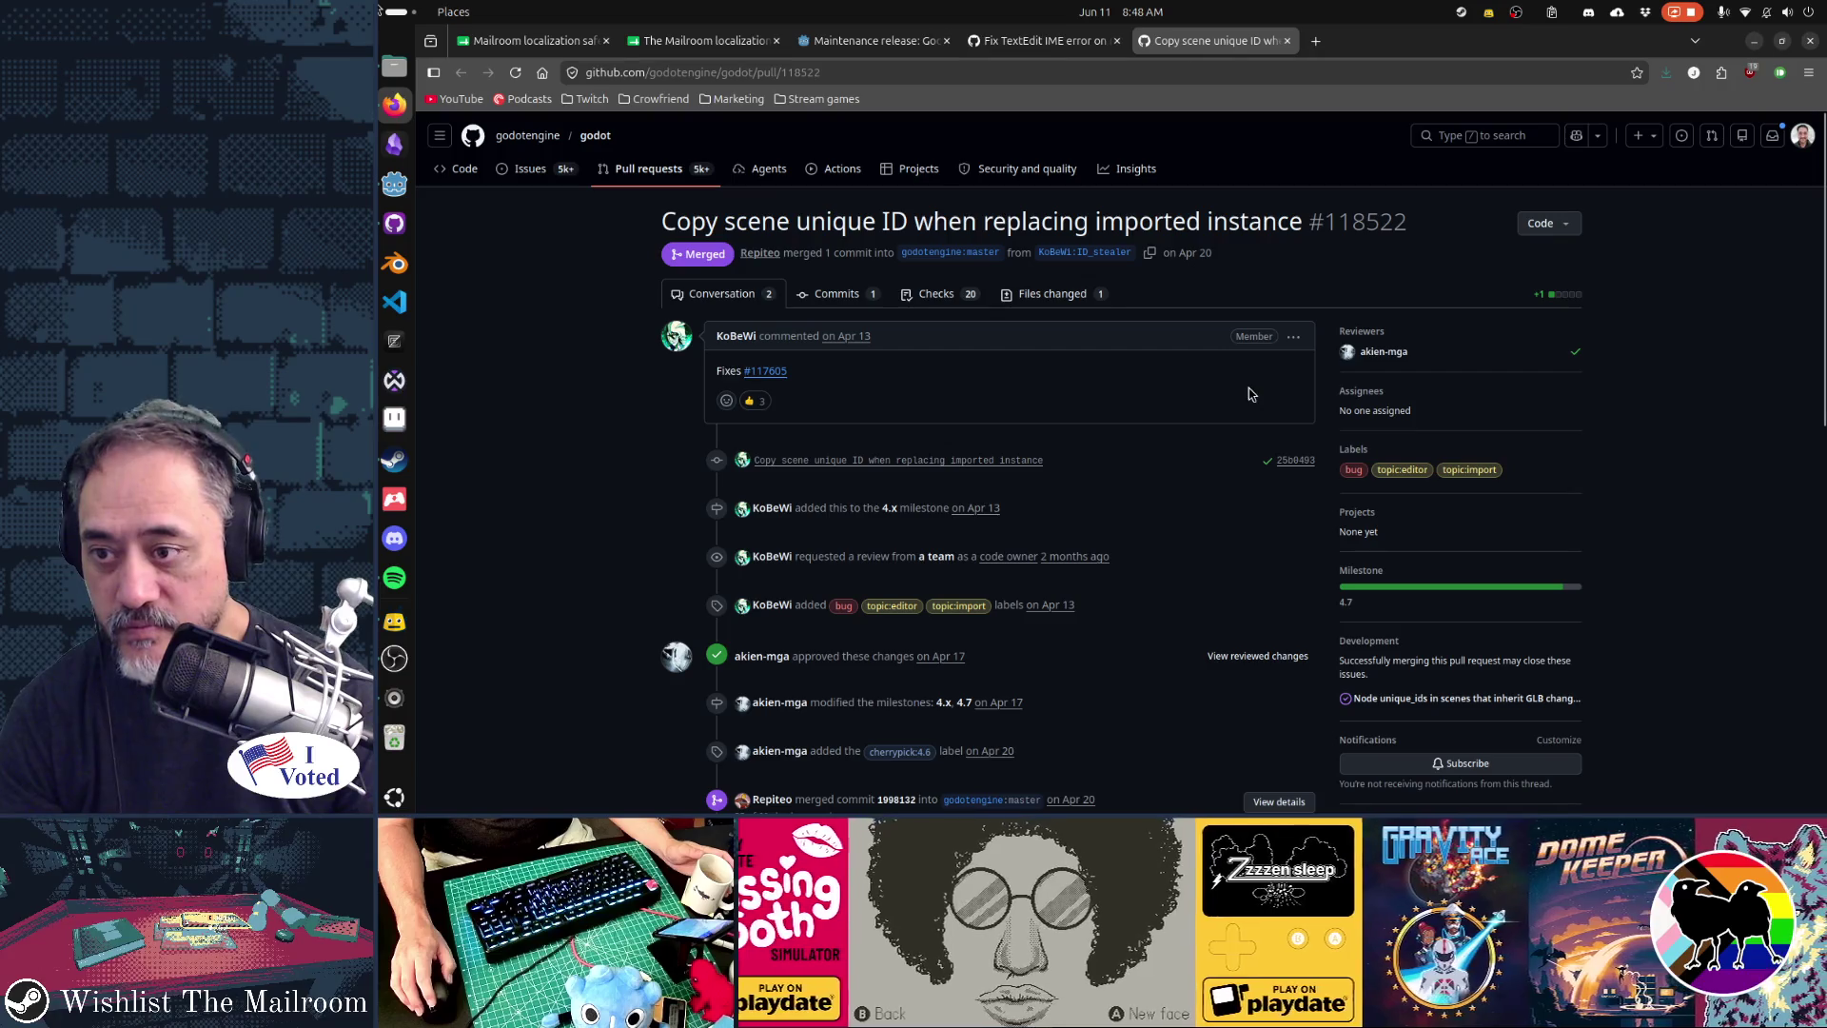
# - Open linked issue #117605 and read about unique_id noise in the diffs
pyautogui.click(765, 370)
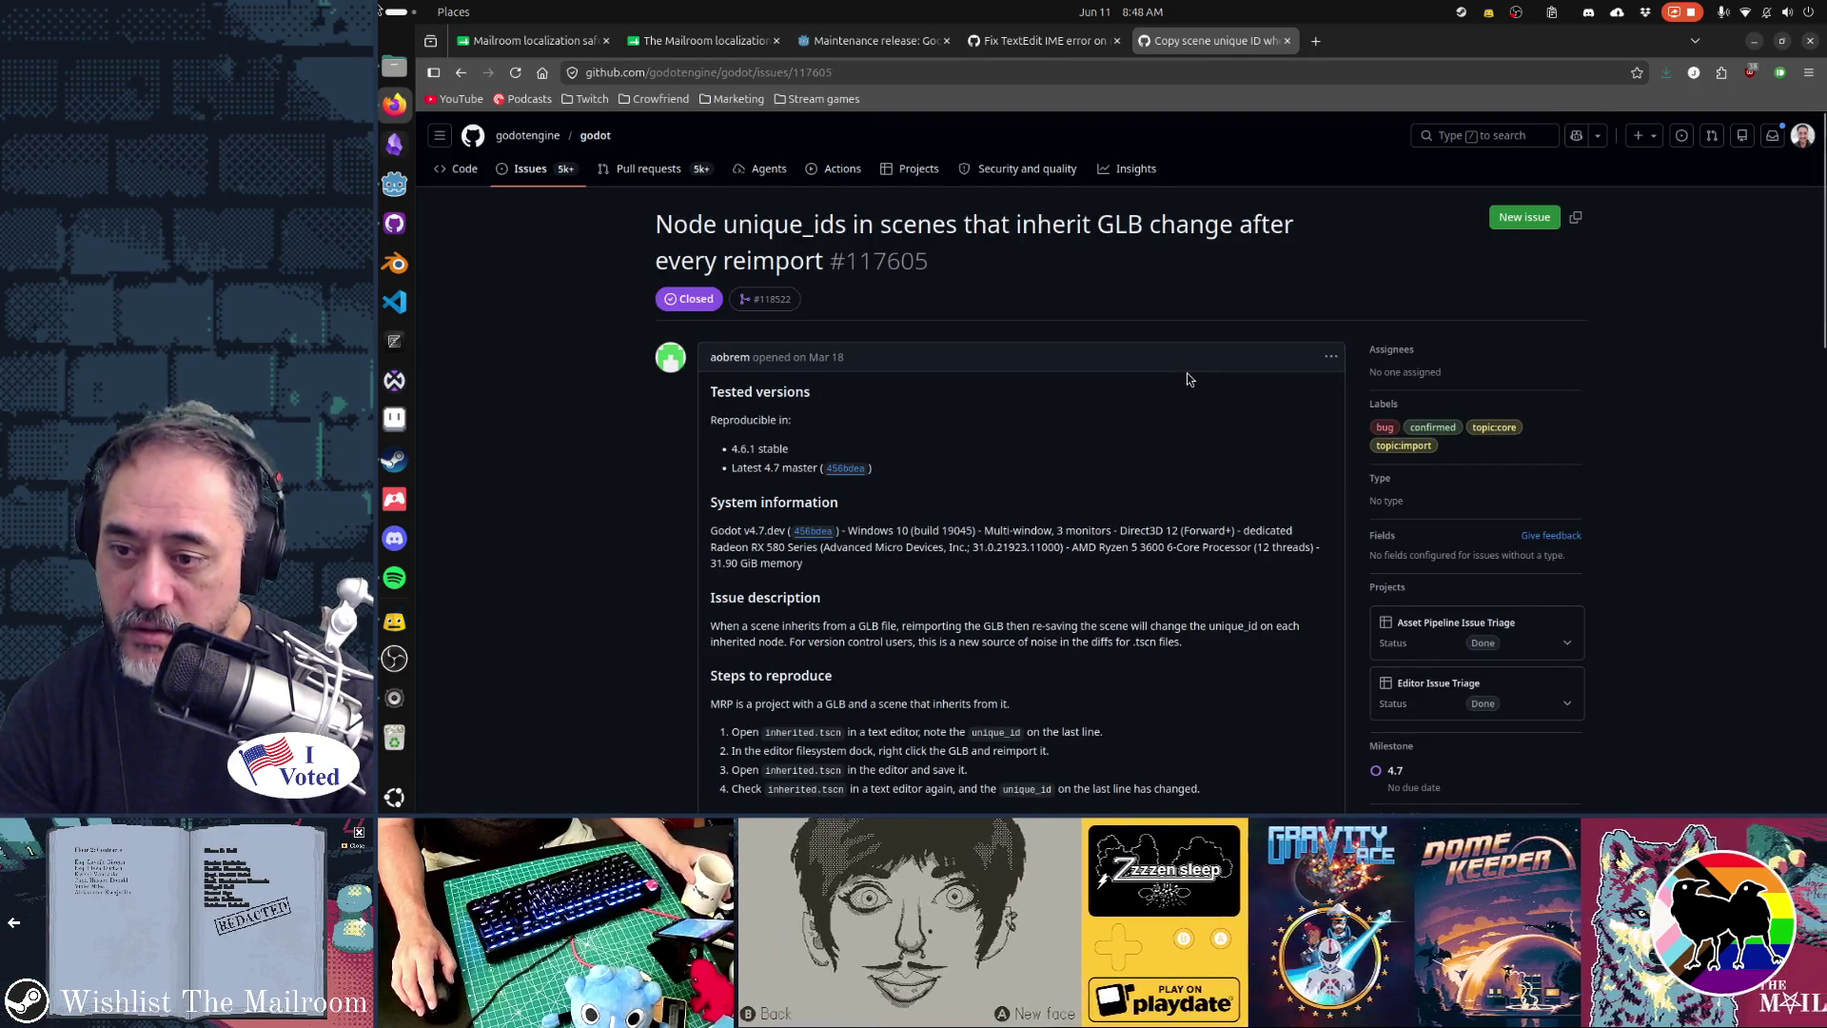
pyautogui.scroll(-2, 1186, 378)
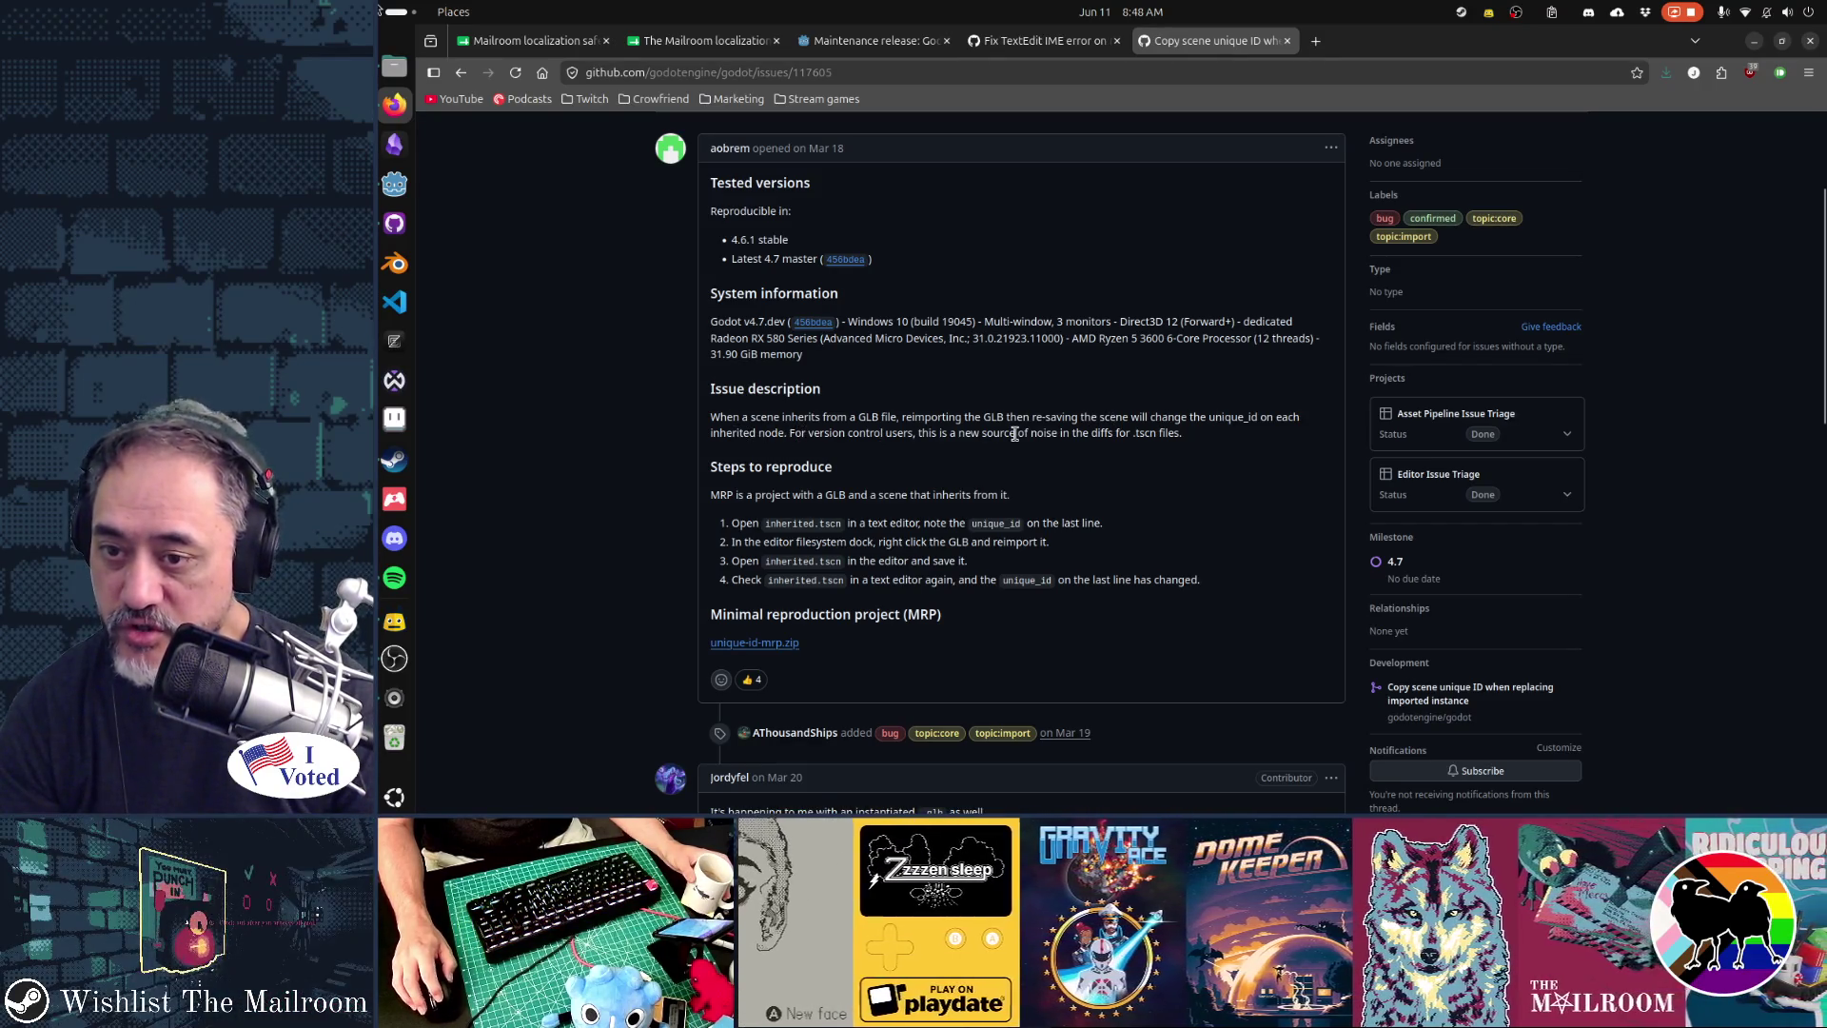
pyautogui.moveTo(940, 433); pyautogui.dragTo(1151, 434)
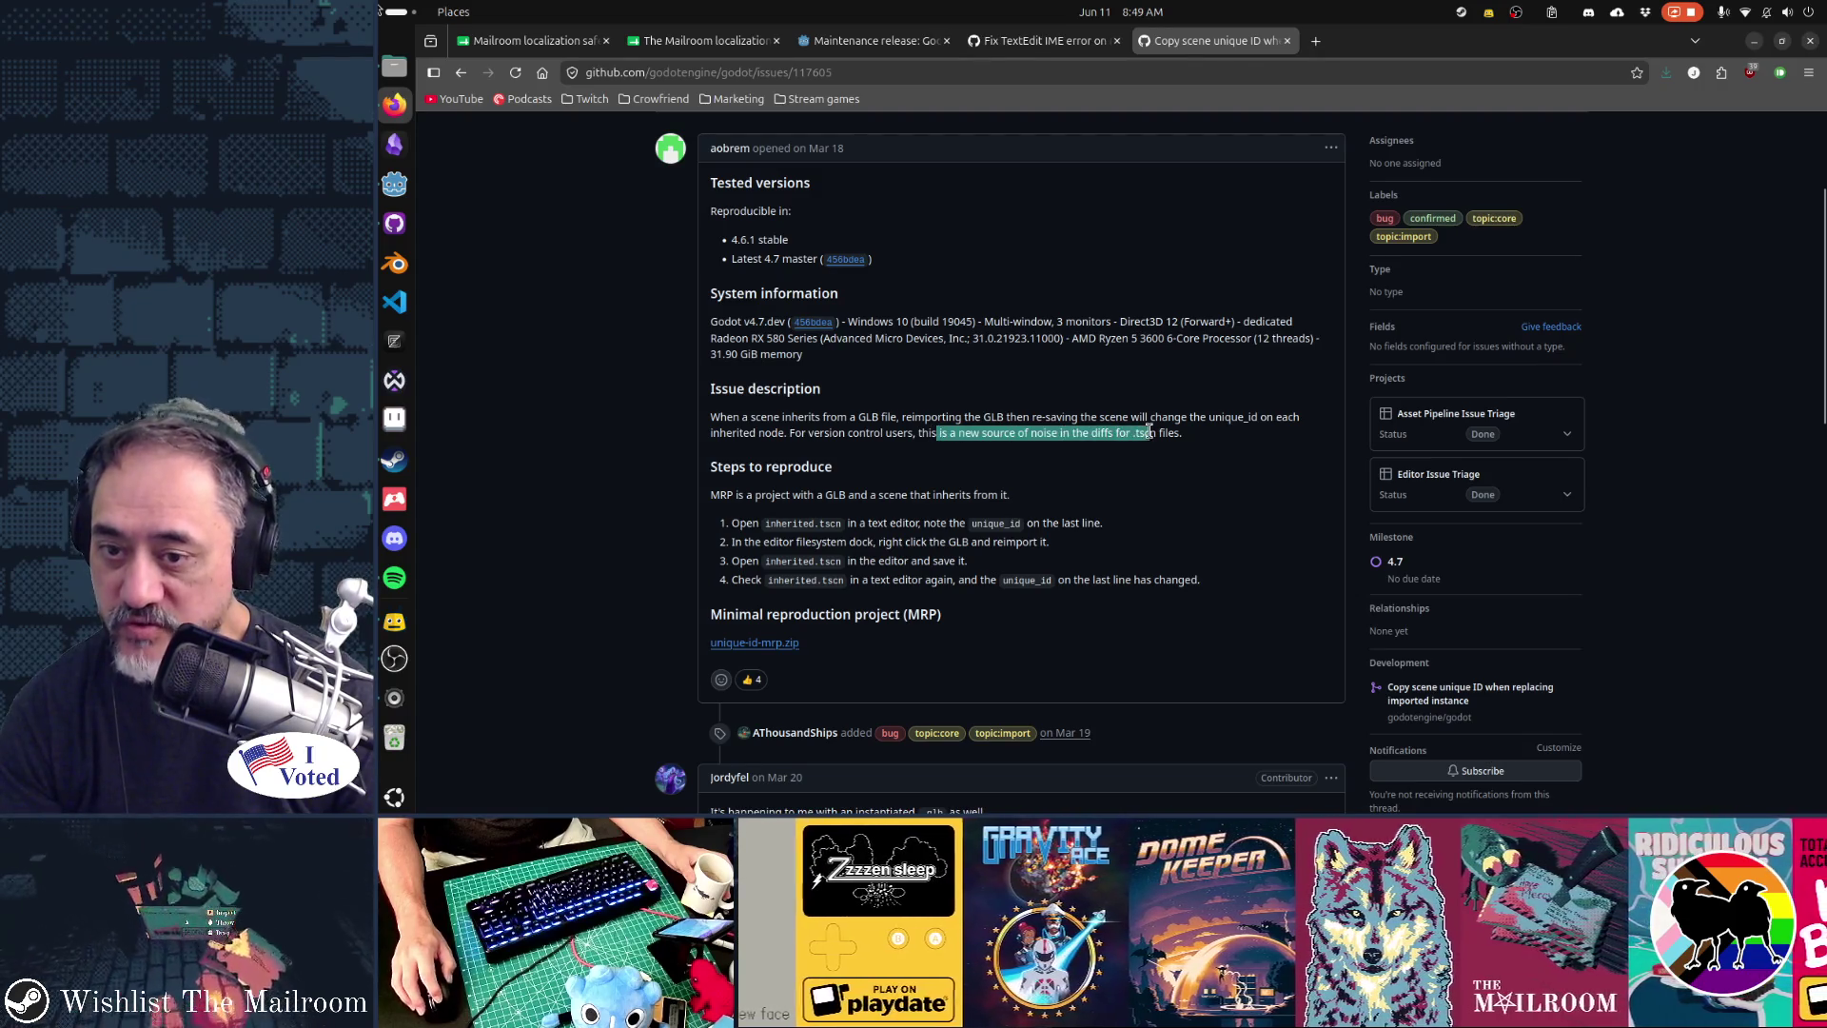
pyautogui.click(1256, 440)
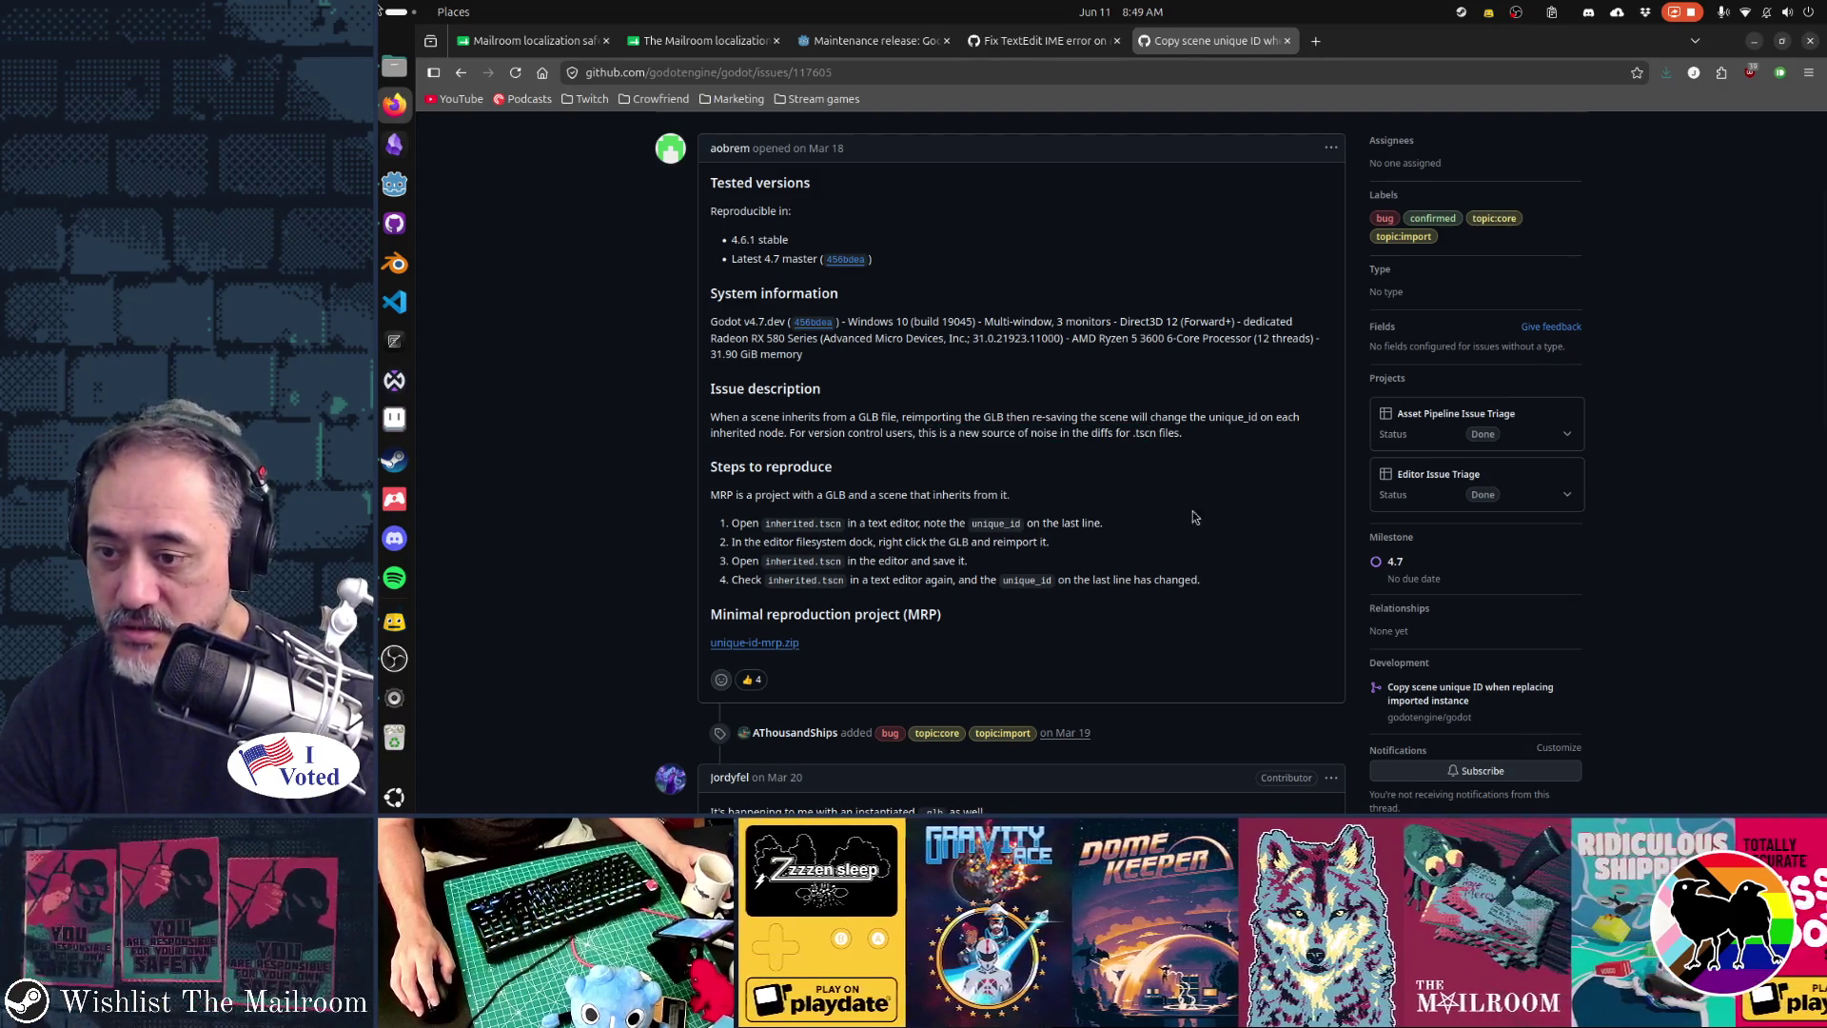
# - Read the issue's title through system information, then close its tab
pyautogui.scroll(-1, 1096, 609)
pyautogui.scroll(-3, 1098, 609)
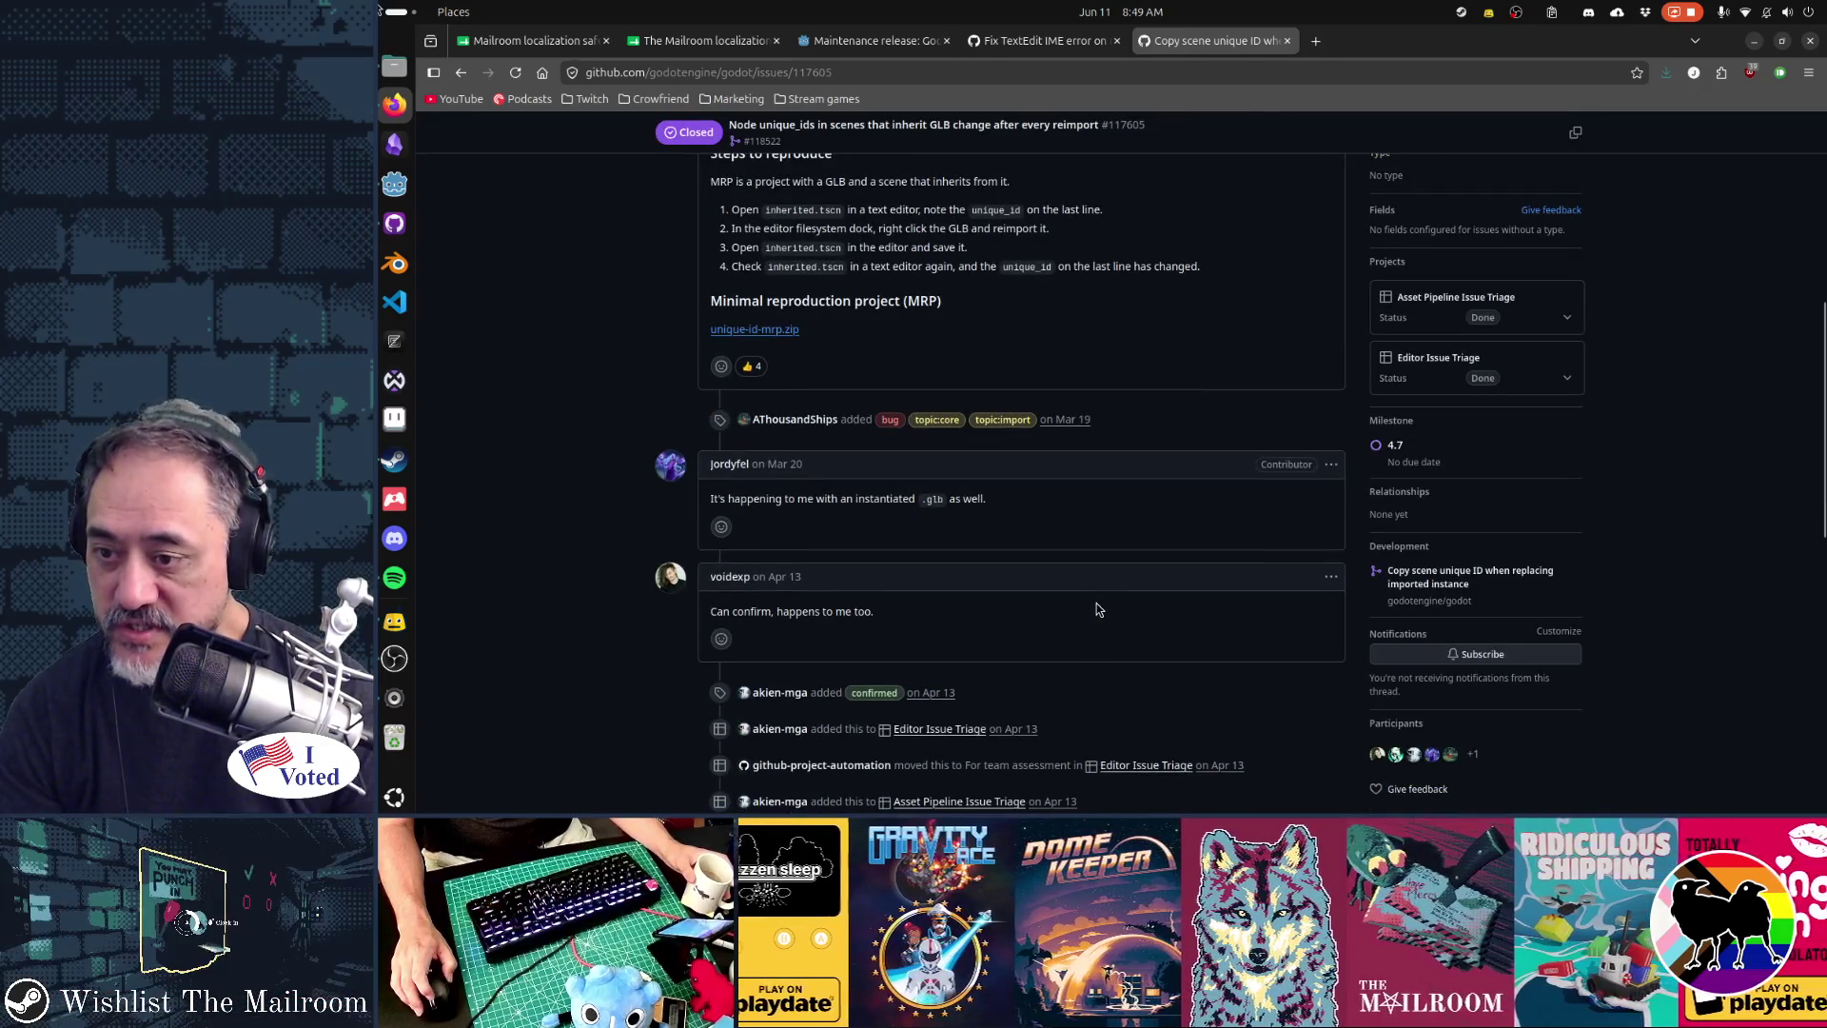
pyautogui.scroll(5, 1096, 609)
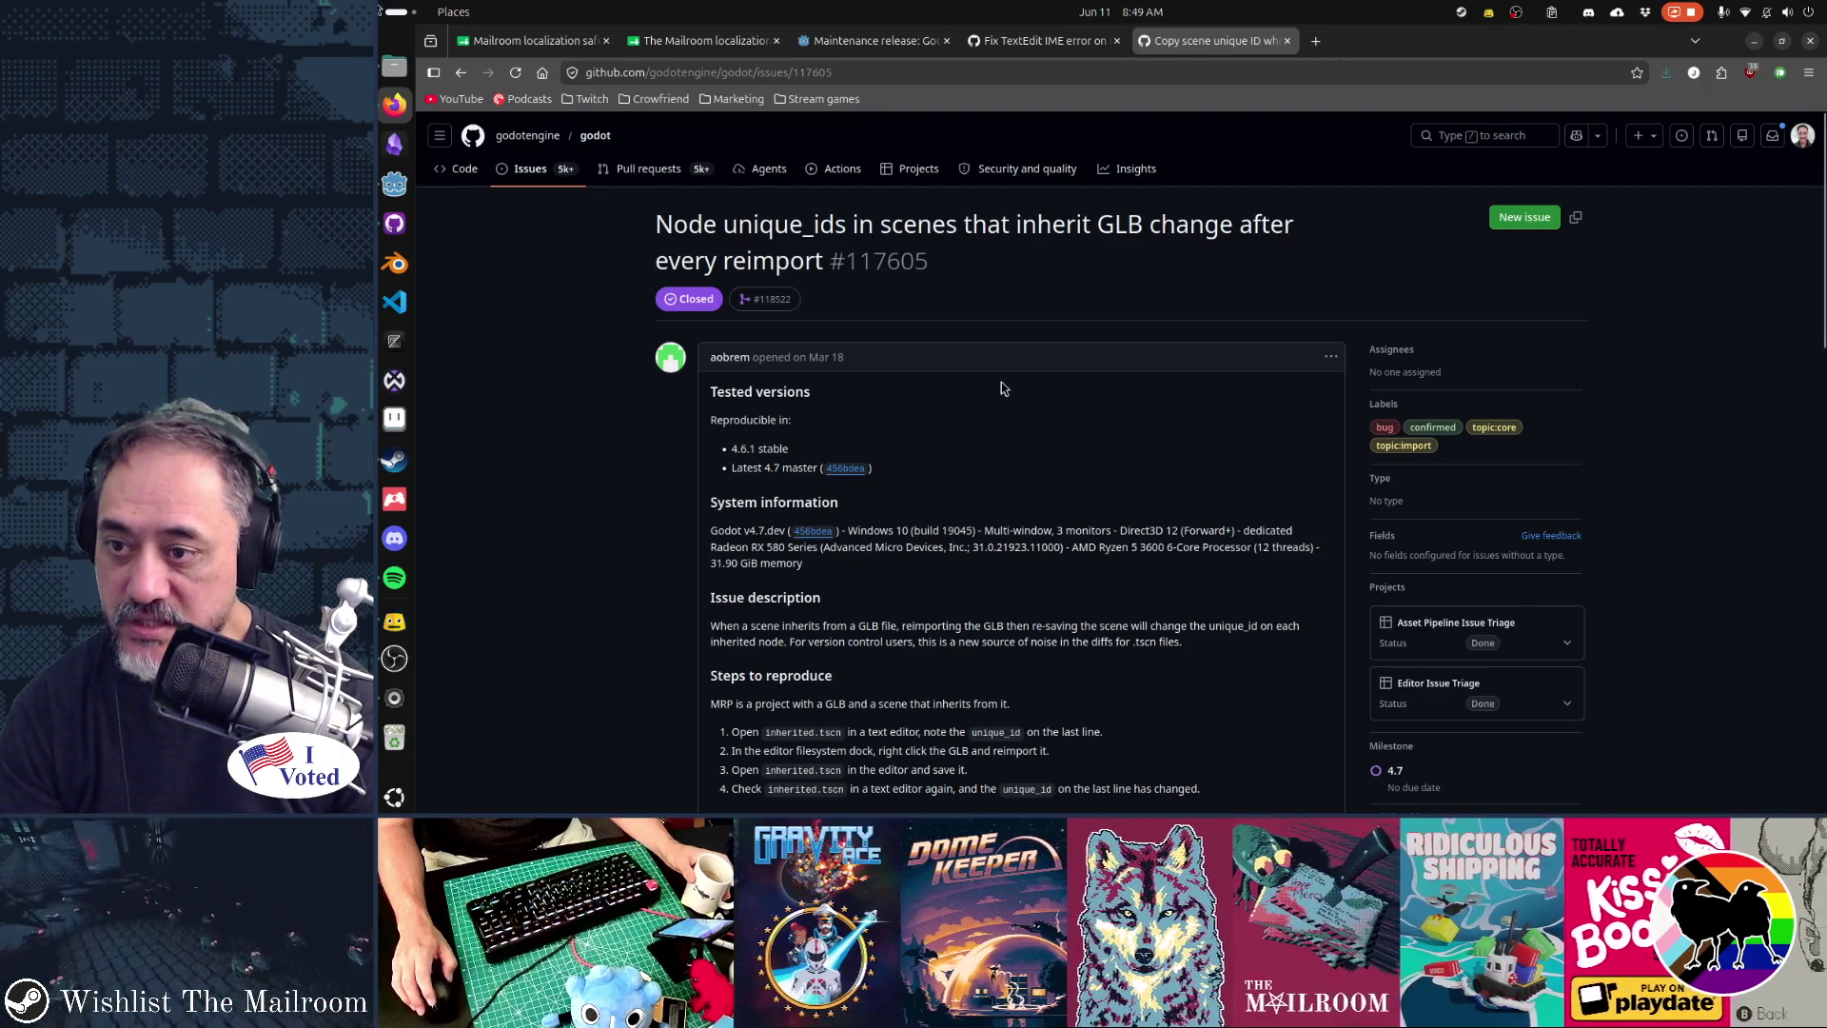
pyautogui.moveTo(932, 224); pyautogui.dragTo(1052, 563)
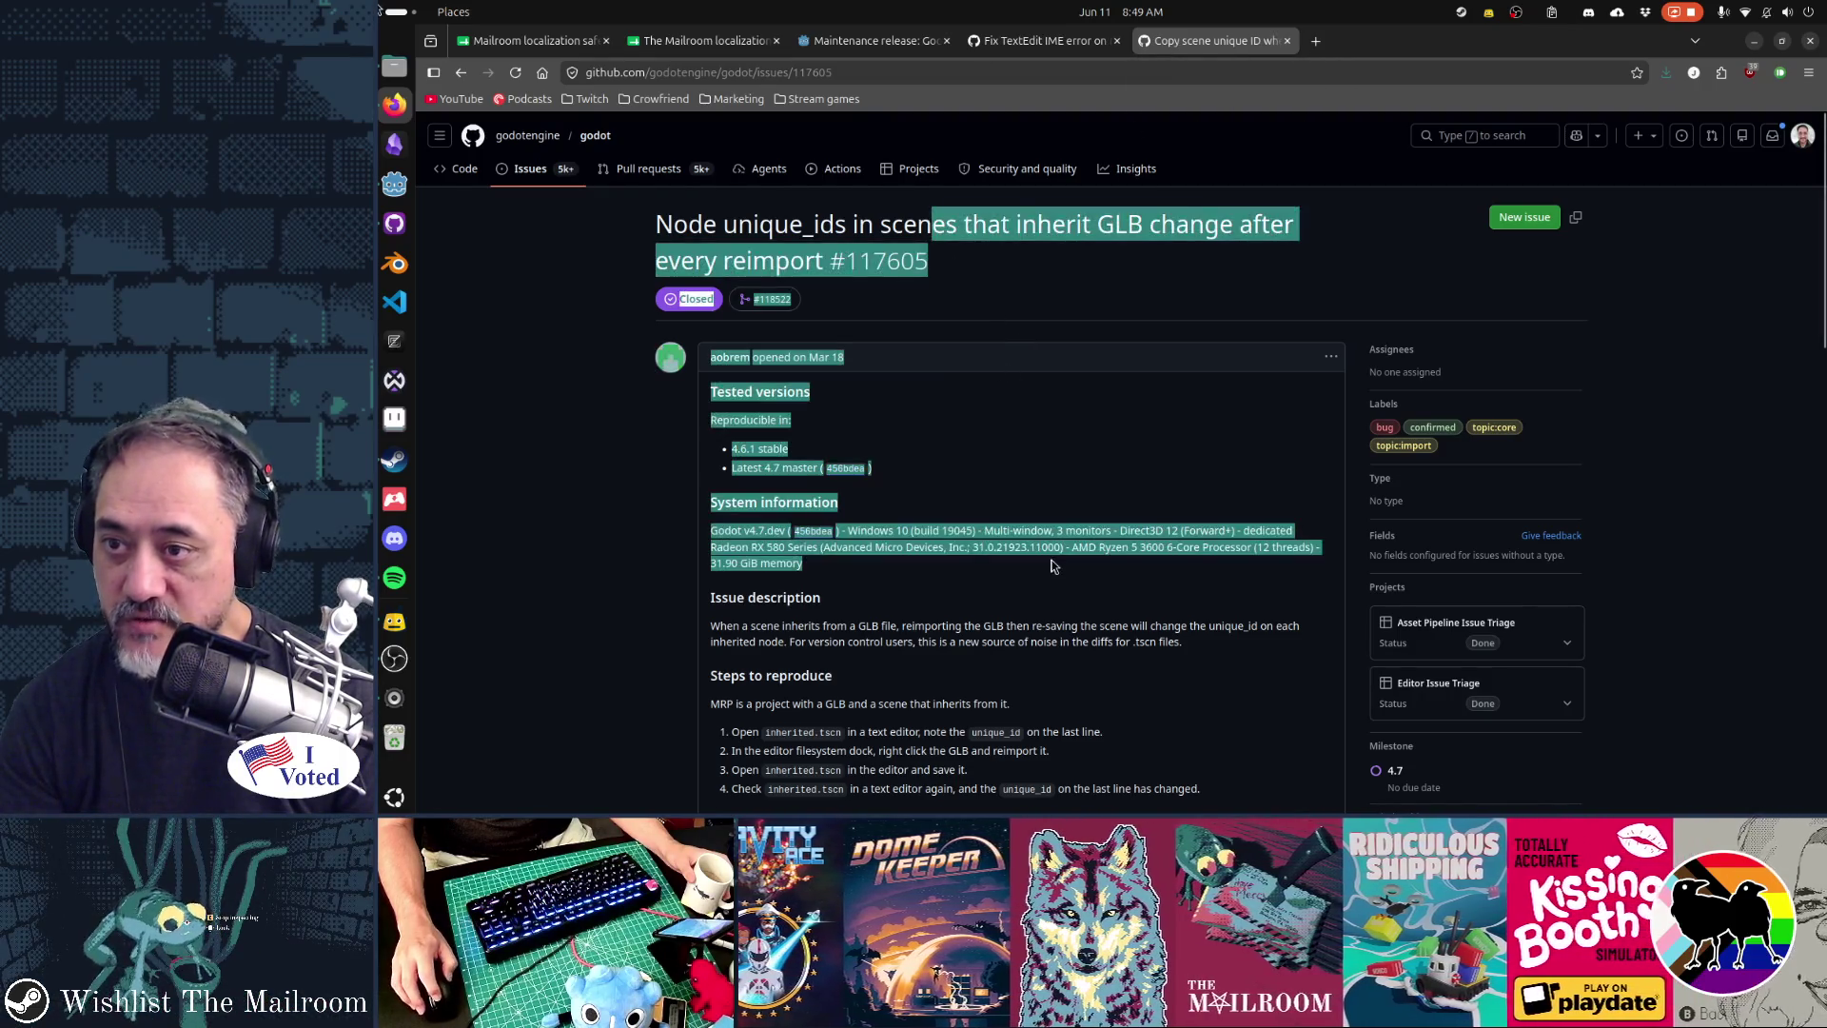
pyautogui.click(1226, 124)
pyautogui.middleClick(1212, 50)
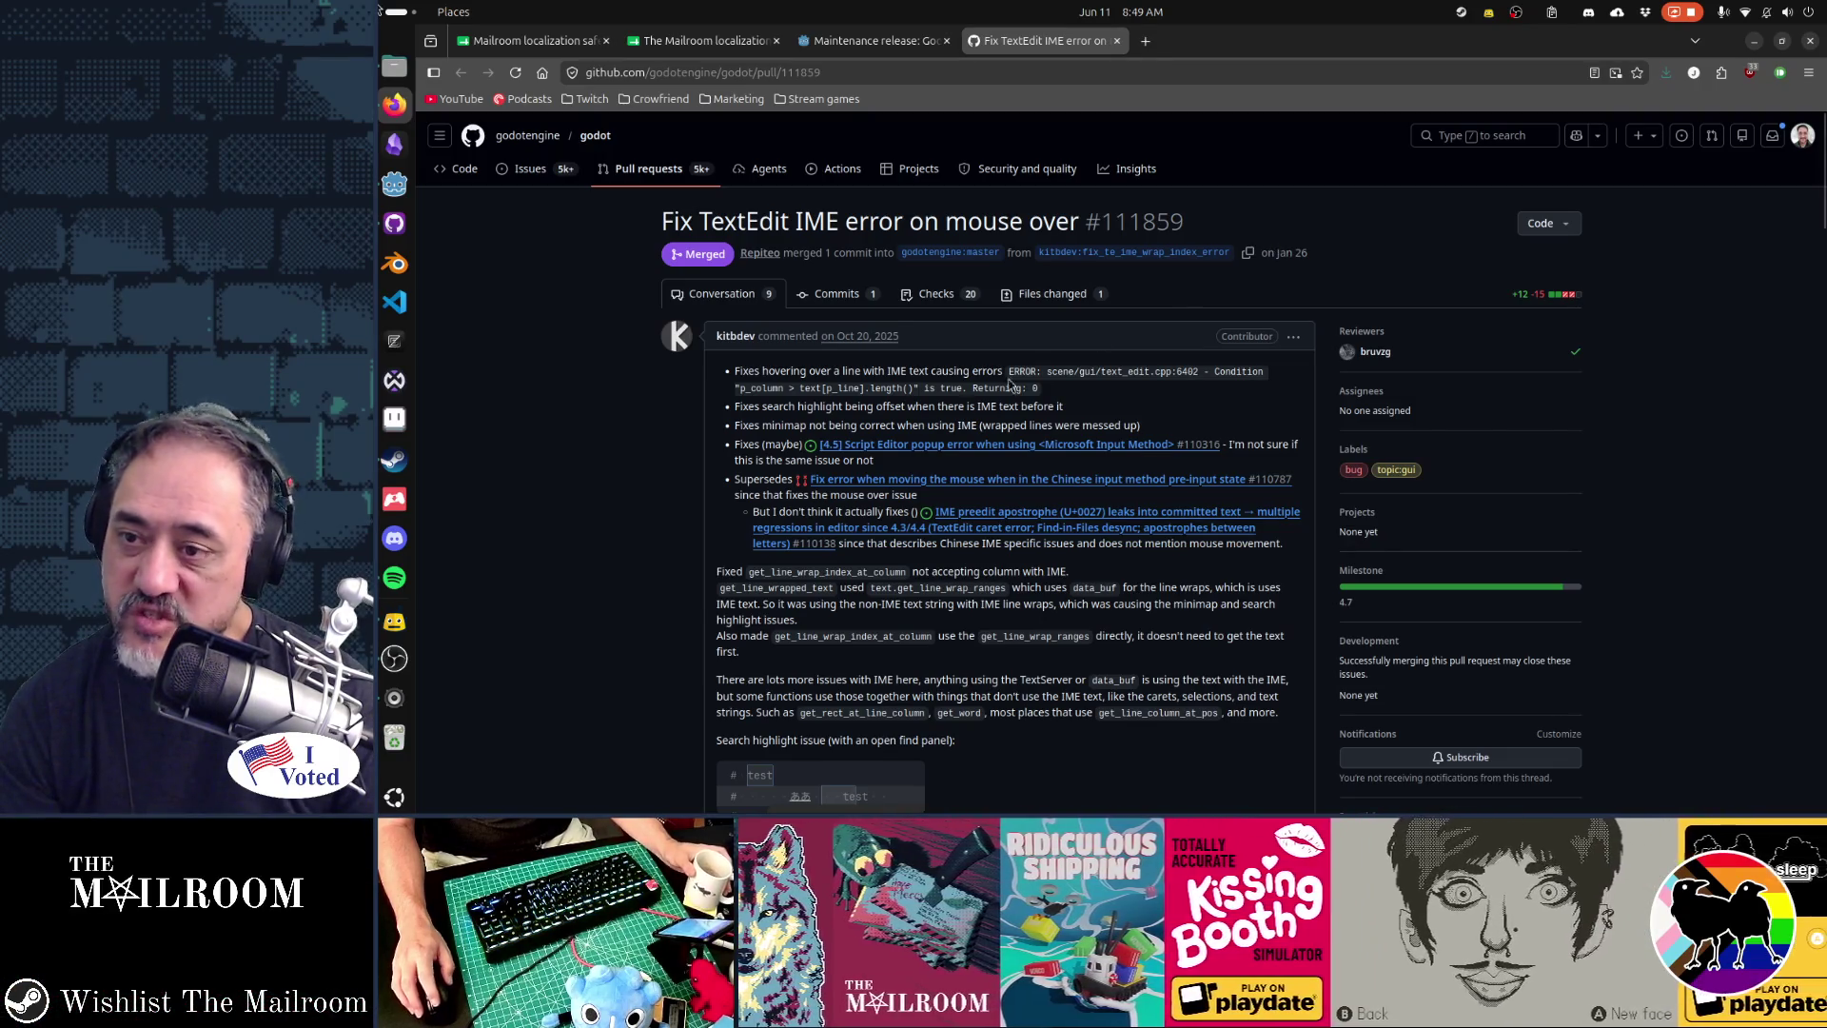
# - Skim the TextEdit IME fix #111859 description, then close it to return to the 4.6.3 changelog
pyautogui.moveTo(779, 416); pyautogui.dragTo(1143, 661)
pyautogui.click(1155, 680)
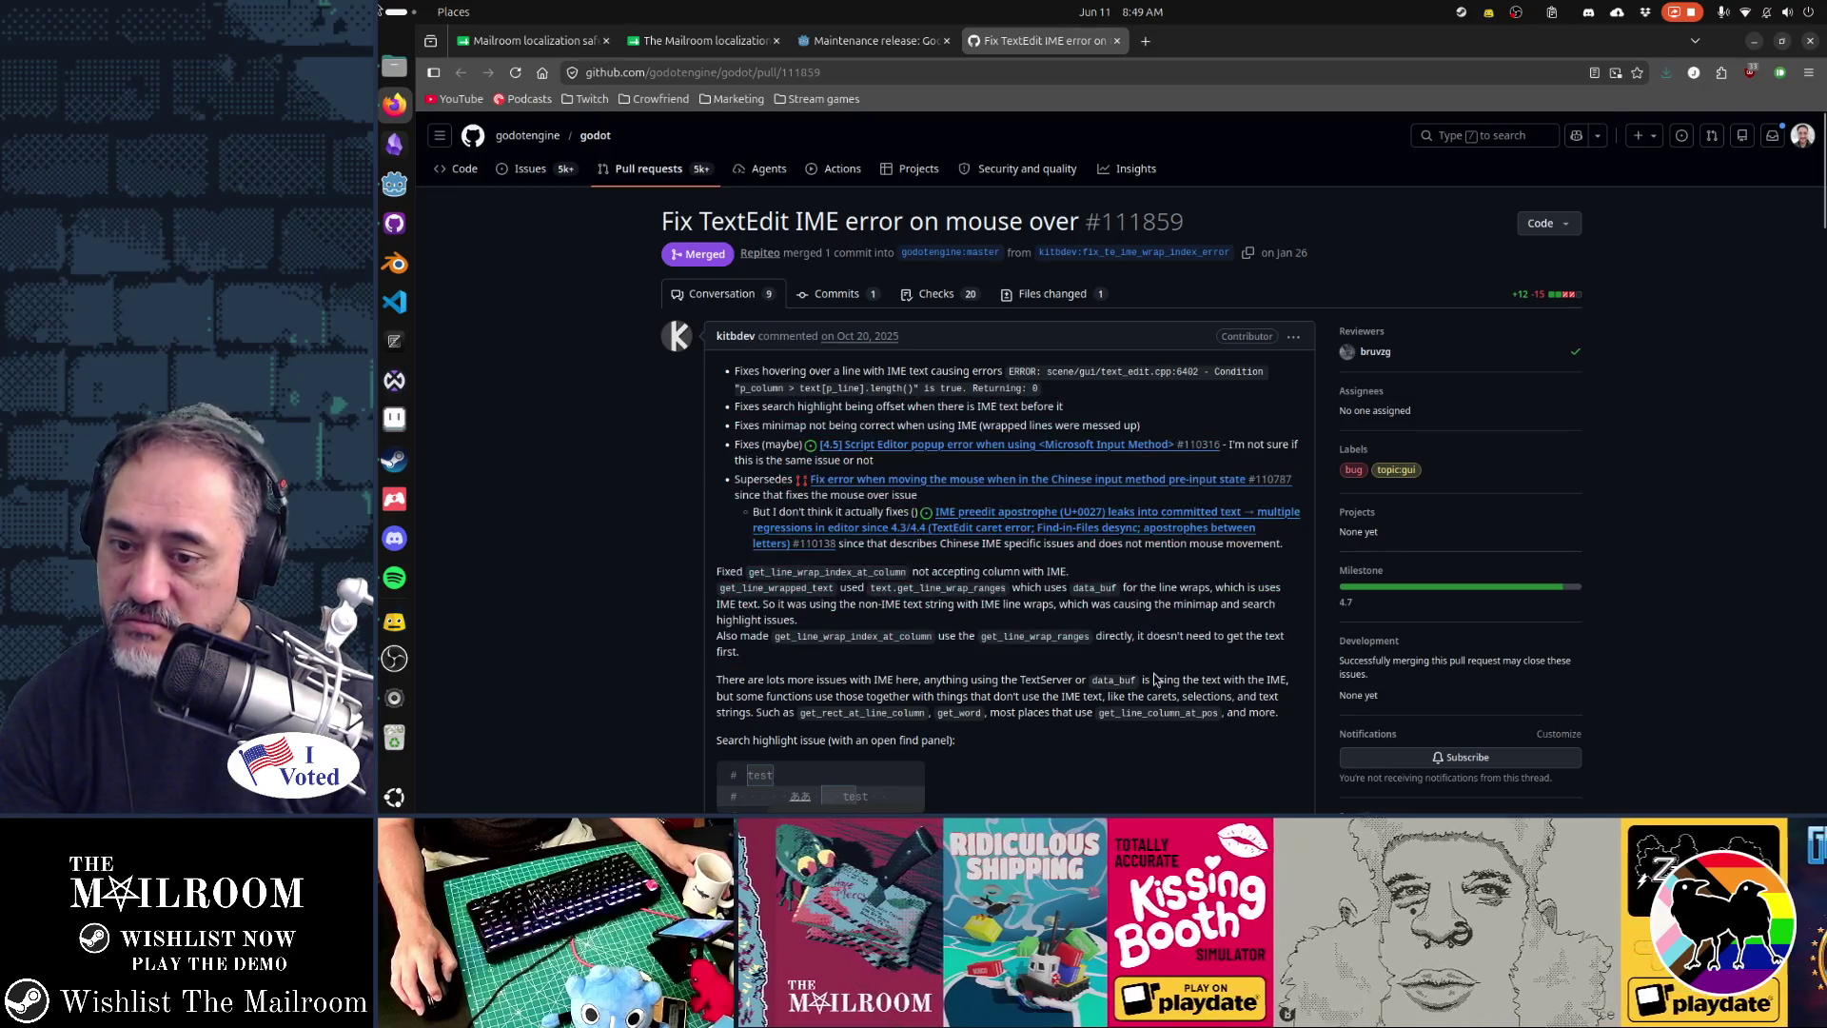
pyautogui.moveTo(736, 387)
pyautogui.mouseDown()
pyautogui.moveTo(1047, 519)
pyautogui.moveTo(811, 577)
pyautogui.mouseUp()
pyautogui.click(994, 622)
pyautogui.scroll(-1, 995, 622)
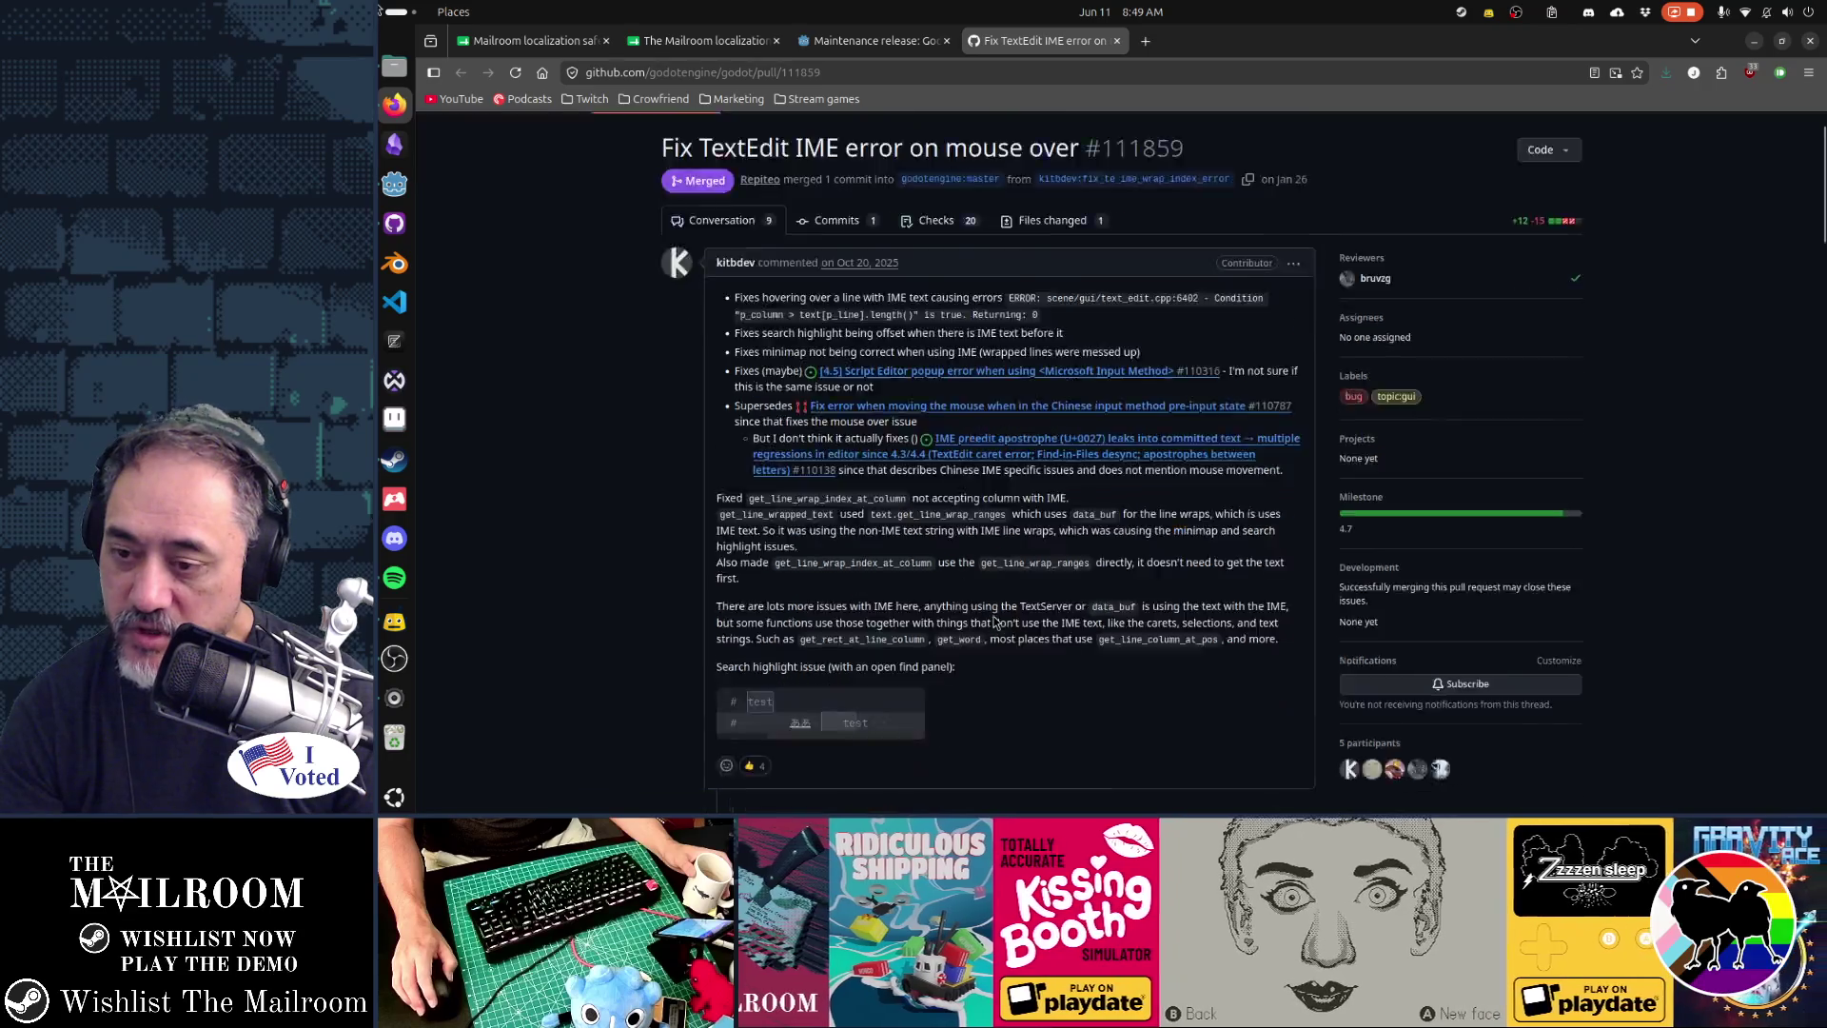
pyautogui.scroll(-2, 994, 623)
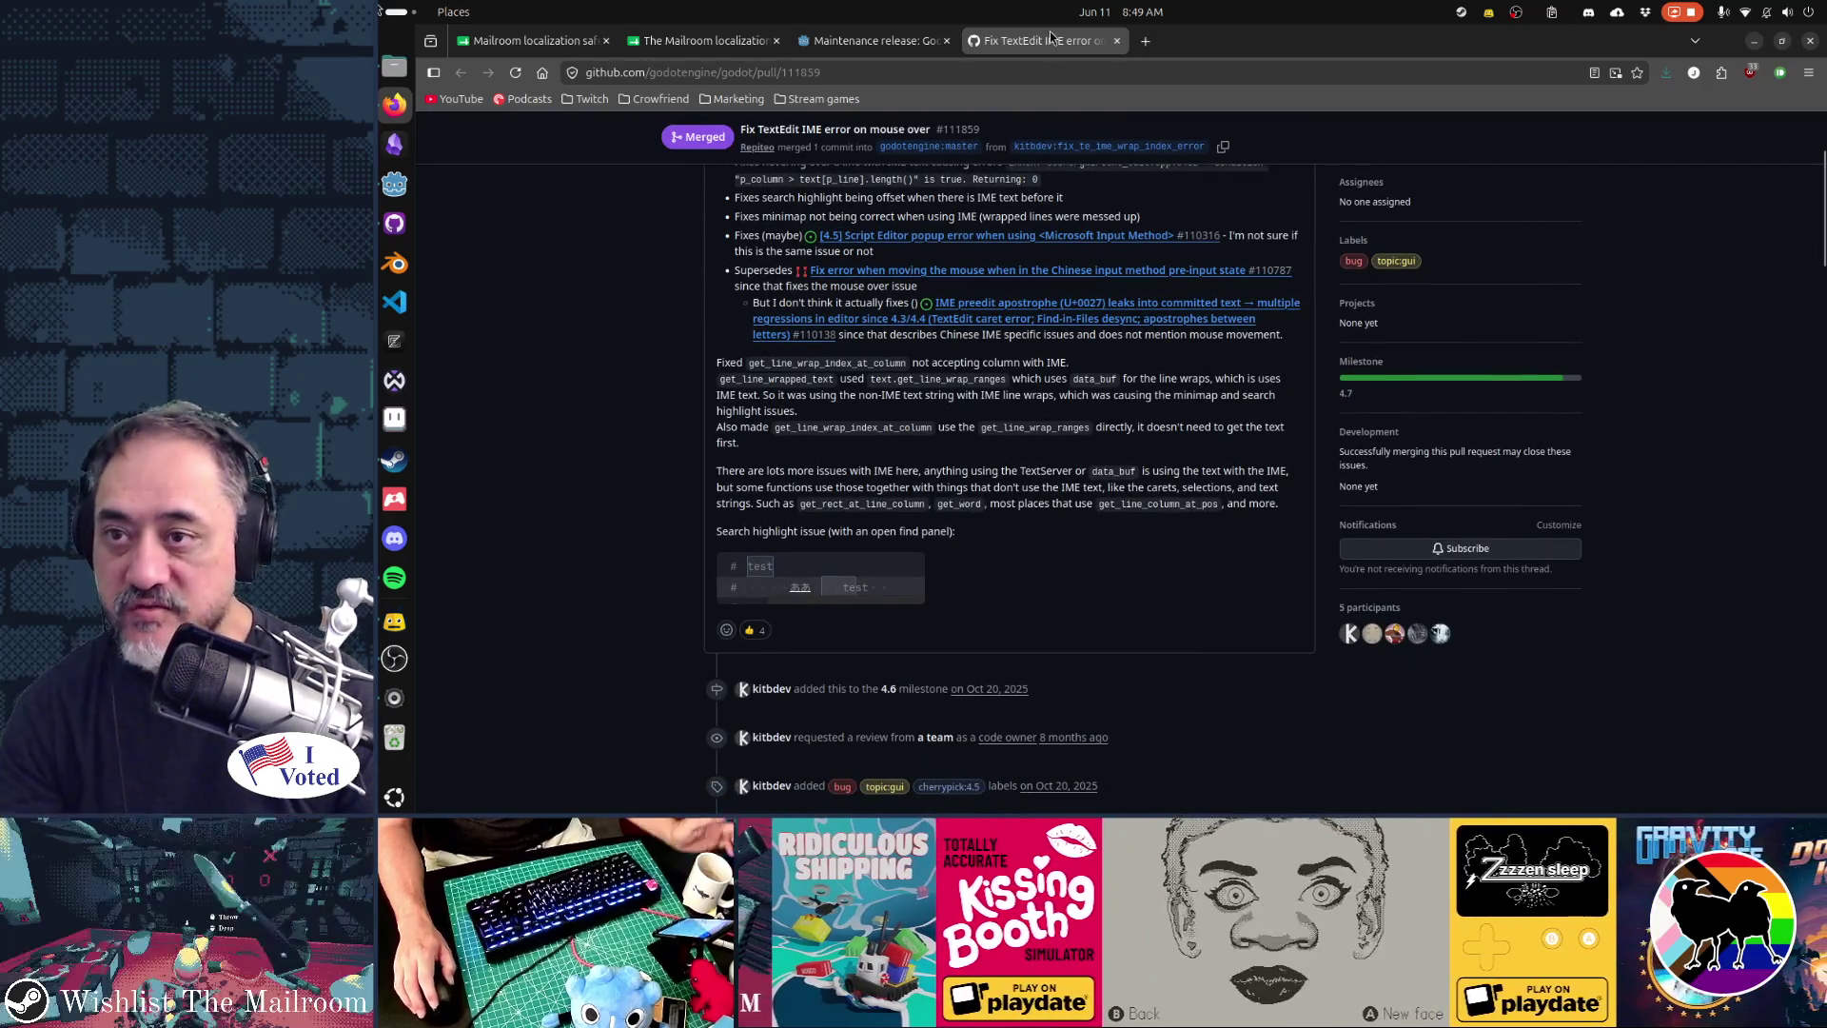
pyautogui.middleClick(1051, 39)
pyautogui.scroll(-1, 1243, 435)
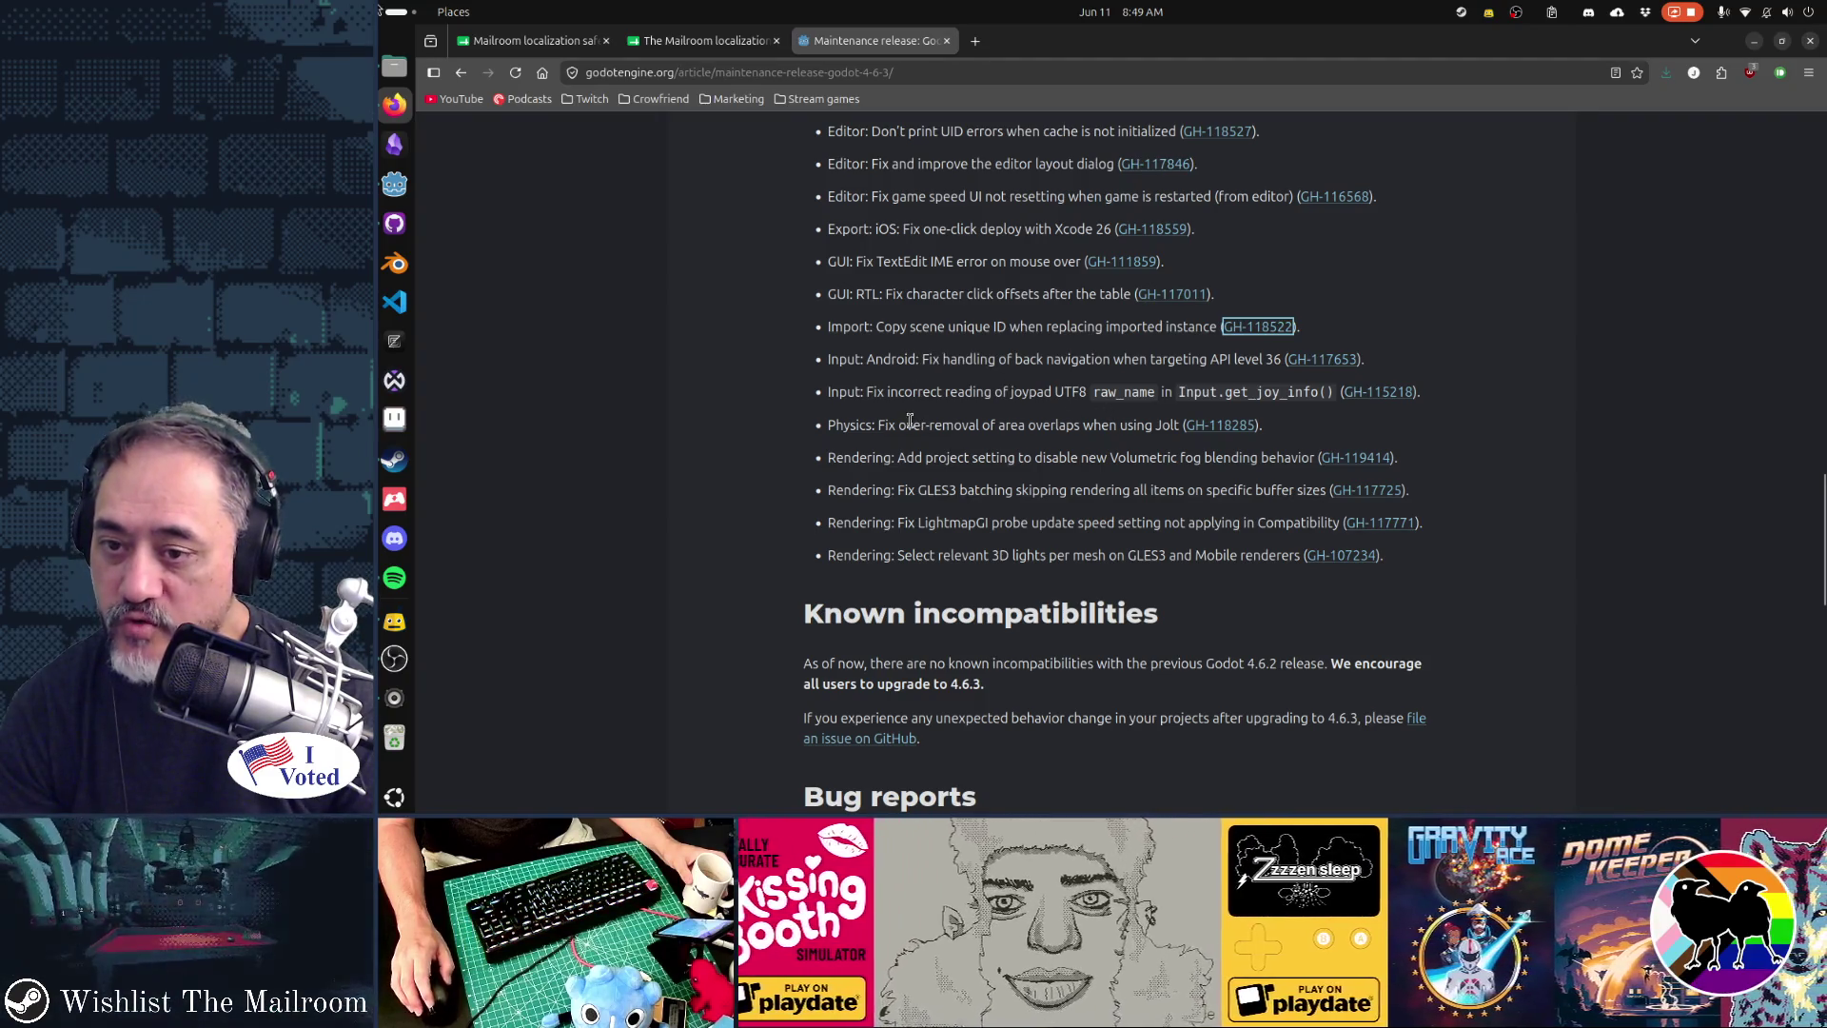
# - Open the Jolt area-overlap fix GH-118285 in a background tab and switch to it
pyautogui.middleClick(1204, 426)
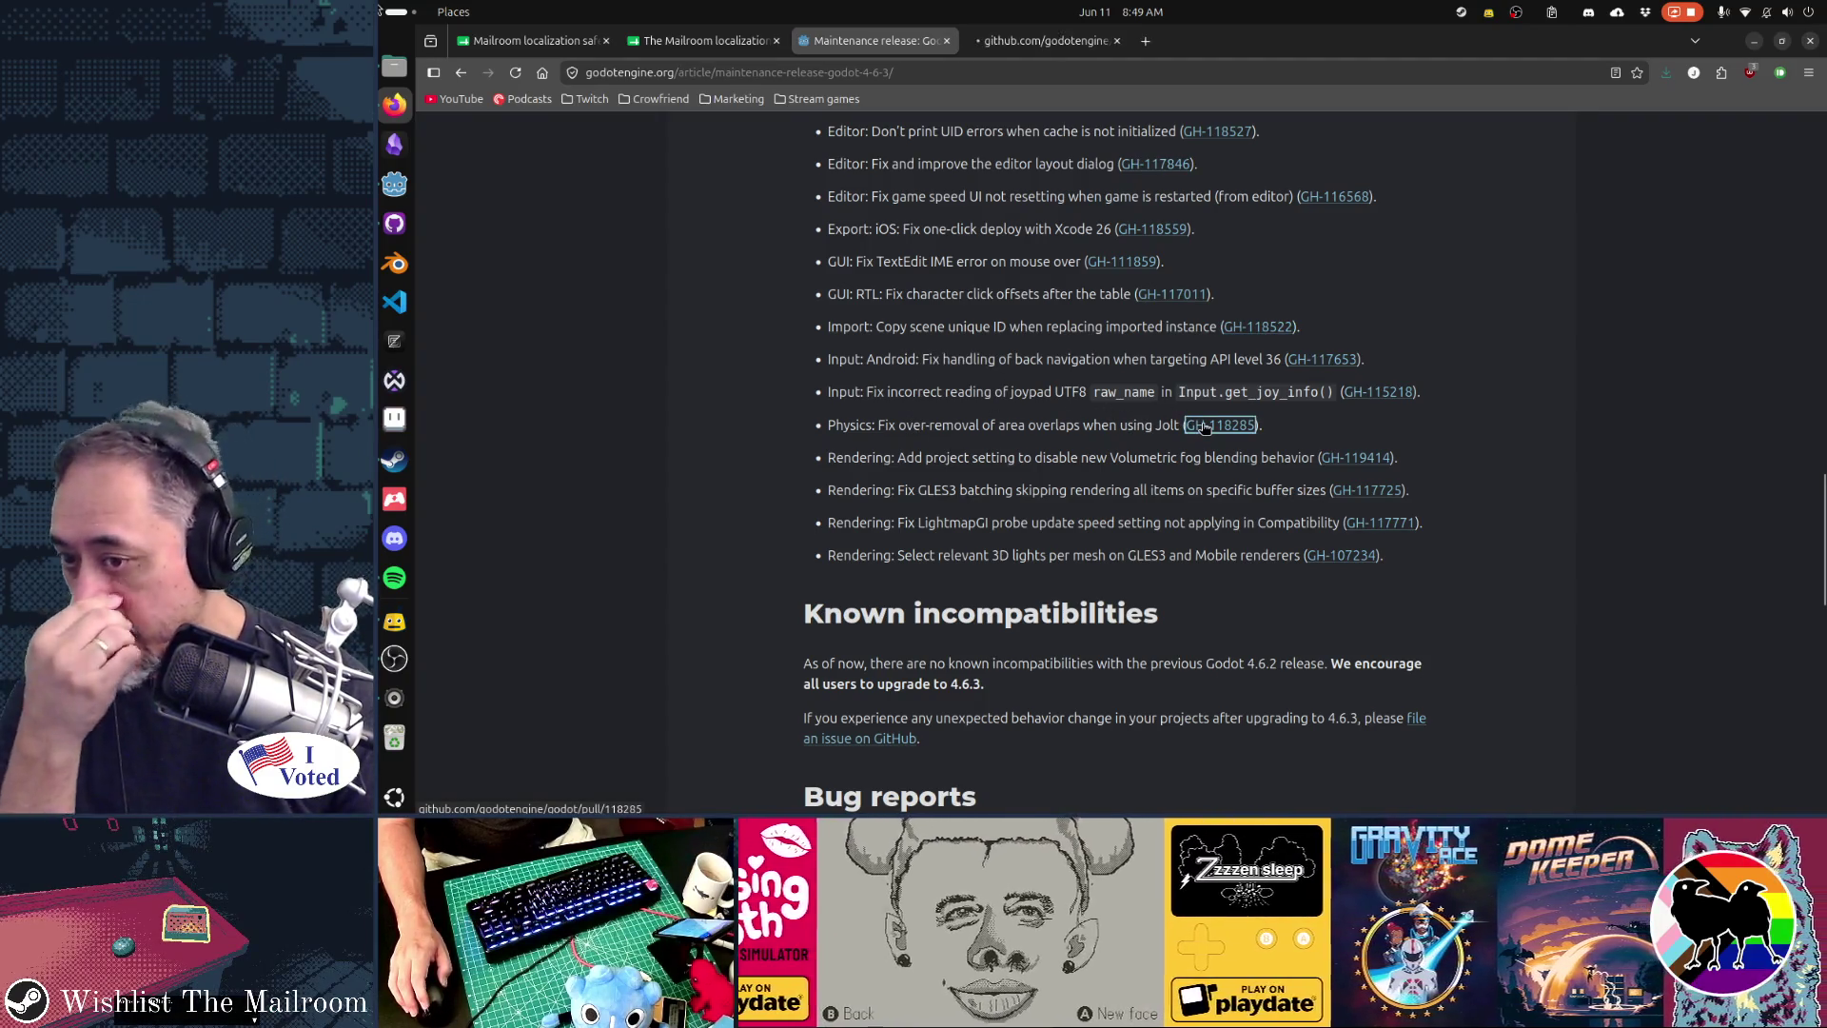
pyautogui.click(1094, 40)
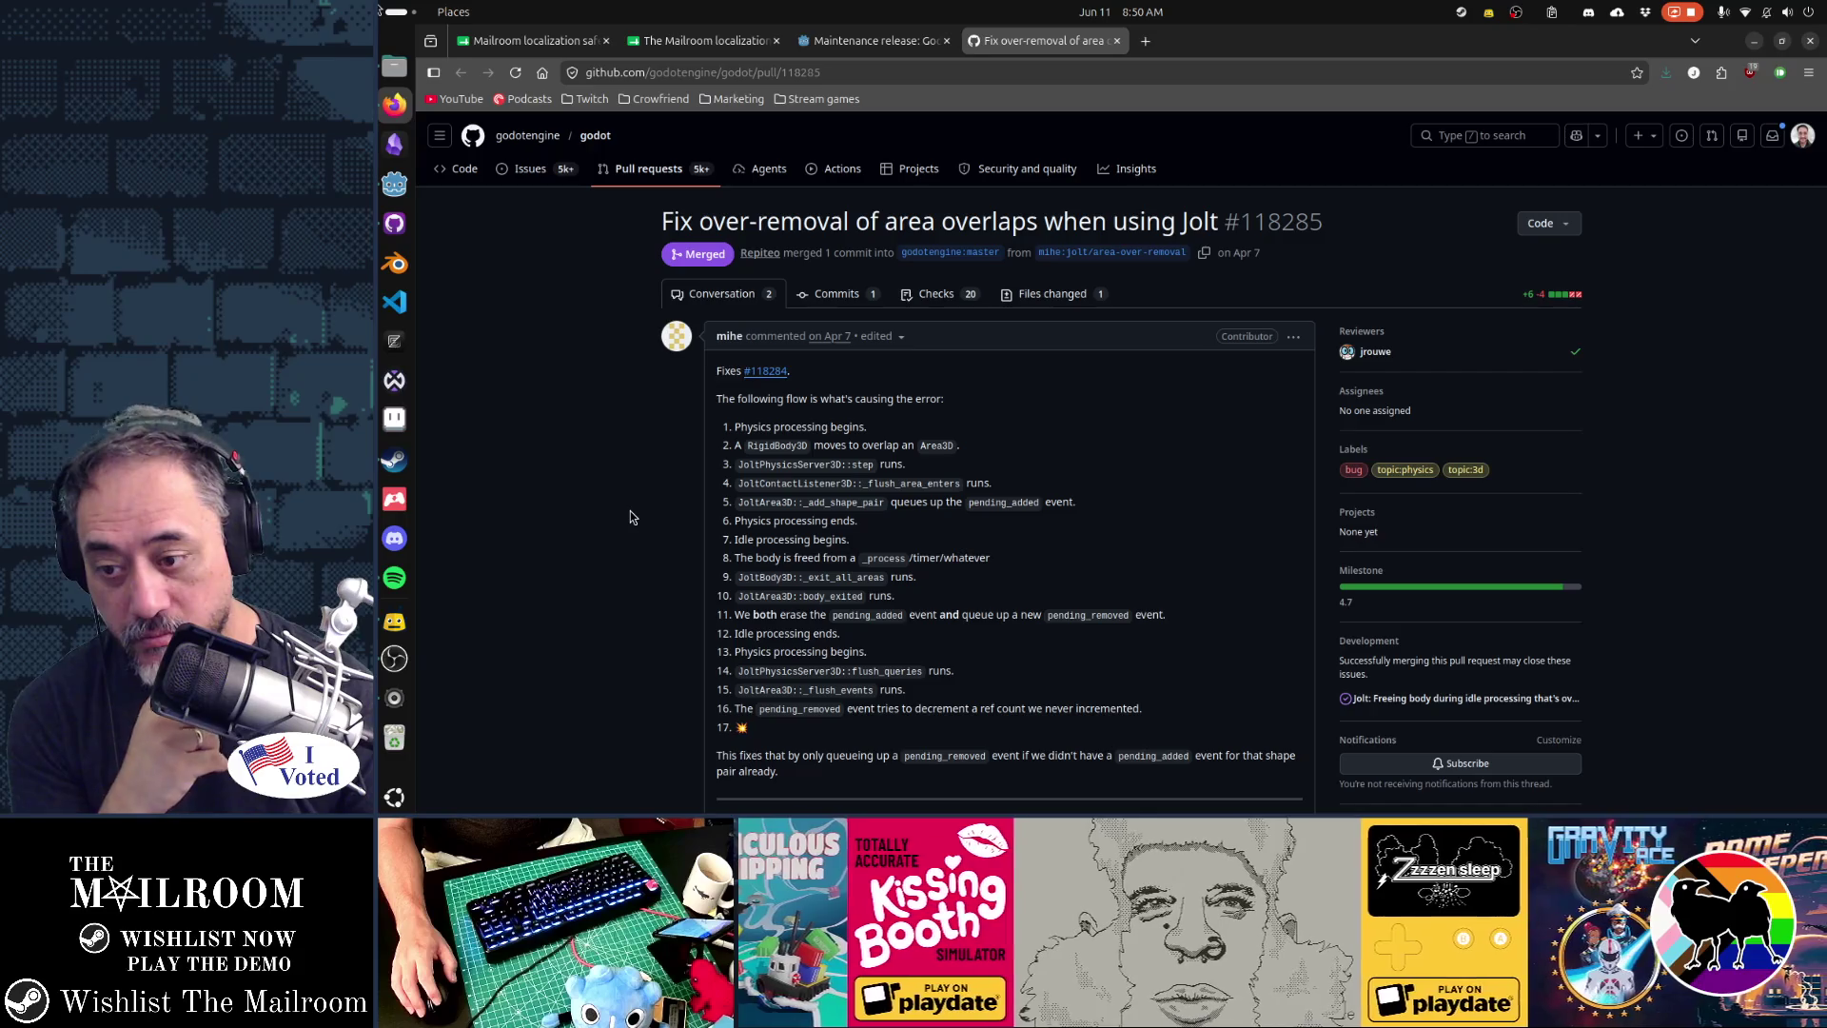
pyautogui.scroll(-3, 631, 514)
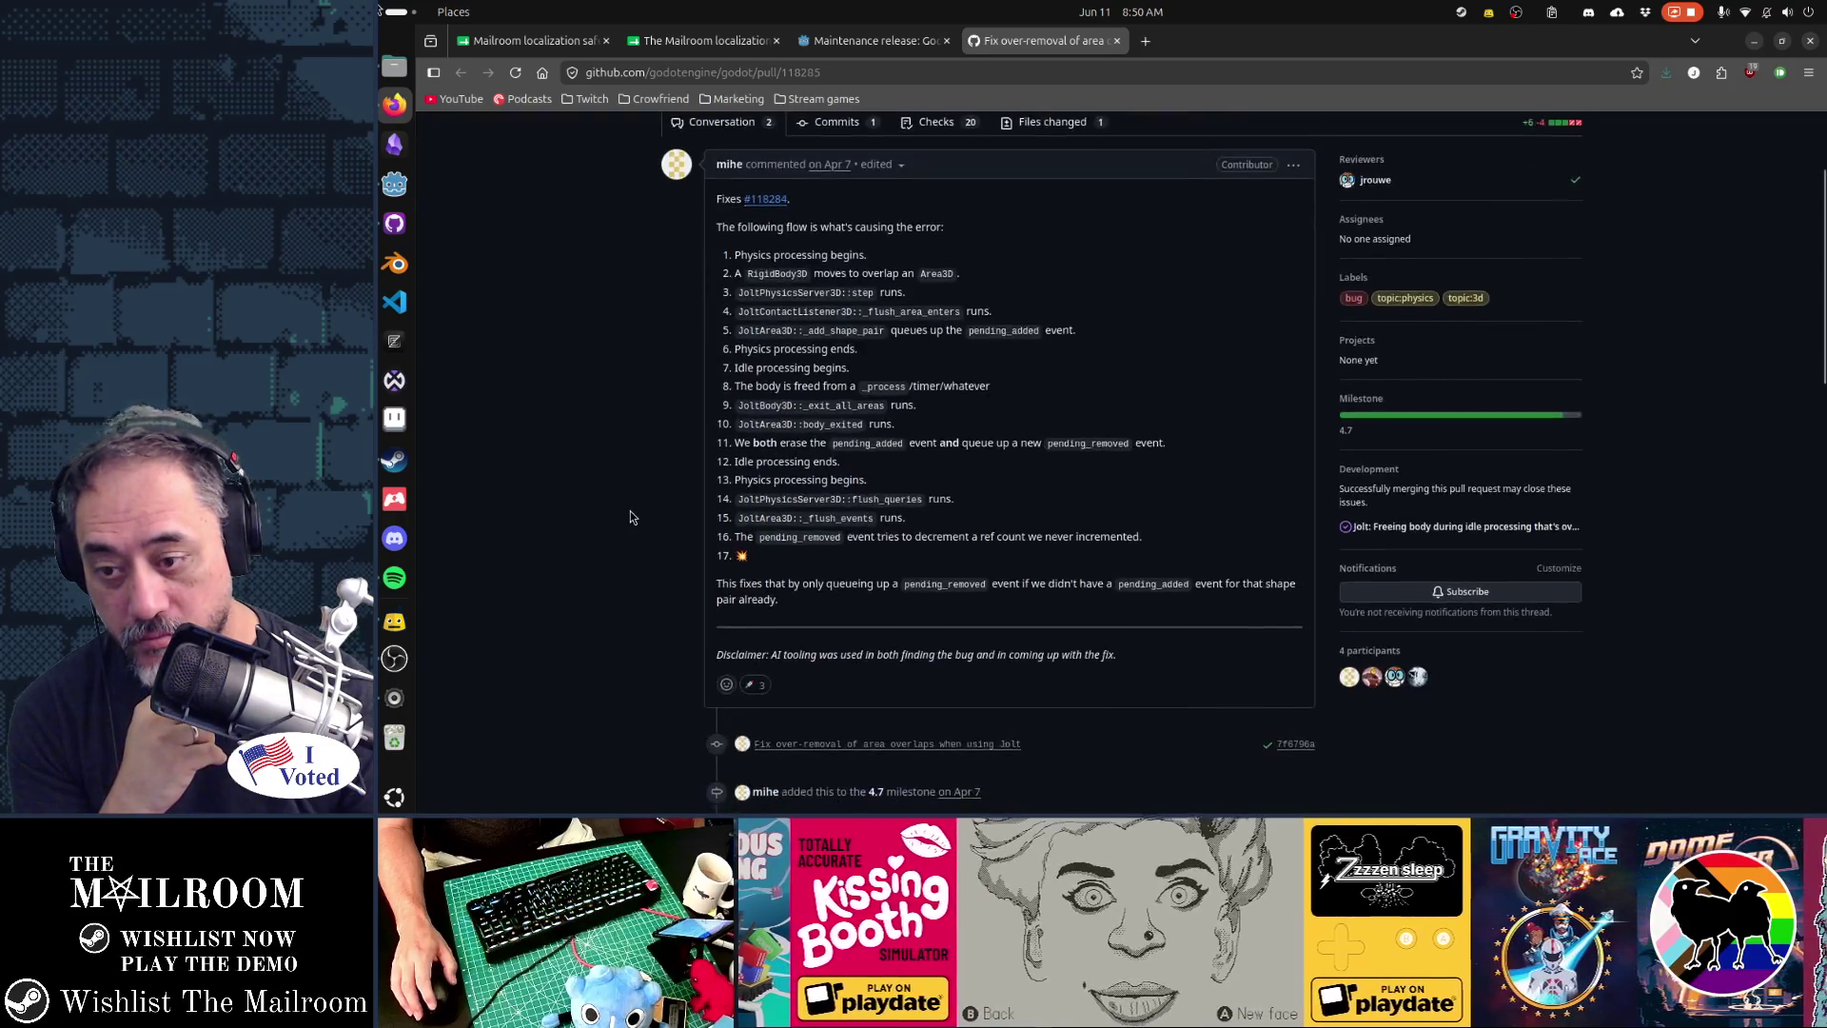
# - Read through PR #118285, highlighting error flow steps 3–5 and 14–16
pyautogui.scroll(3, 630, 514)
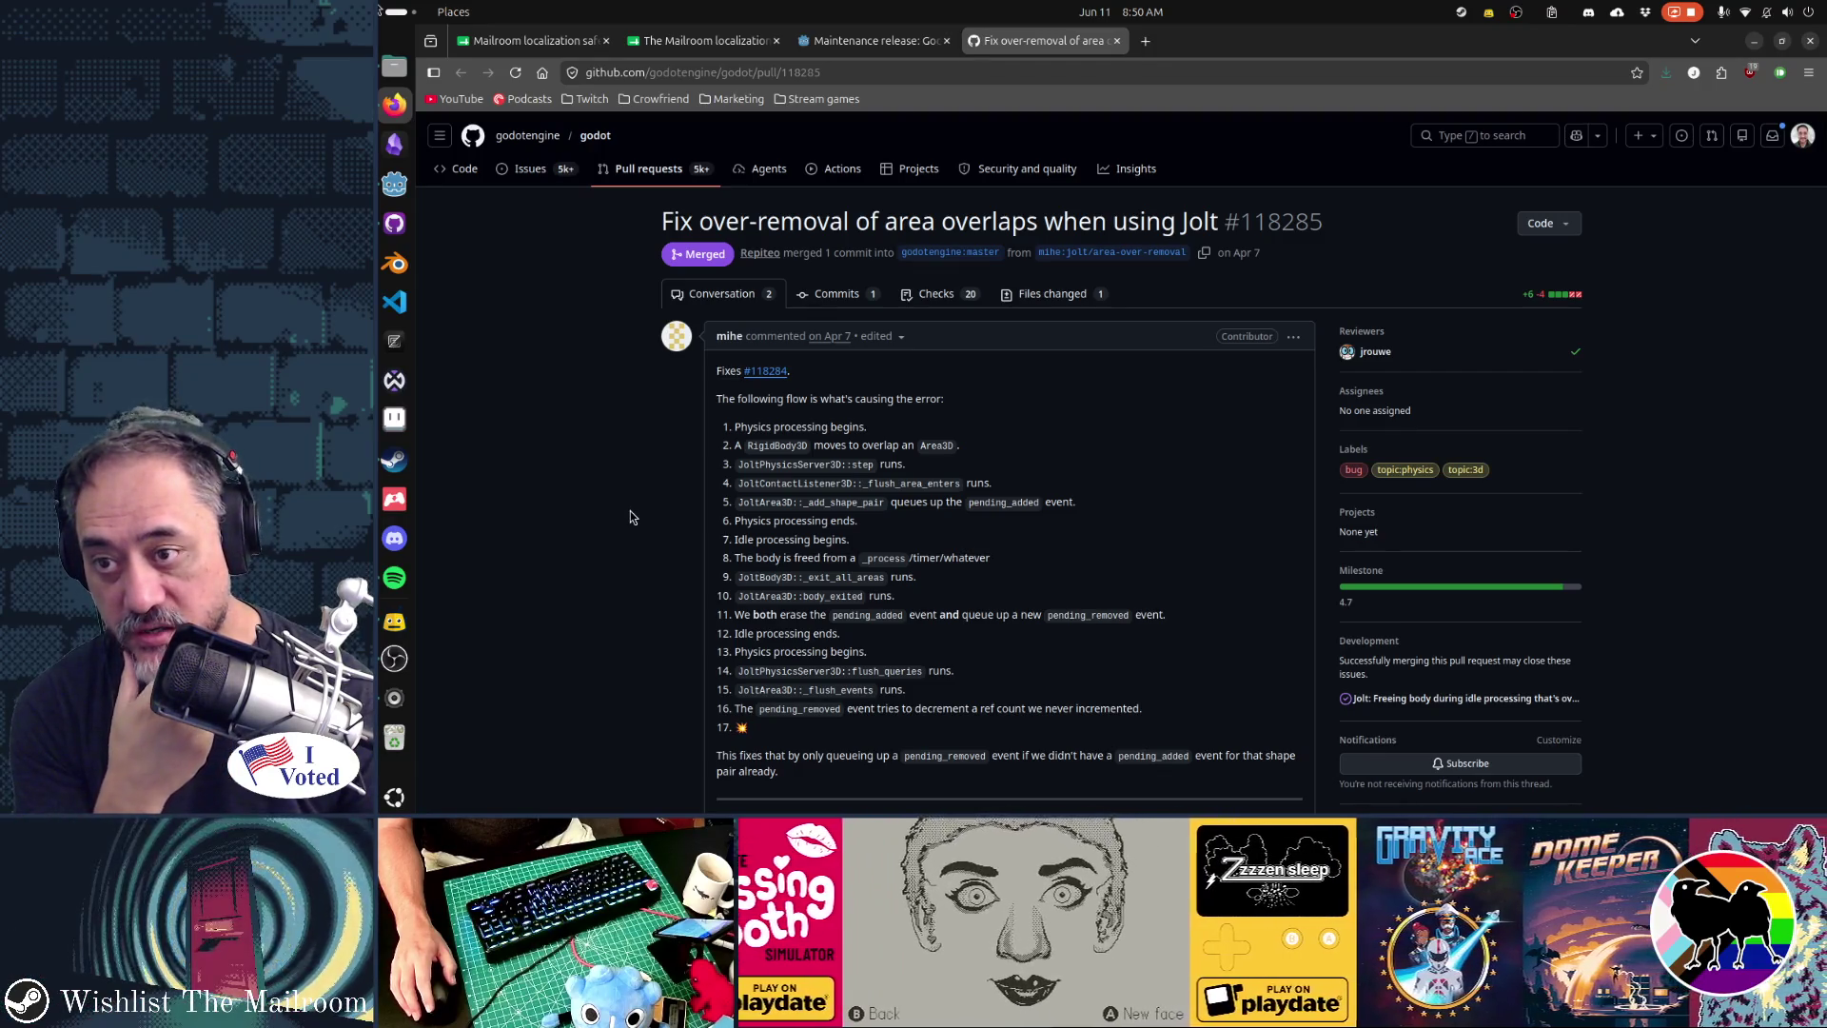
pyautogui.scroll(-5, 630, 517)
pyautogui.scroll(-7, 630, 517)
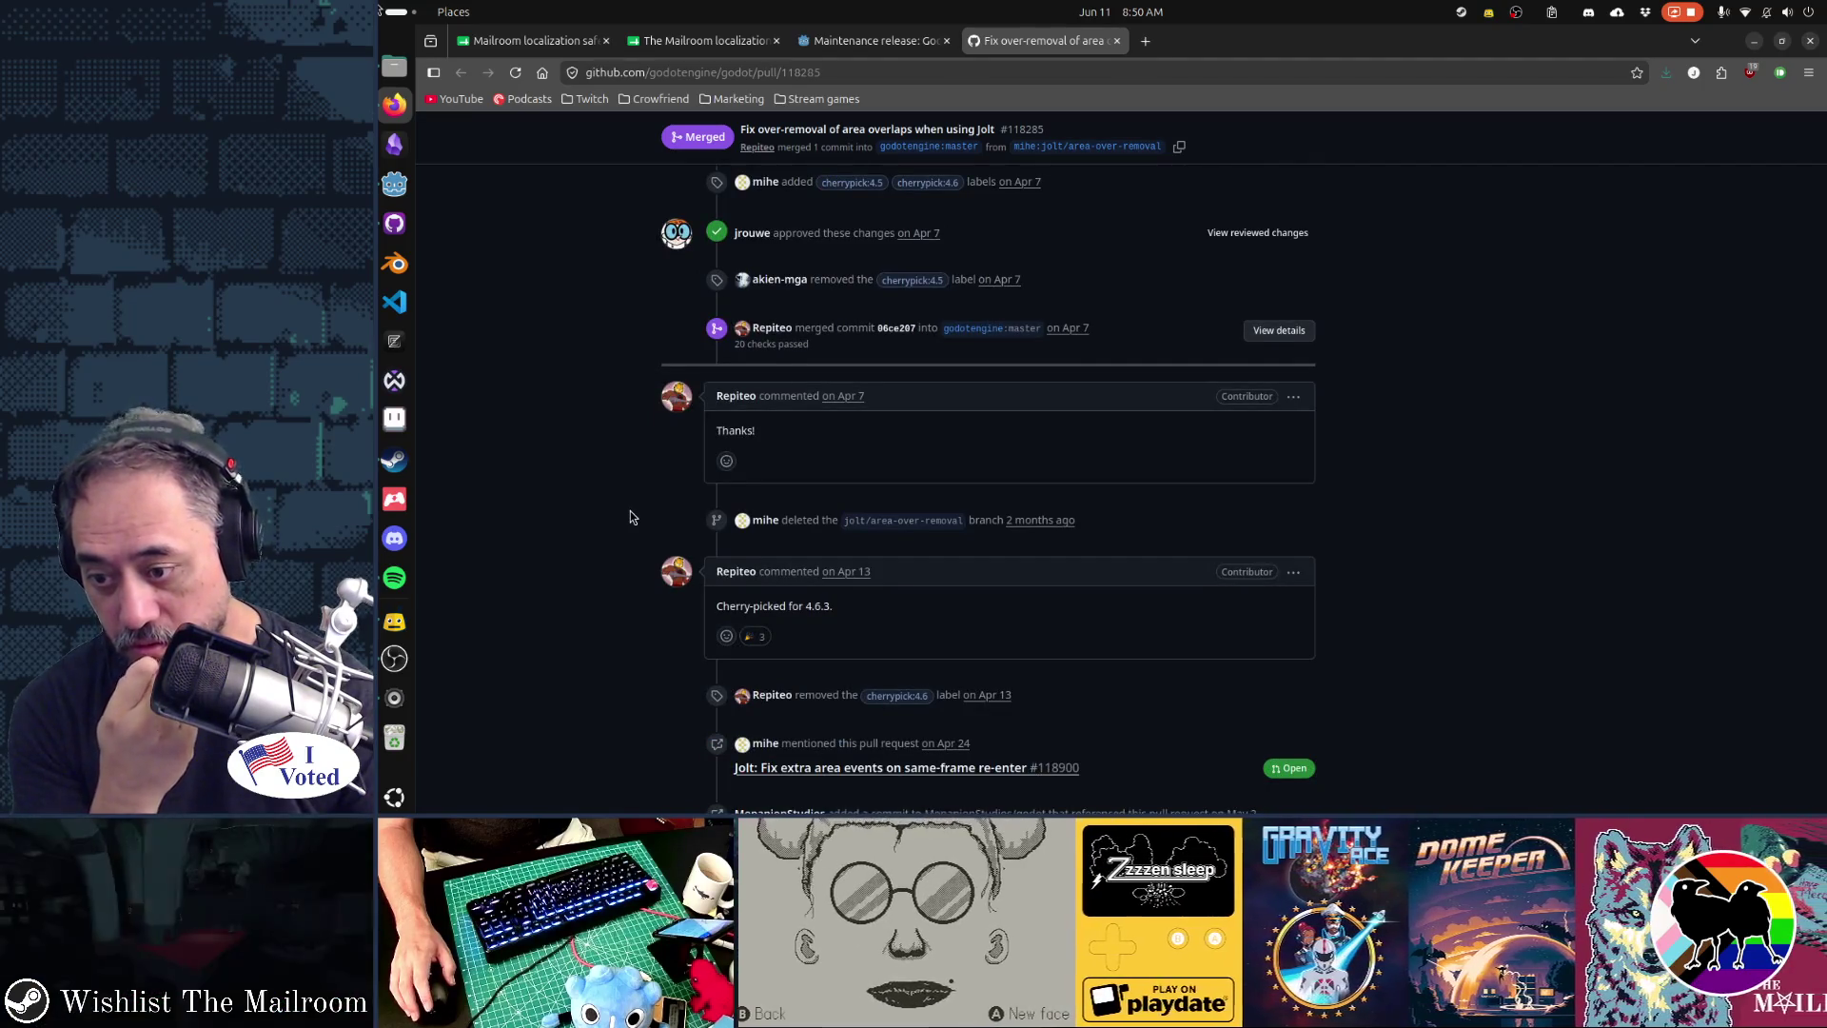
pyautogui.scroll(-4, 630, 517)
pyautogui.press('Home')
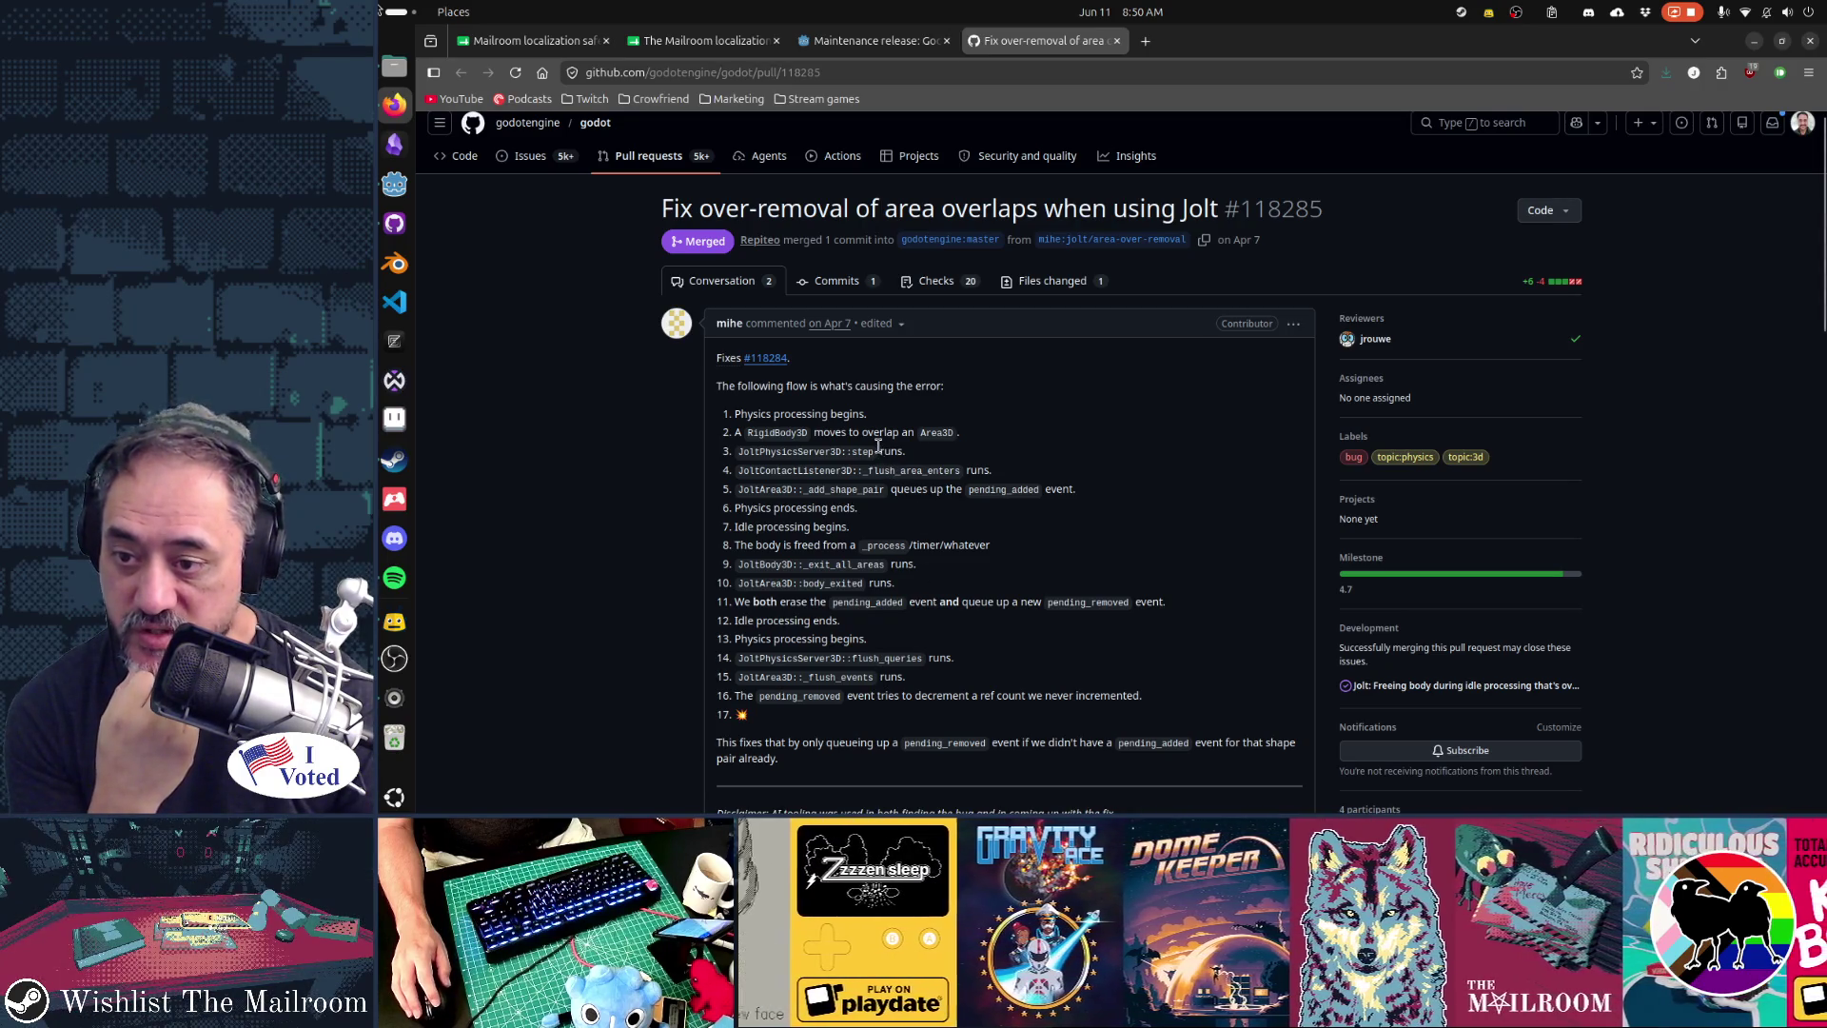
pyautogui.moveTo(879, 451); pyautogui.dragTo(892, 496)
pyautogui.moveTo(739, 657); pyautogui.dragTo(812, 701)
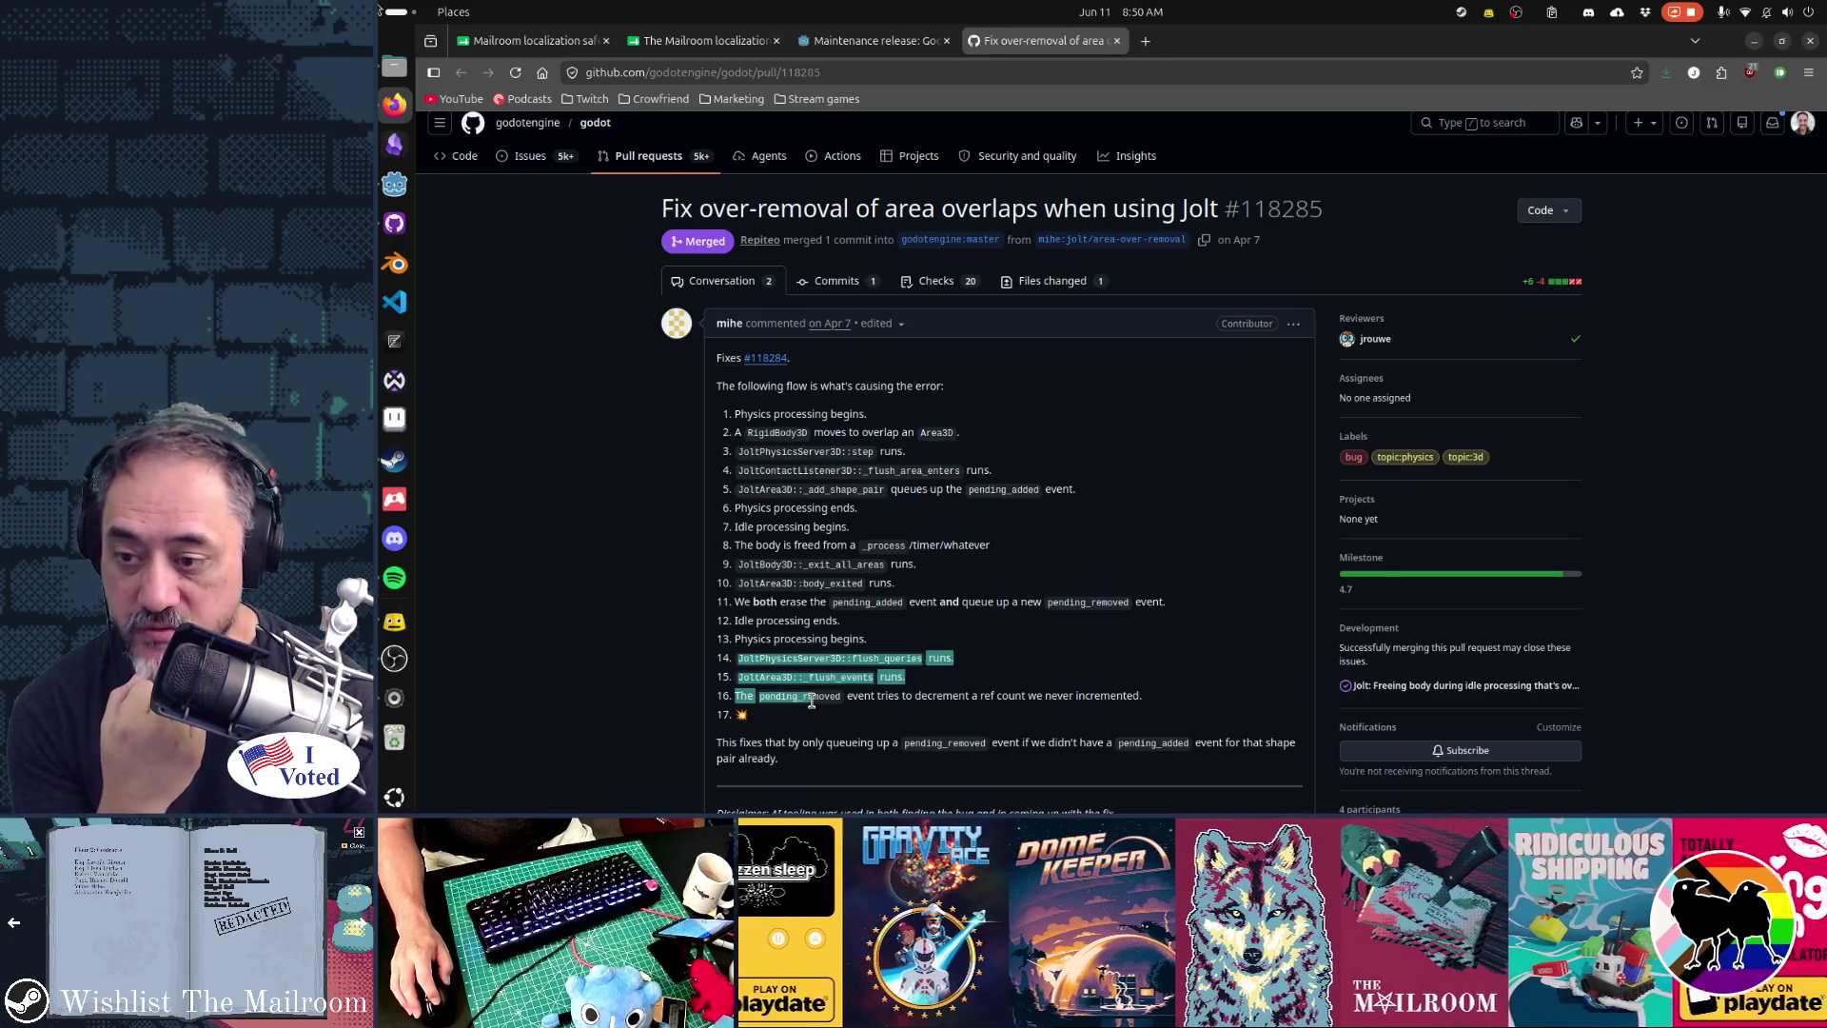
pyautogui.click(811, 721)
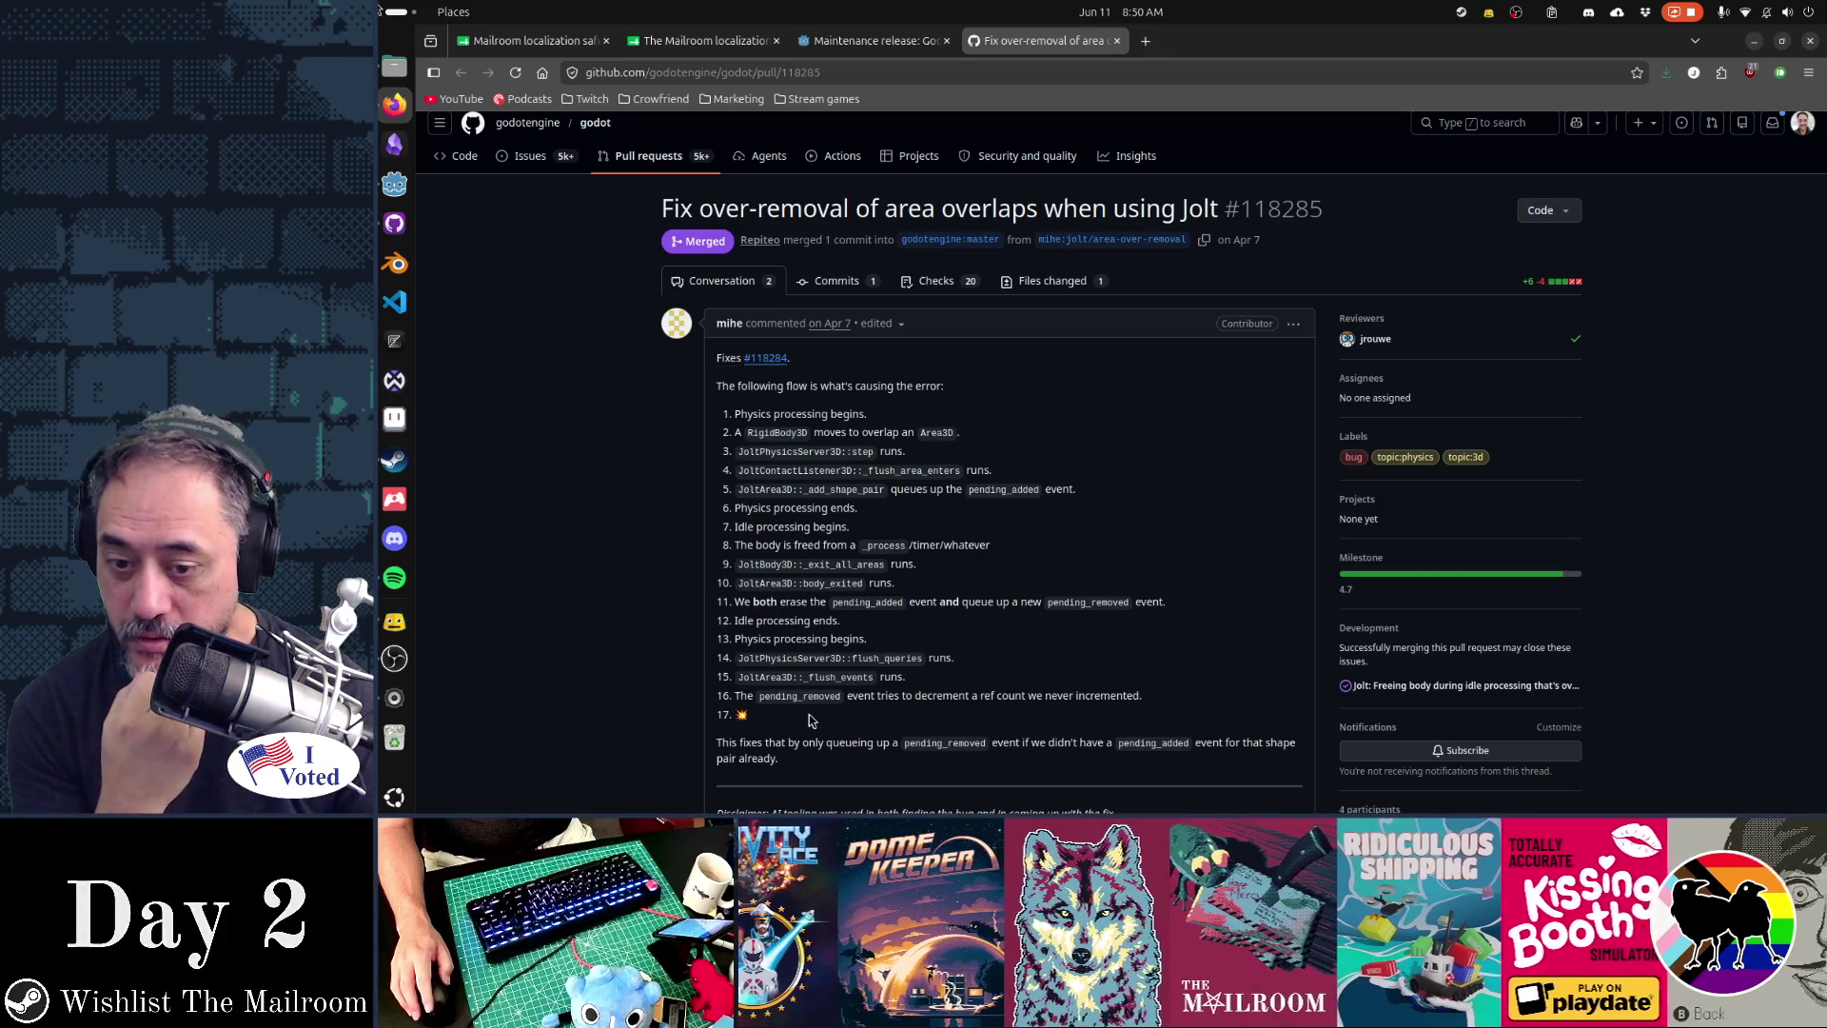
pyautogui.scroll(-2, 811, 721)
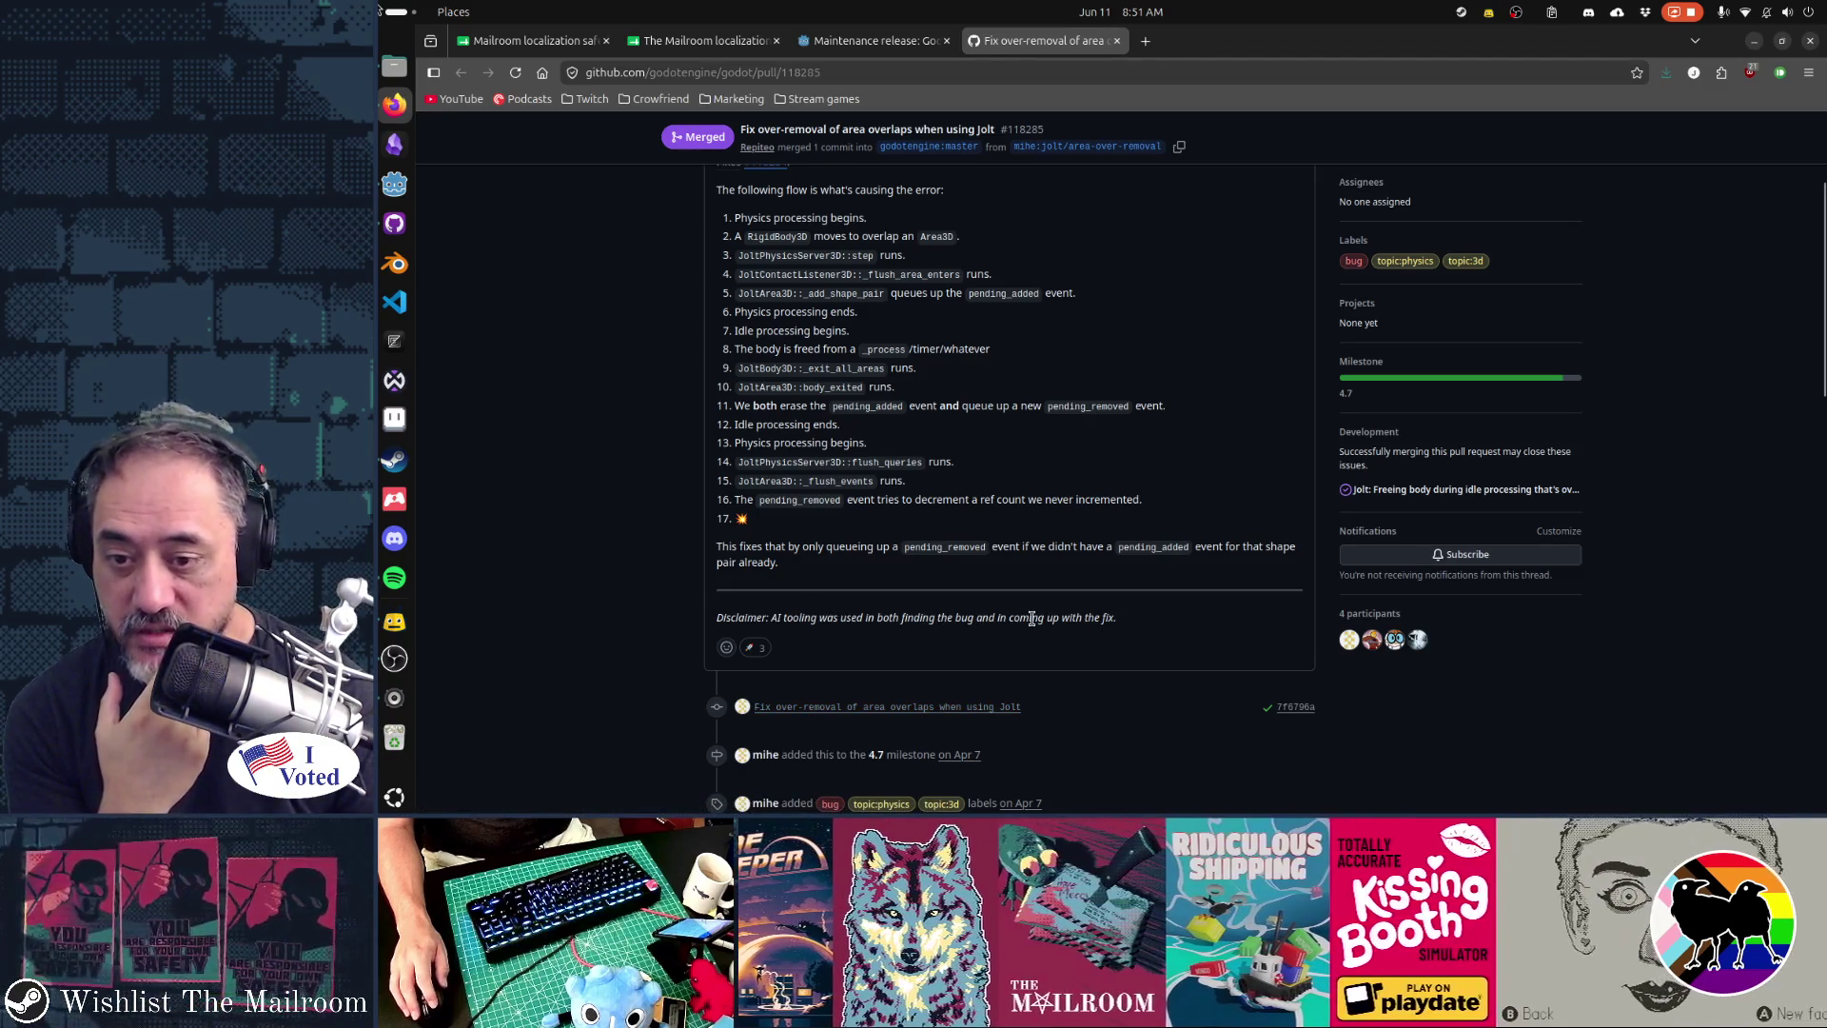
pyautogui.scroll(-4, 1254, 716)
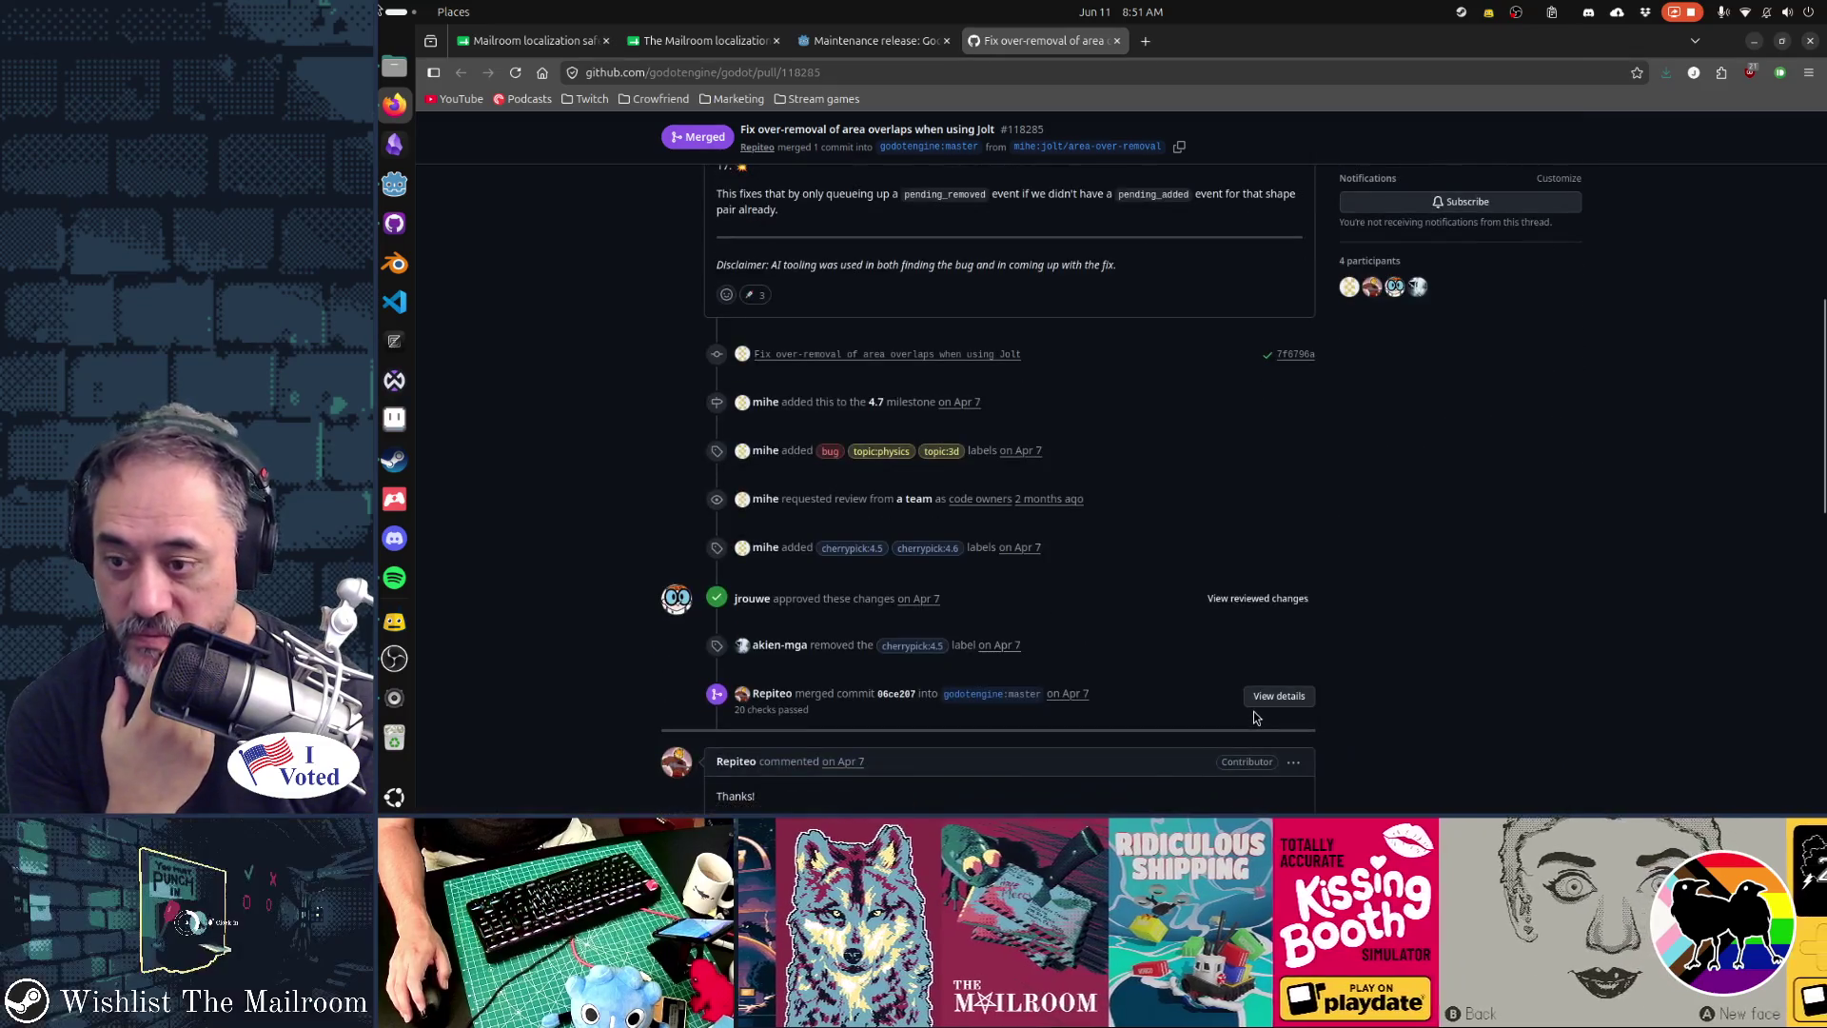
pyautogui.scroll(-3, 1255, 716)
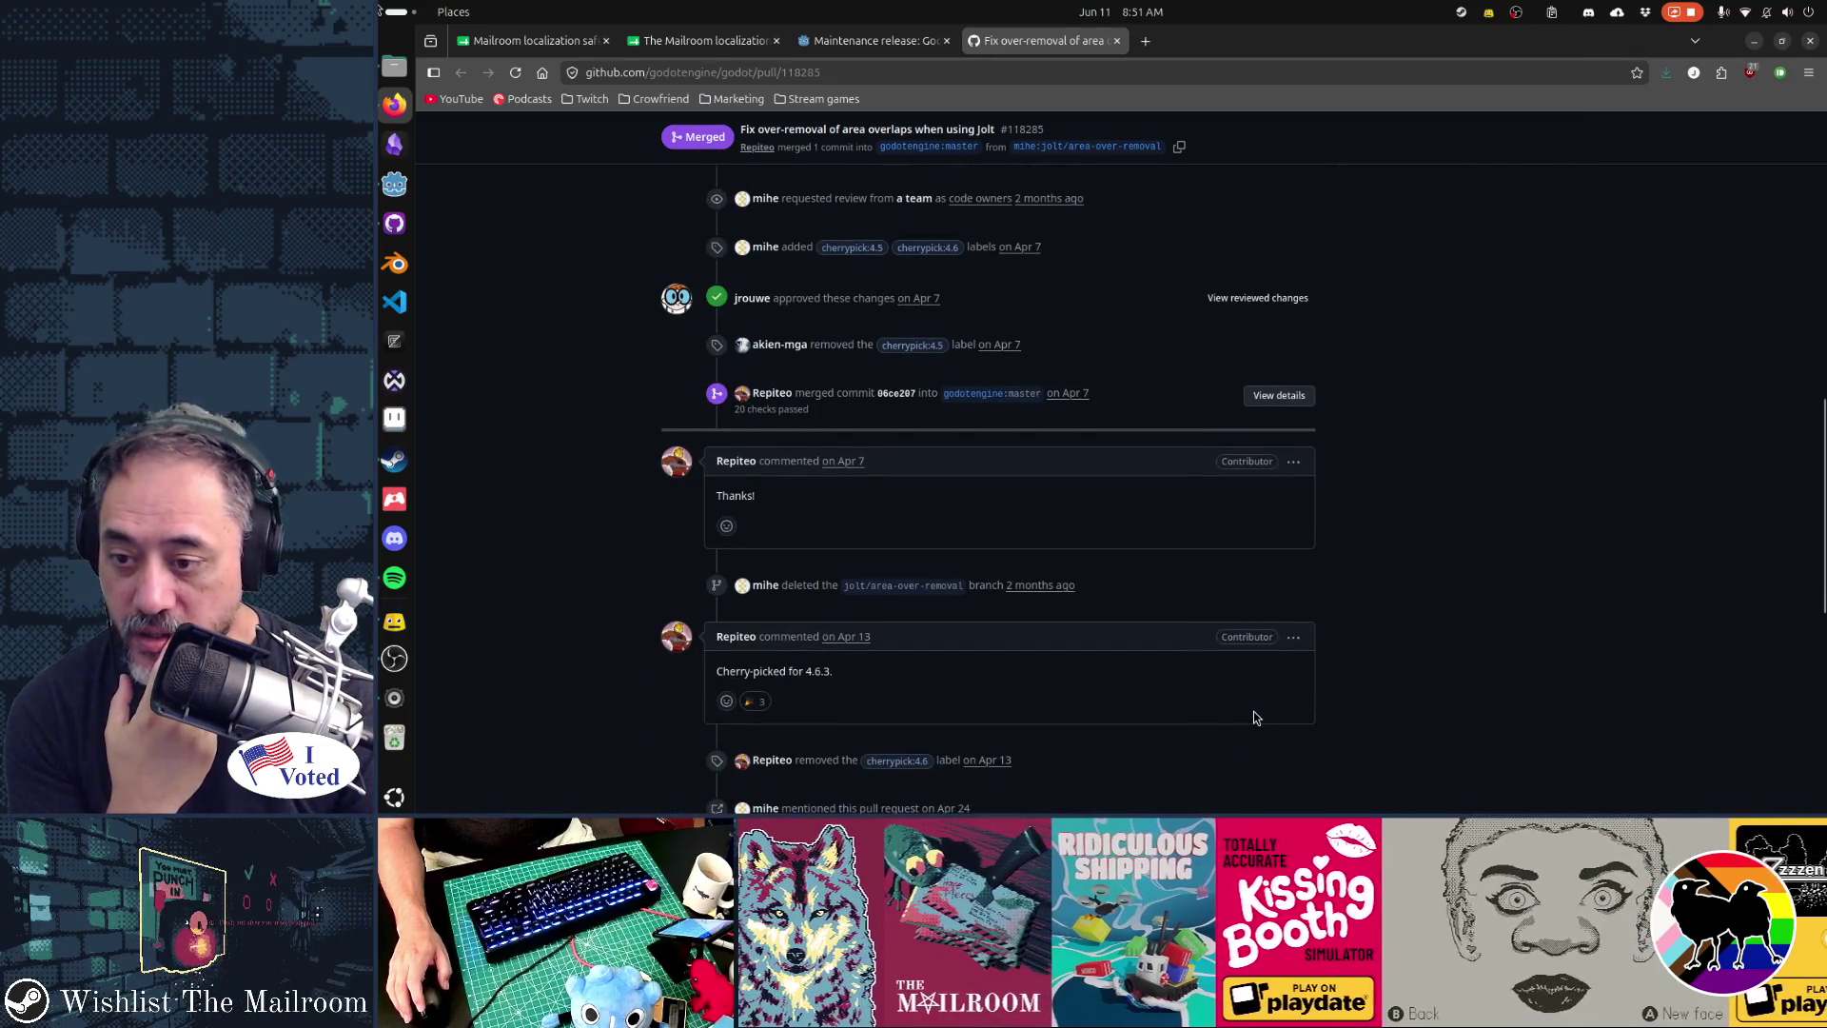
pyautogui.scroll(-4, 1254, 716)
# - Reread error flow steps 1–15 at the top, then close the pull request tab
pyautogui.press('Home')
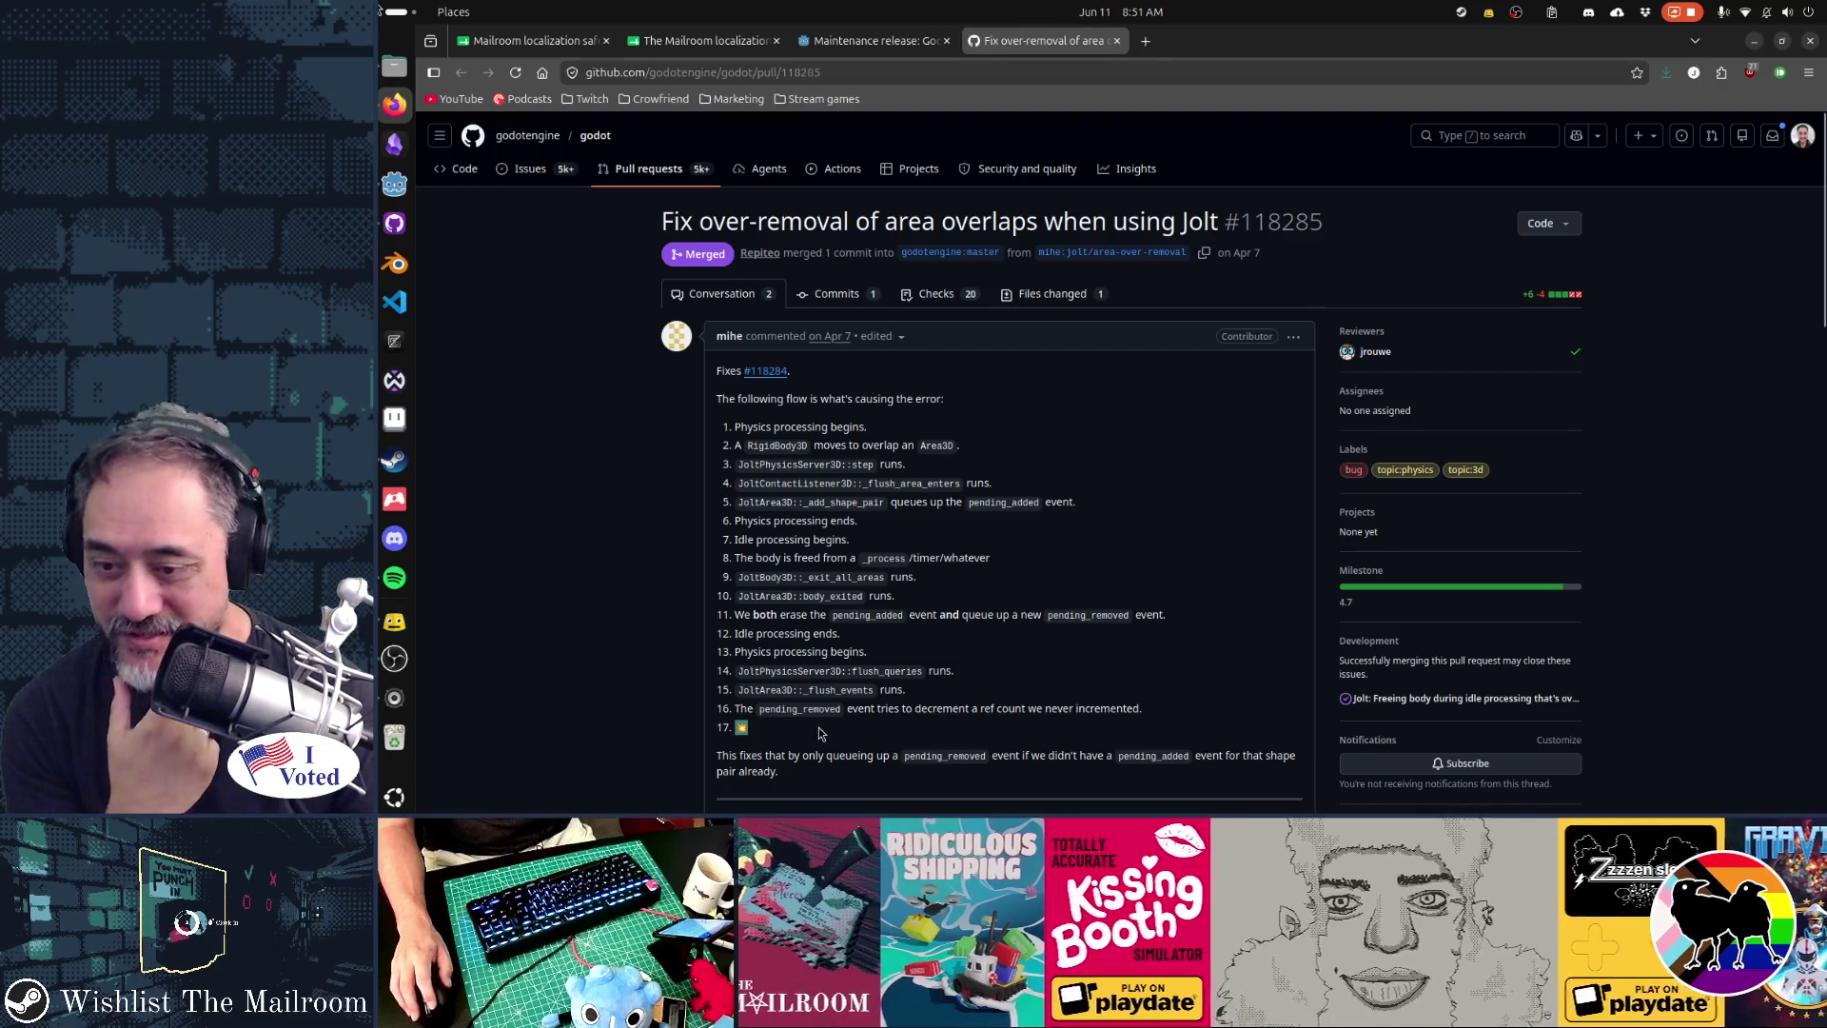
pyautogui.scroll(-3, 819, 733)
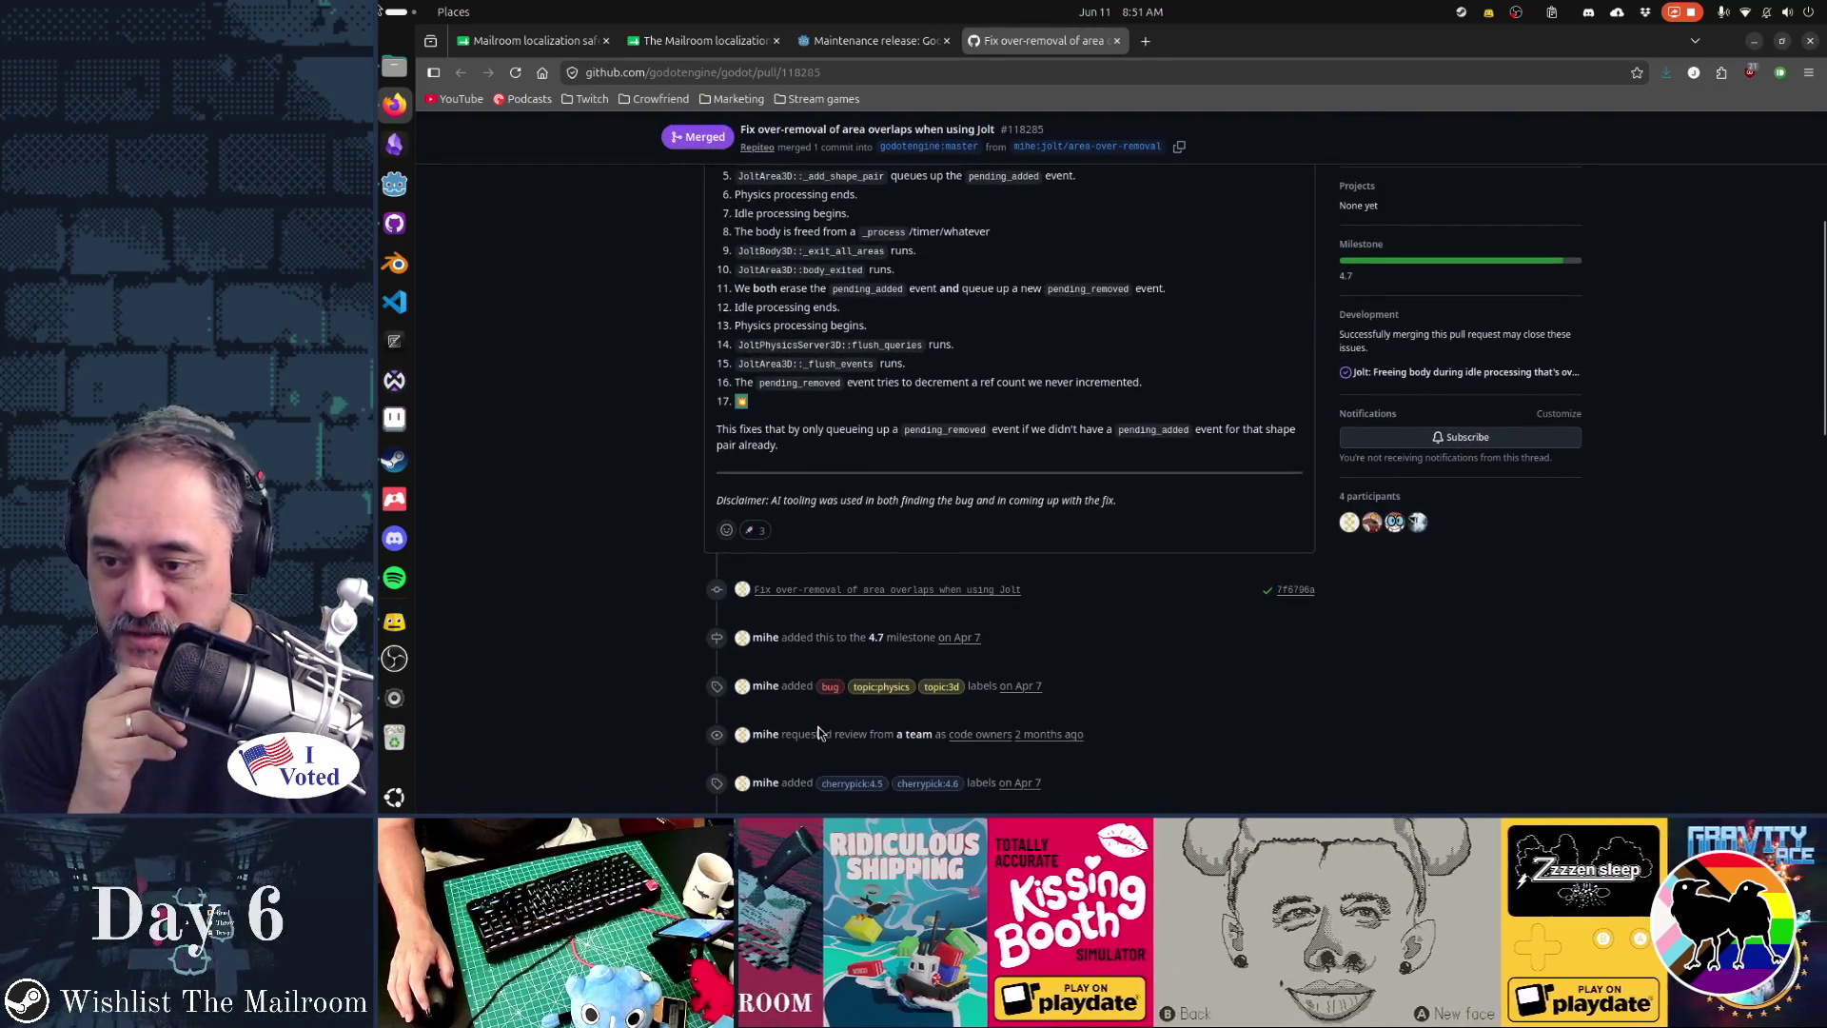
pyautogui.scroll(3, 818, 733)
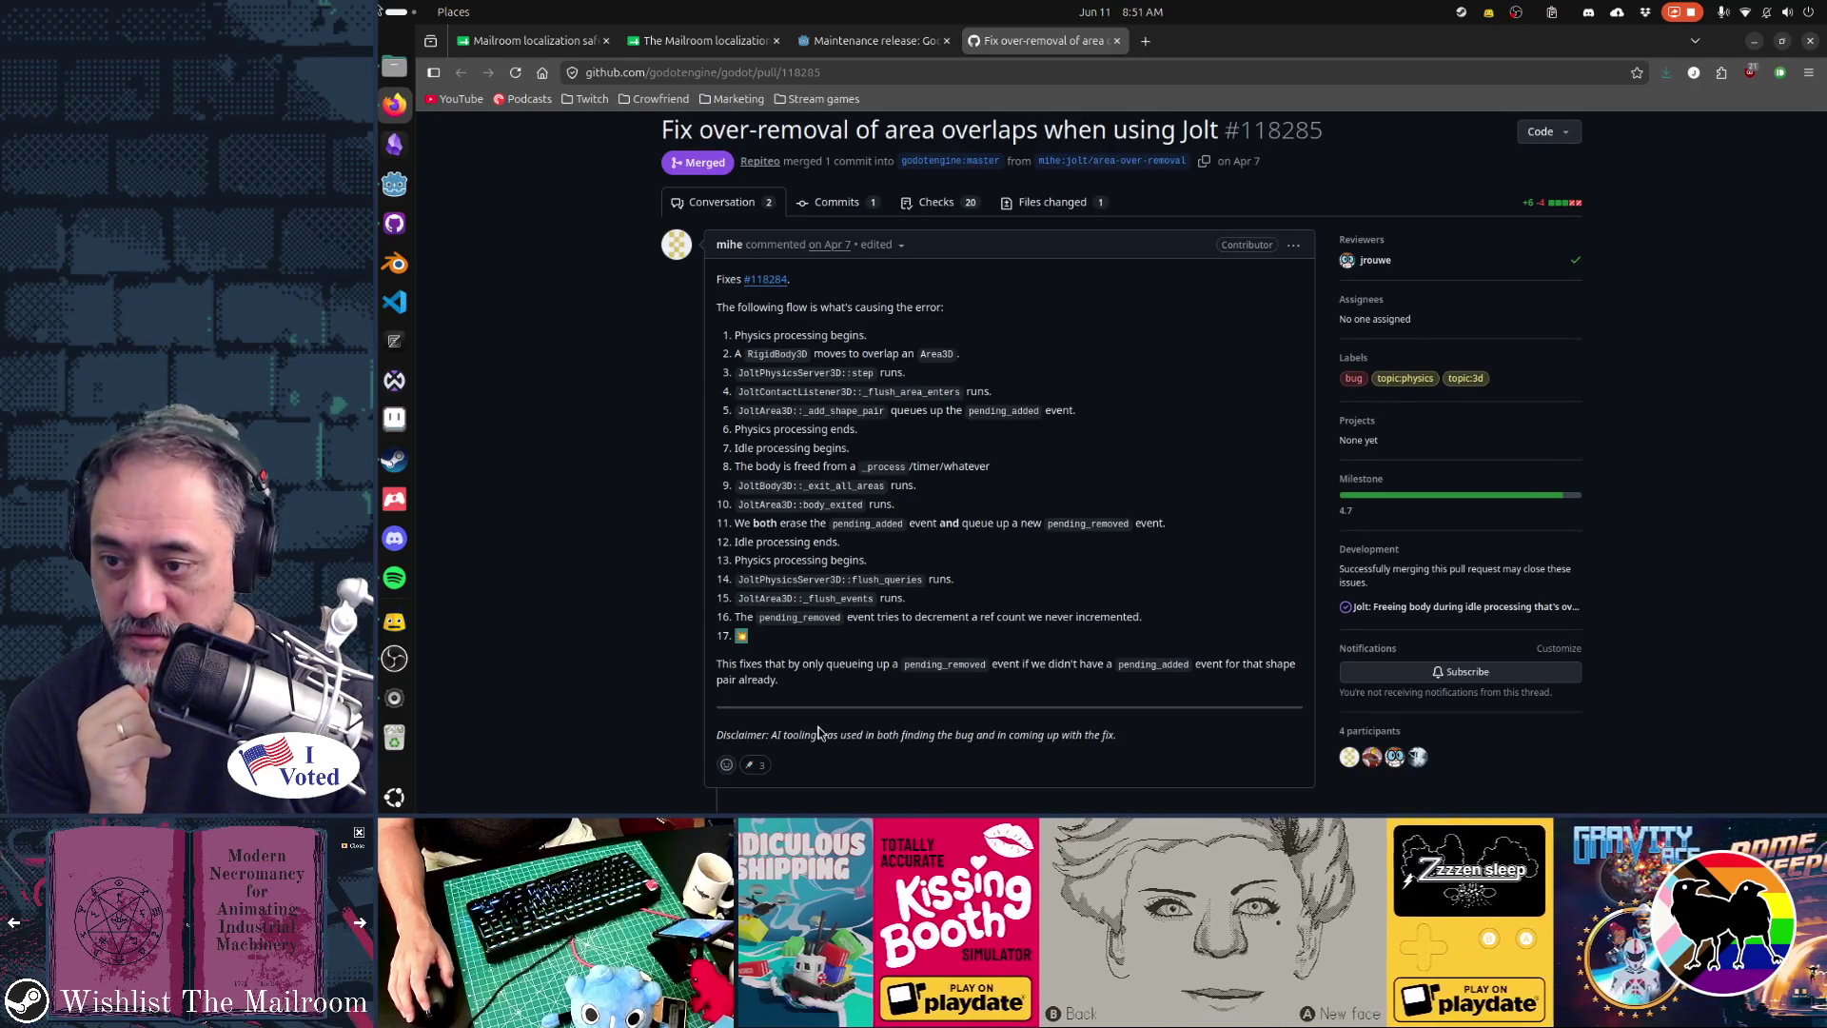
pyautogui.moveTo(740, 335); pyautogui.dragTo(929, 598)
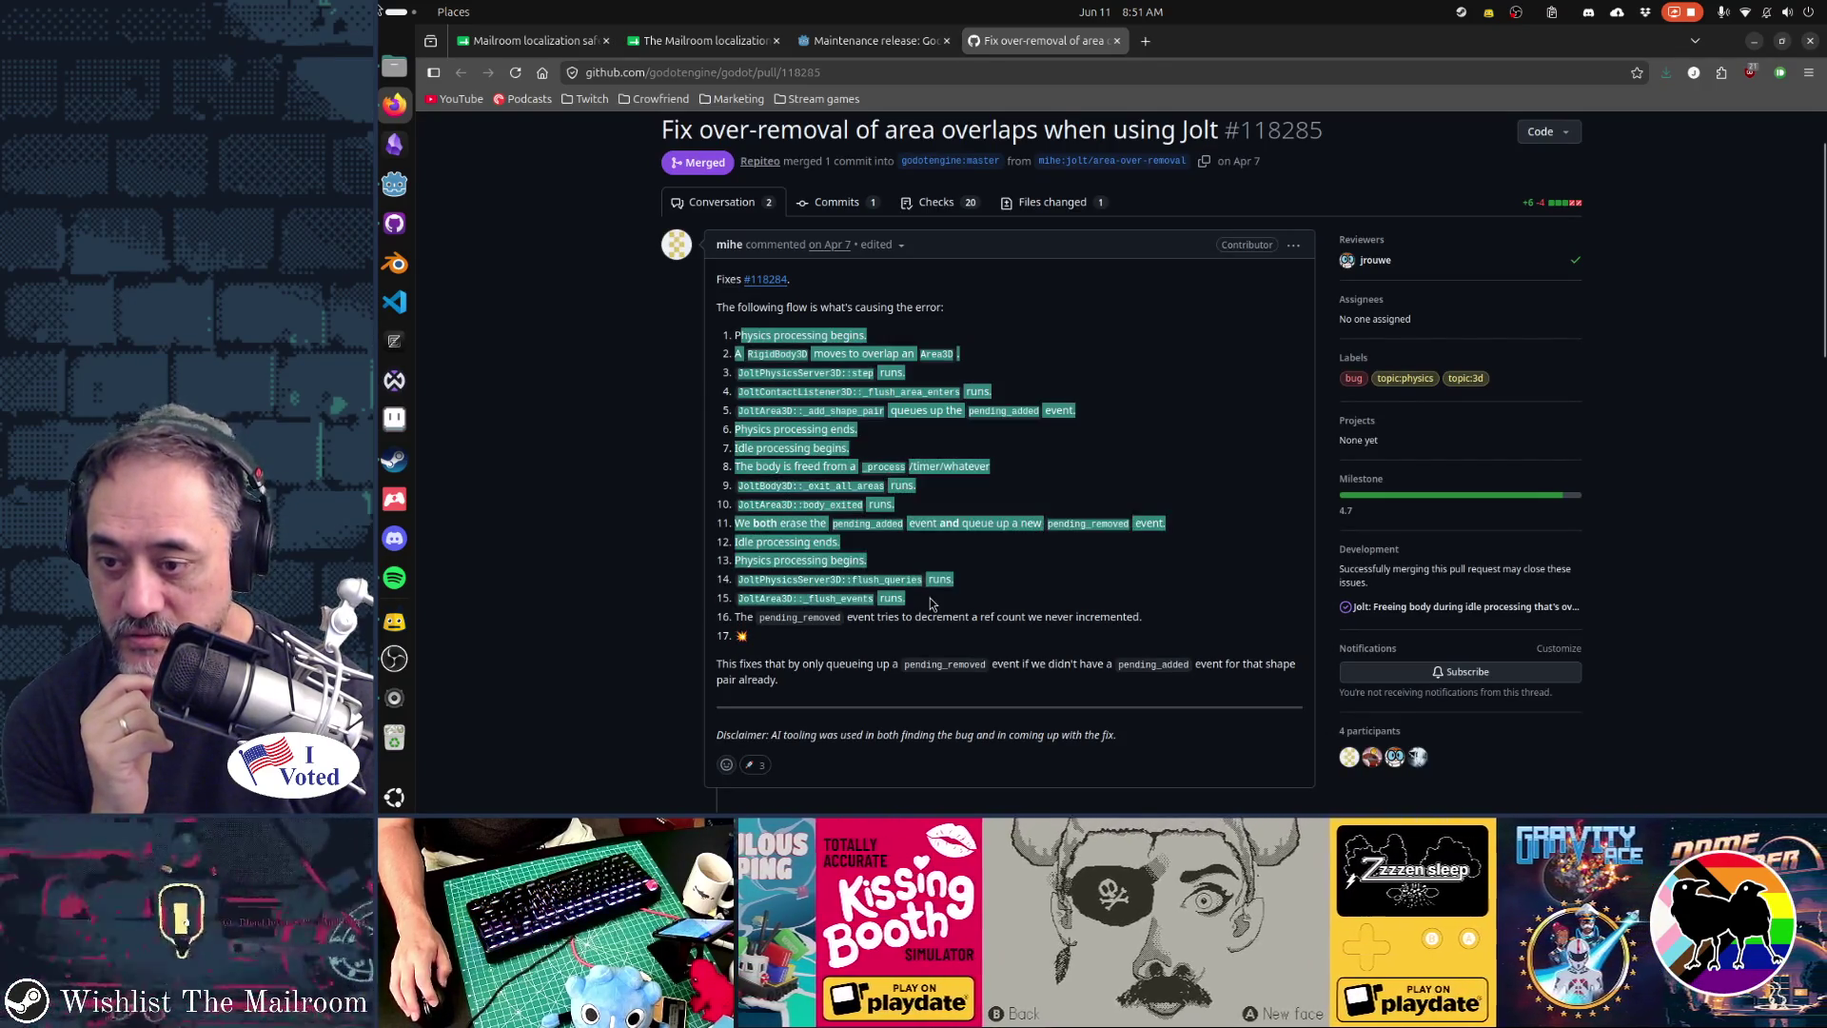
pyautogui.moveTo(772, 335); pyautogui.dragTo(924, 609)
pyautogui.click(924, 610)
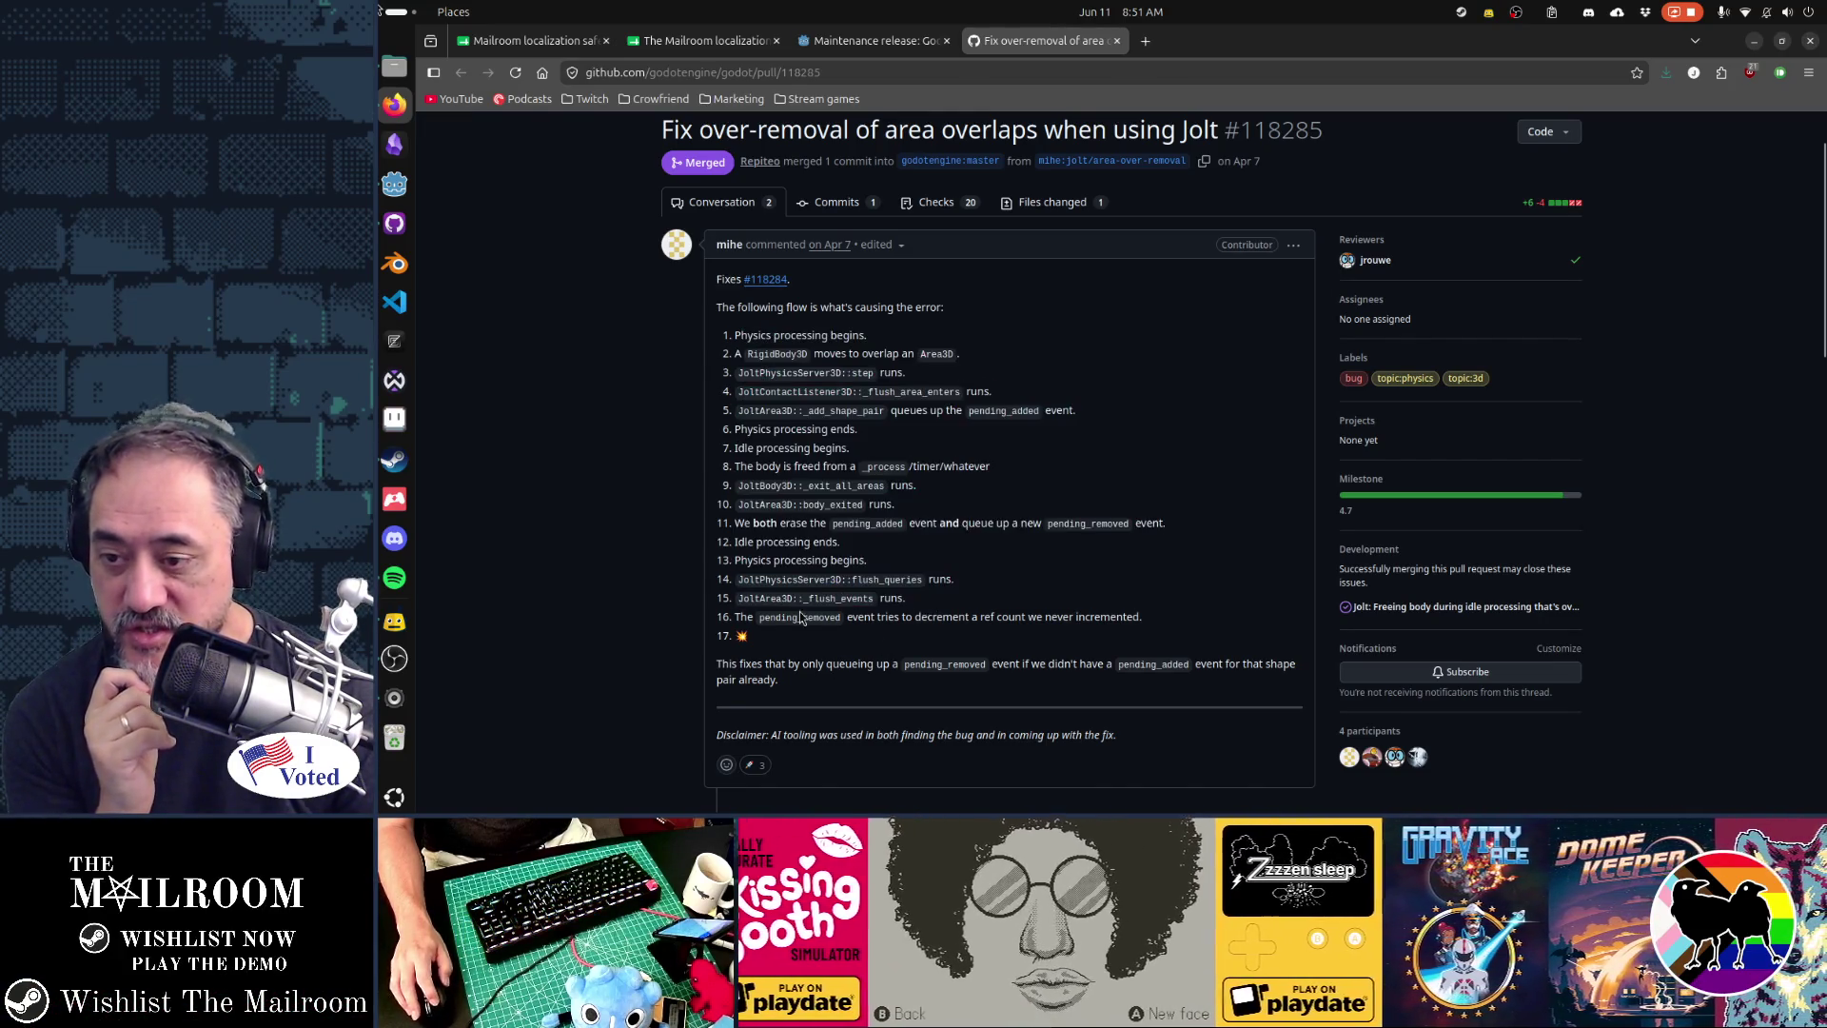
pyautogui.moveTo(738, 335)
pyautogui.mouseDown()
pyautogui.moveTo(859, 466)
pyautogui.moveTo(922, 582)
pyautogui.mouseUp()
pyautogui.click(796, 653)
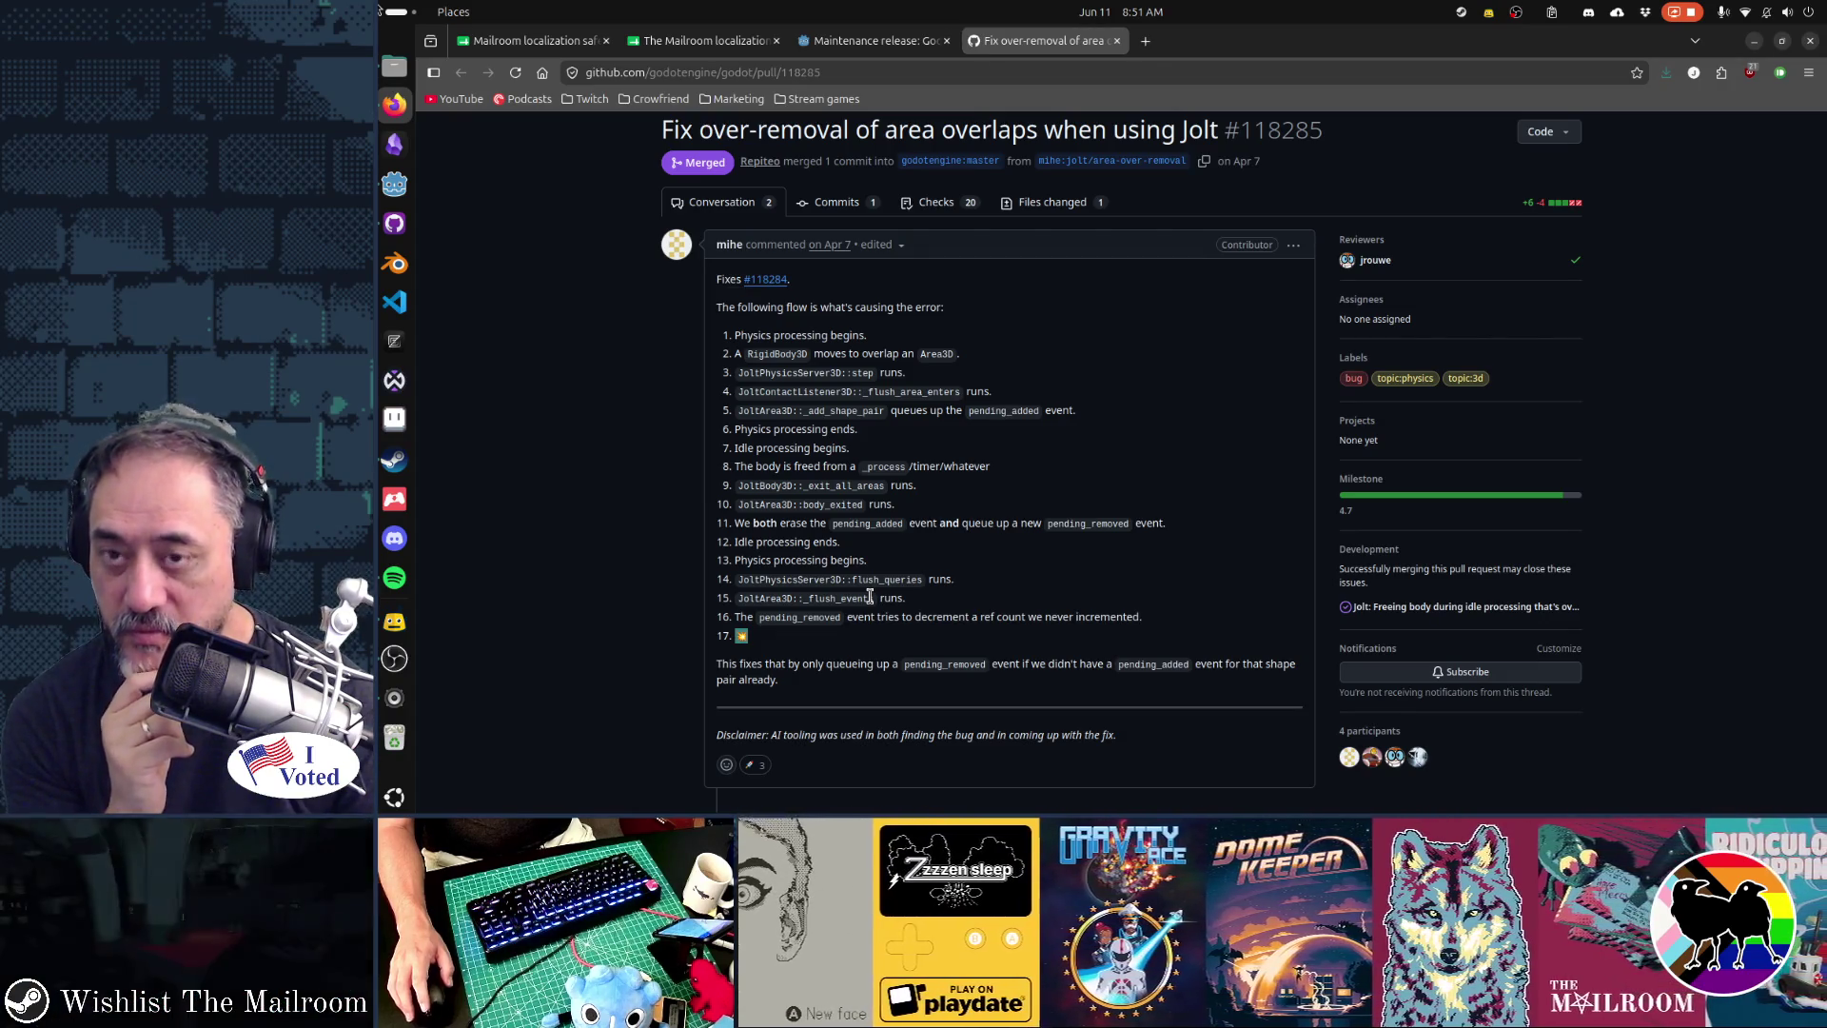
pyautogui.click(1117, 40)
pyautogui.scroll(1, 1071, 301)
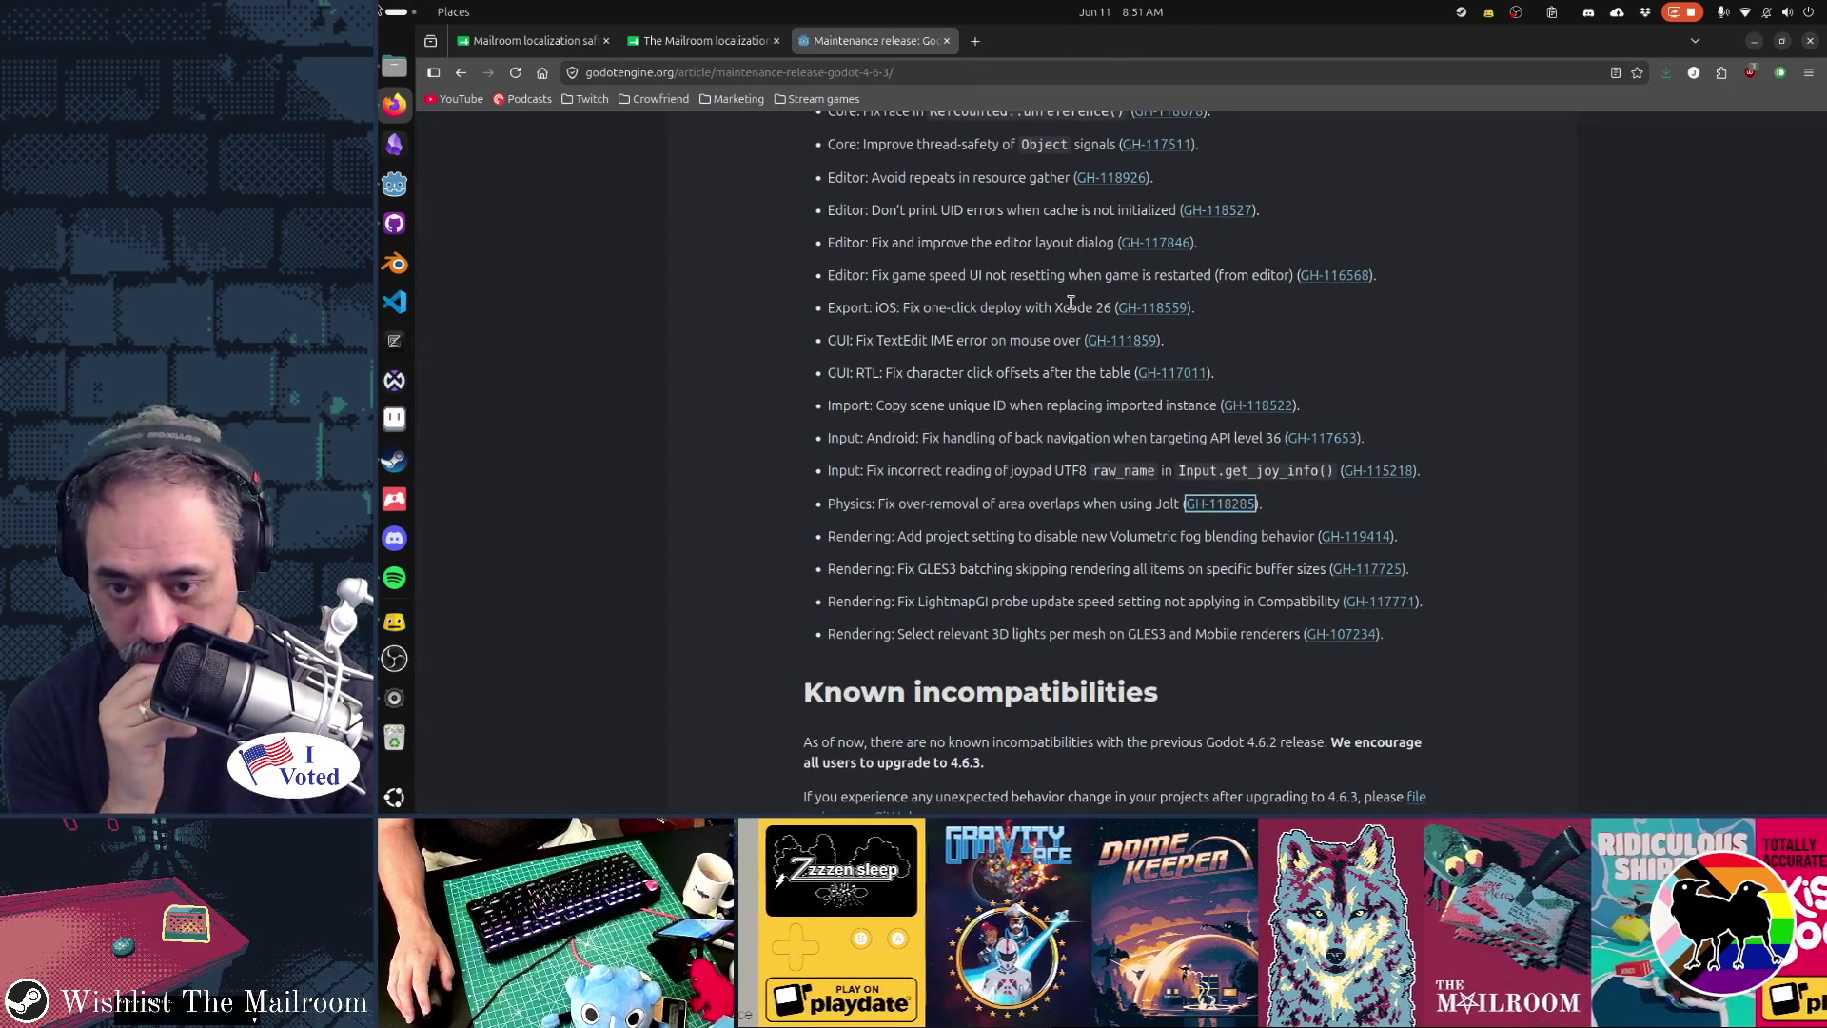
pyautogui.moveTo(843, 537); pyautogui.dragTo(1053, 550)
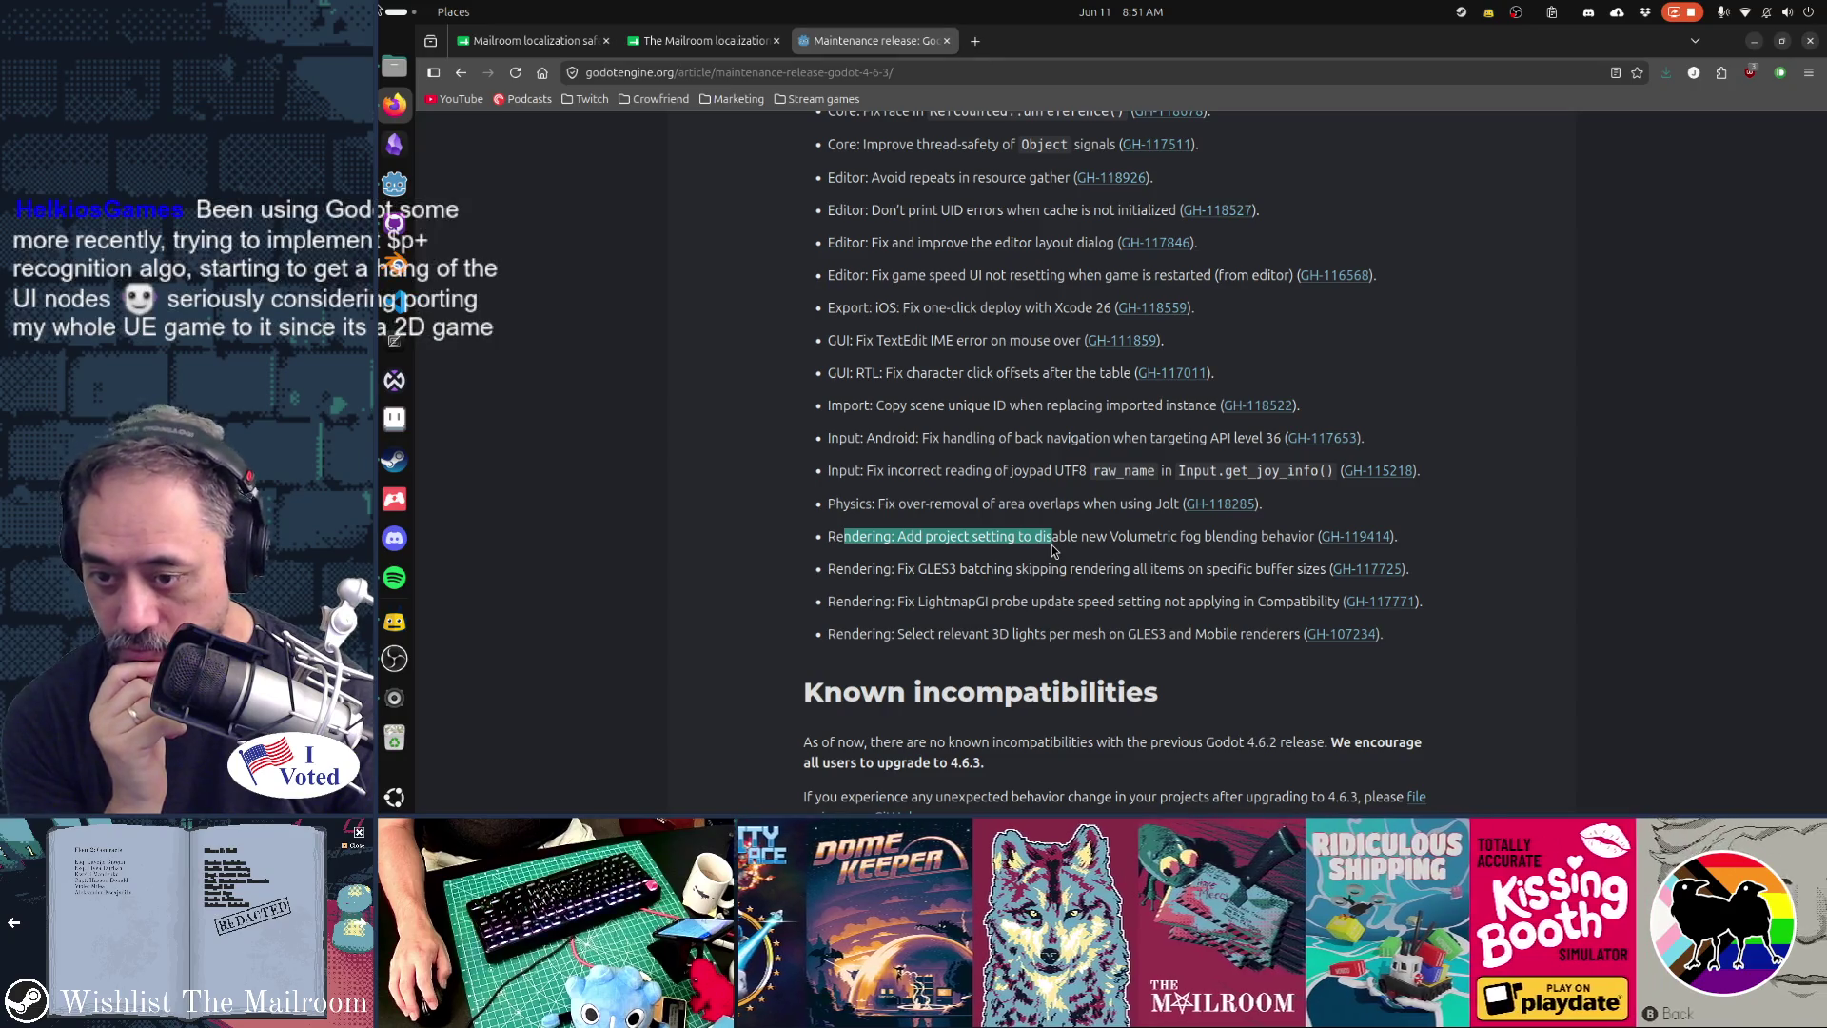
pyautogui.moveTo(852, 569); pyautogui.dragTo(1115, 572)
pyautogui.click(1115, 571)
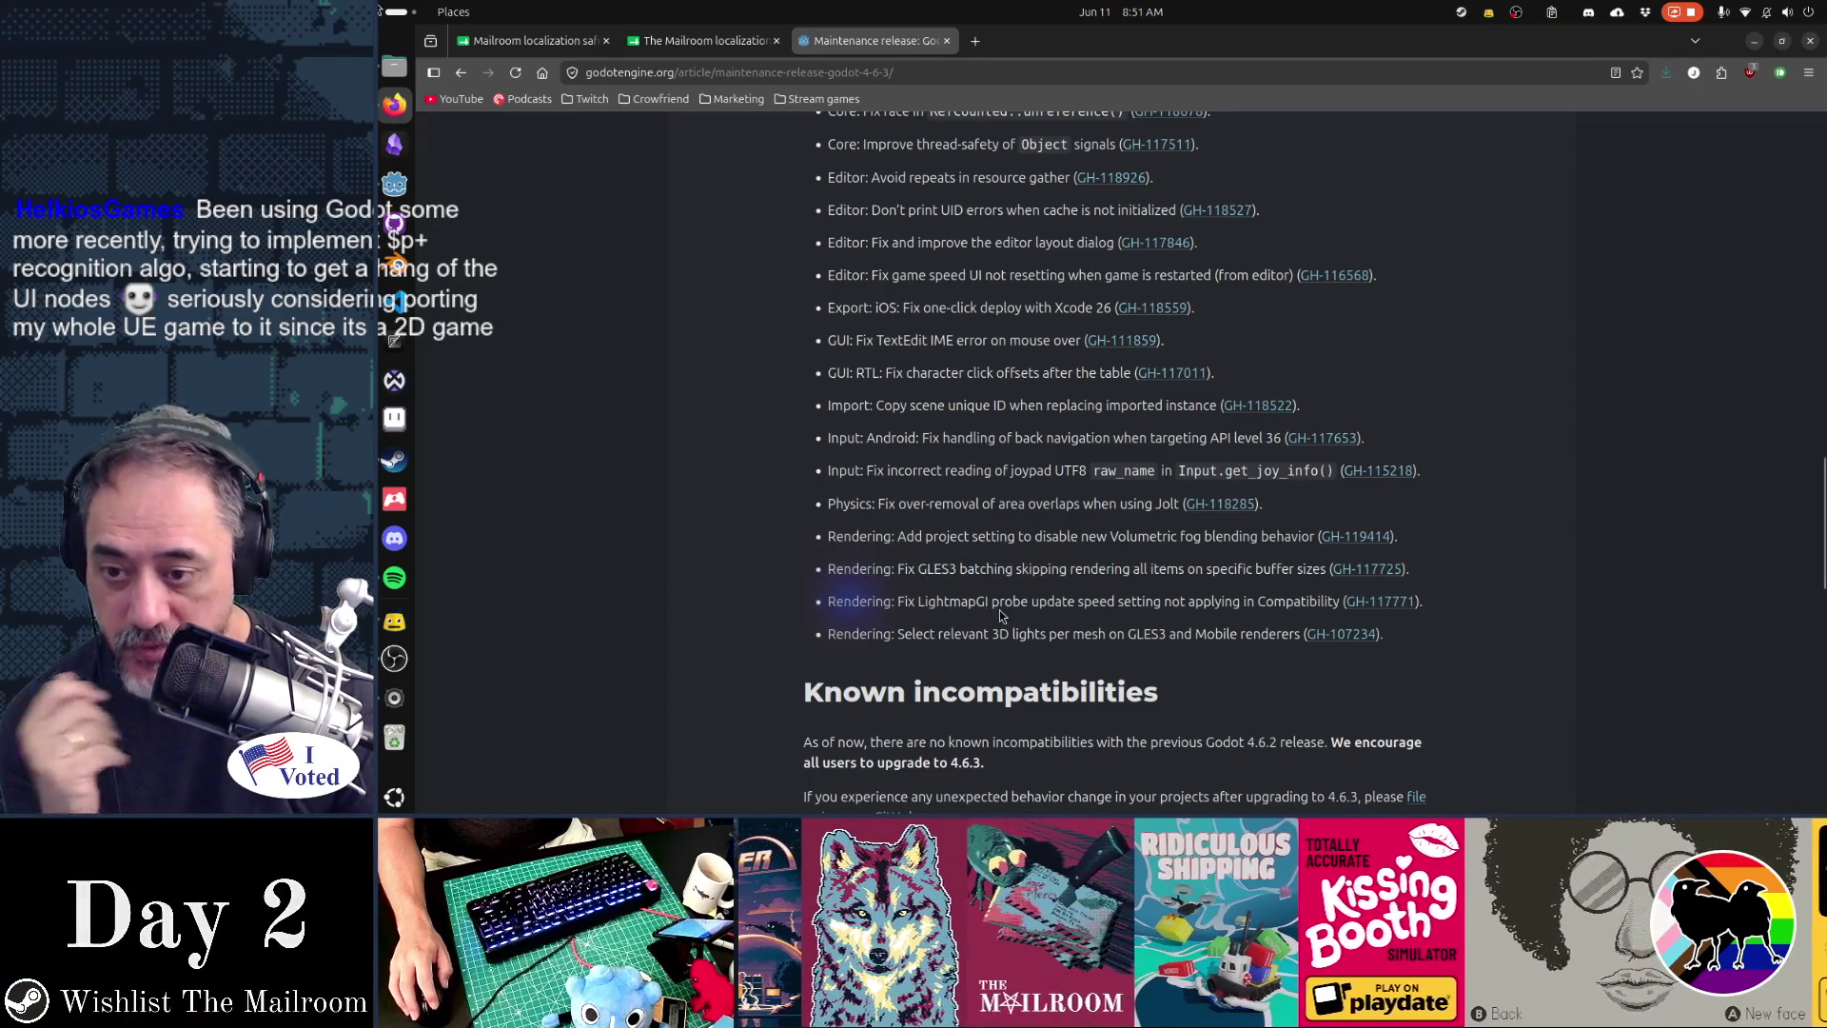
pyautogui.moveTo(875, 602); pyautogui.dragTo(1046, 602)
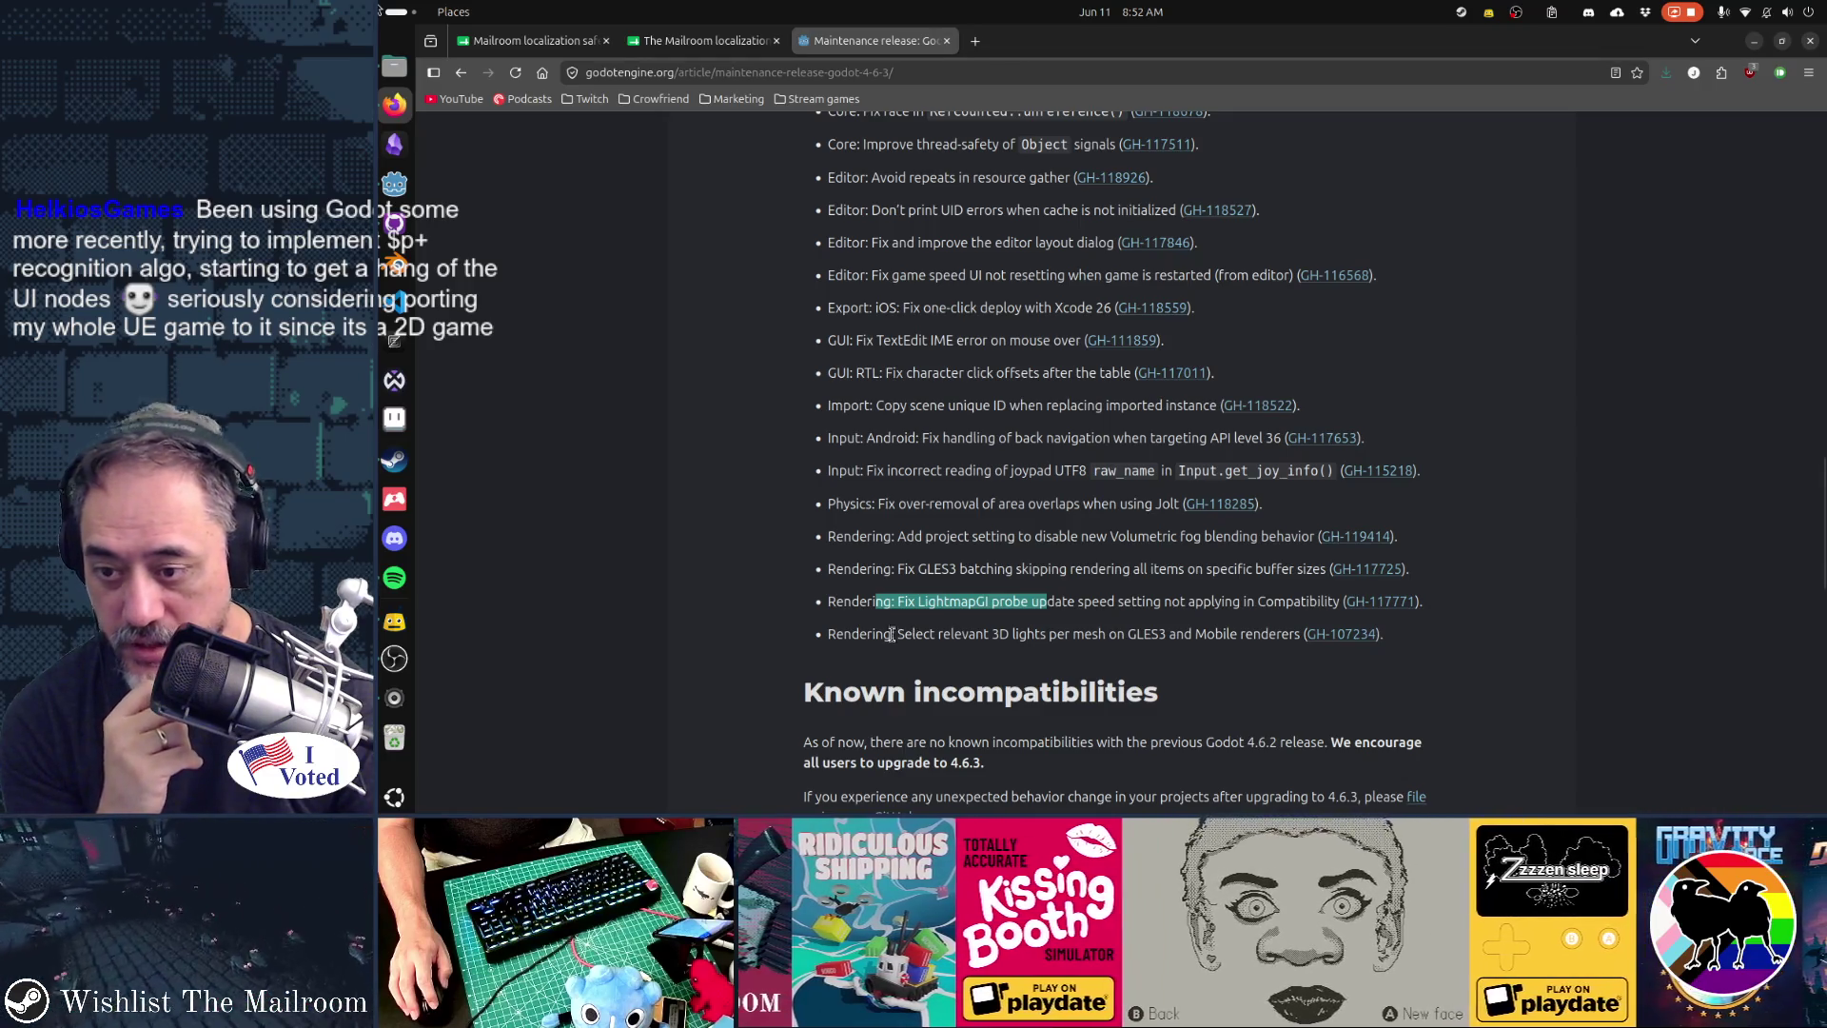
pyautogui.moveTo(876, 639); pyautogui.dragTo(1300, 641)
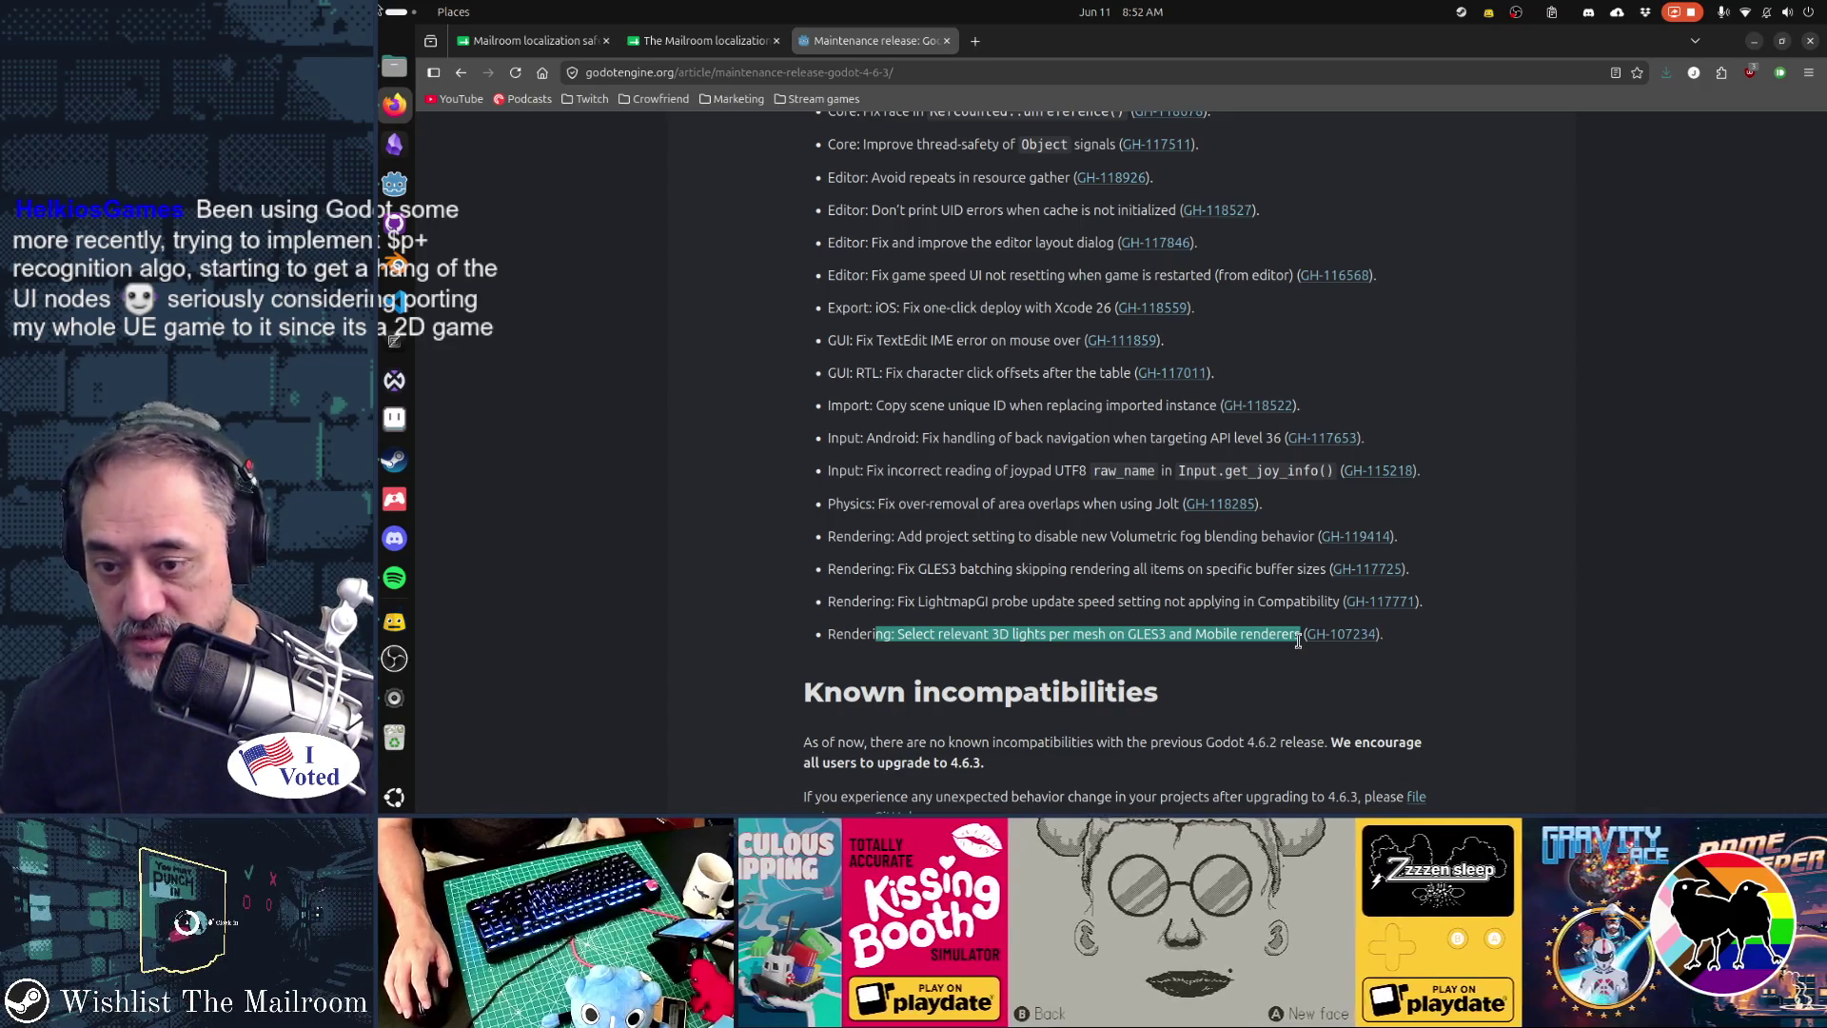
pyautogui.doubleClick(1147, 634)
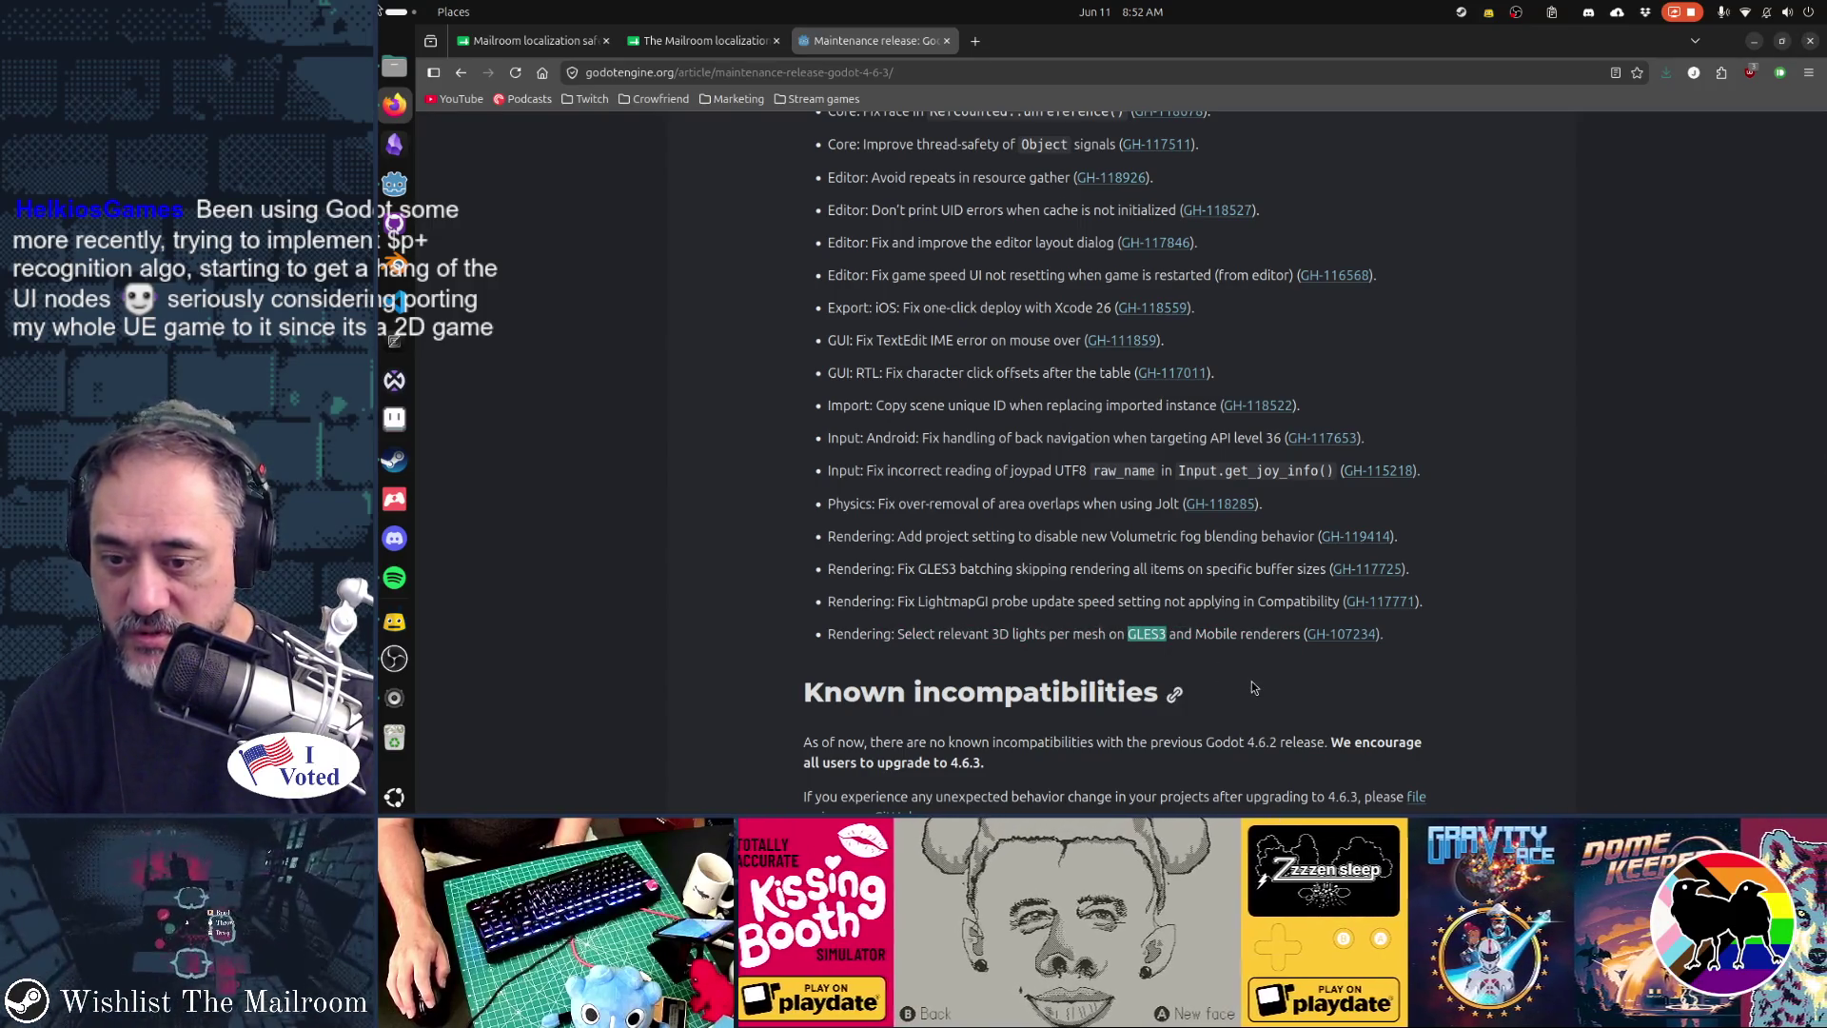
pyautogui.moveTo(1196, 634); pyautogui.dragTo(1297, 634)
pyautogui.doubleClick(1143, 634)
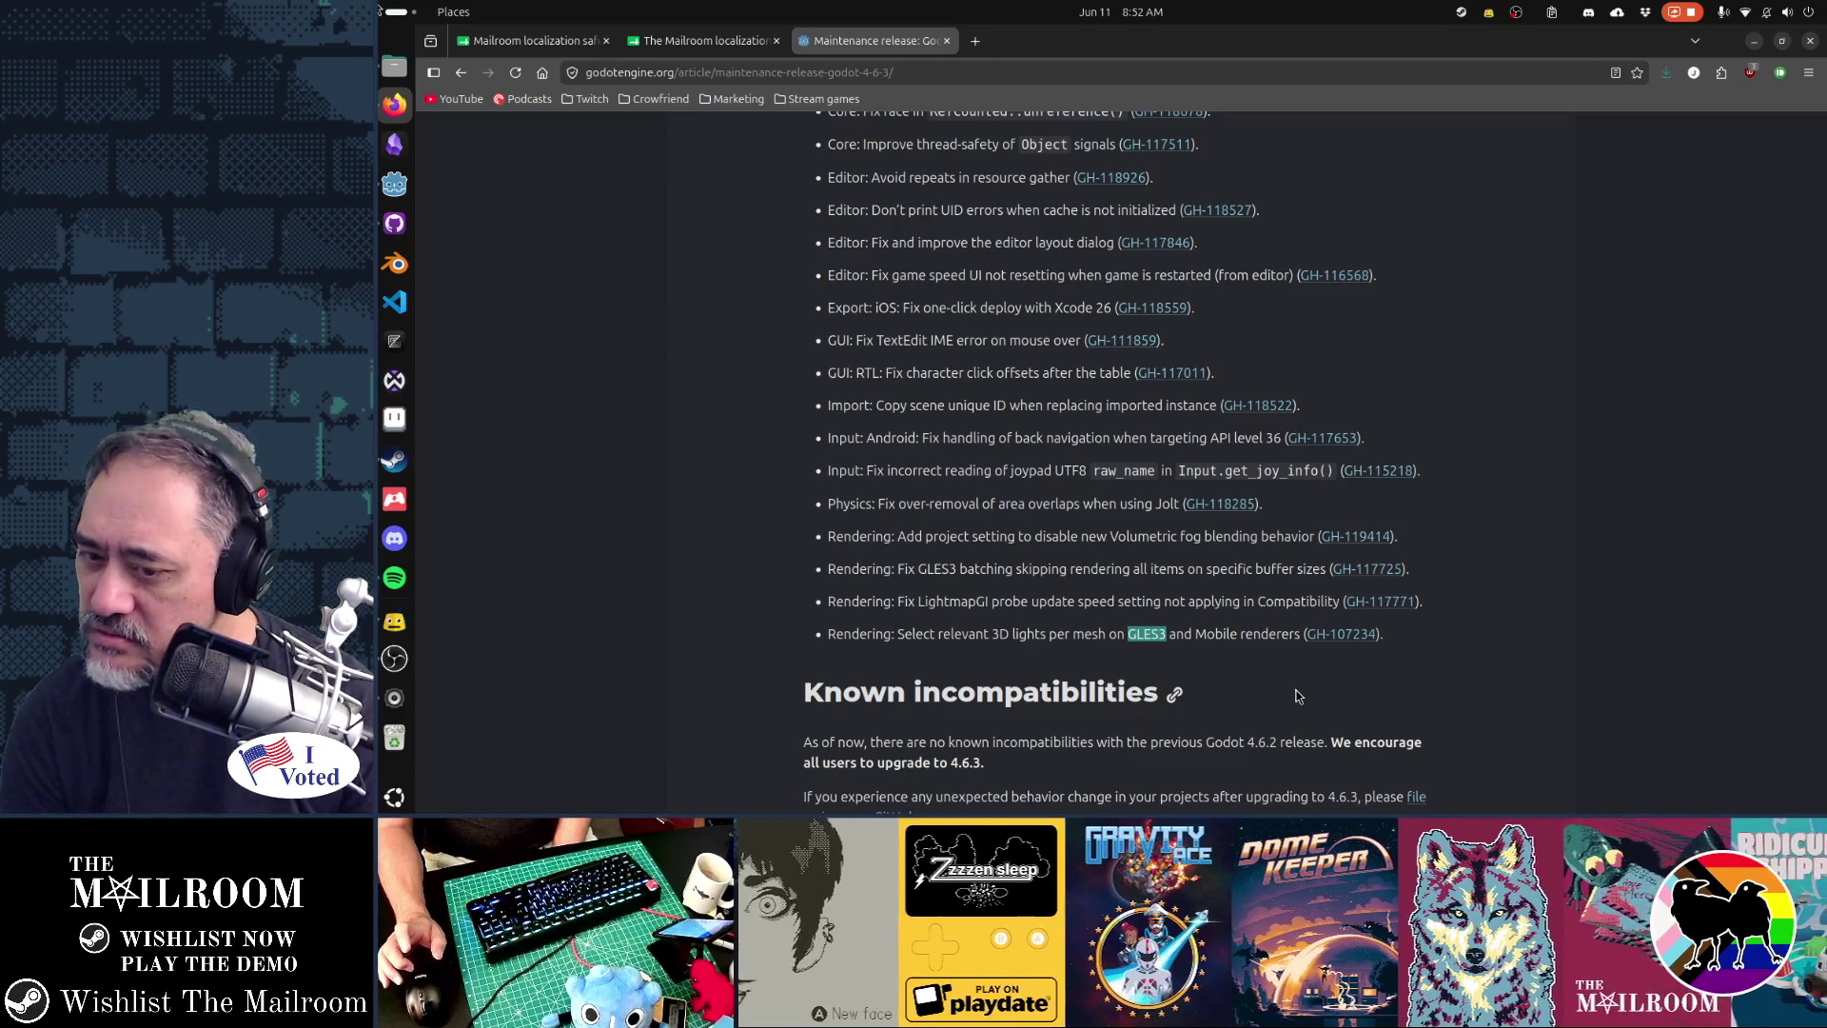
pyautogui.click(1128, 633)
pyautogui.moveTo(1128, 633); pyautogui.dragTo(1299, 635)
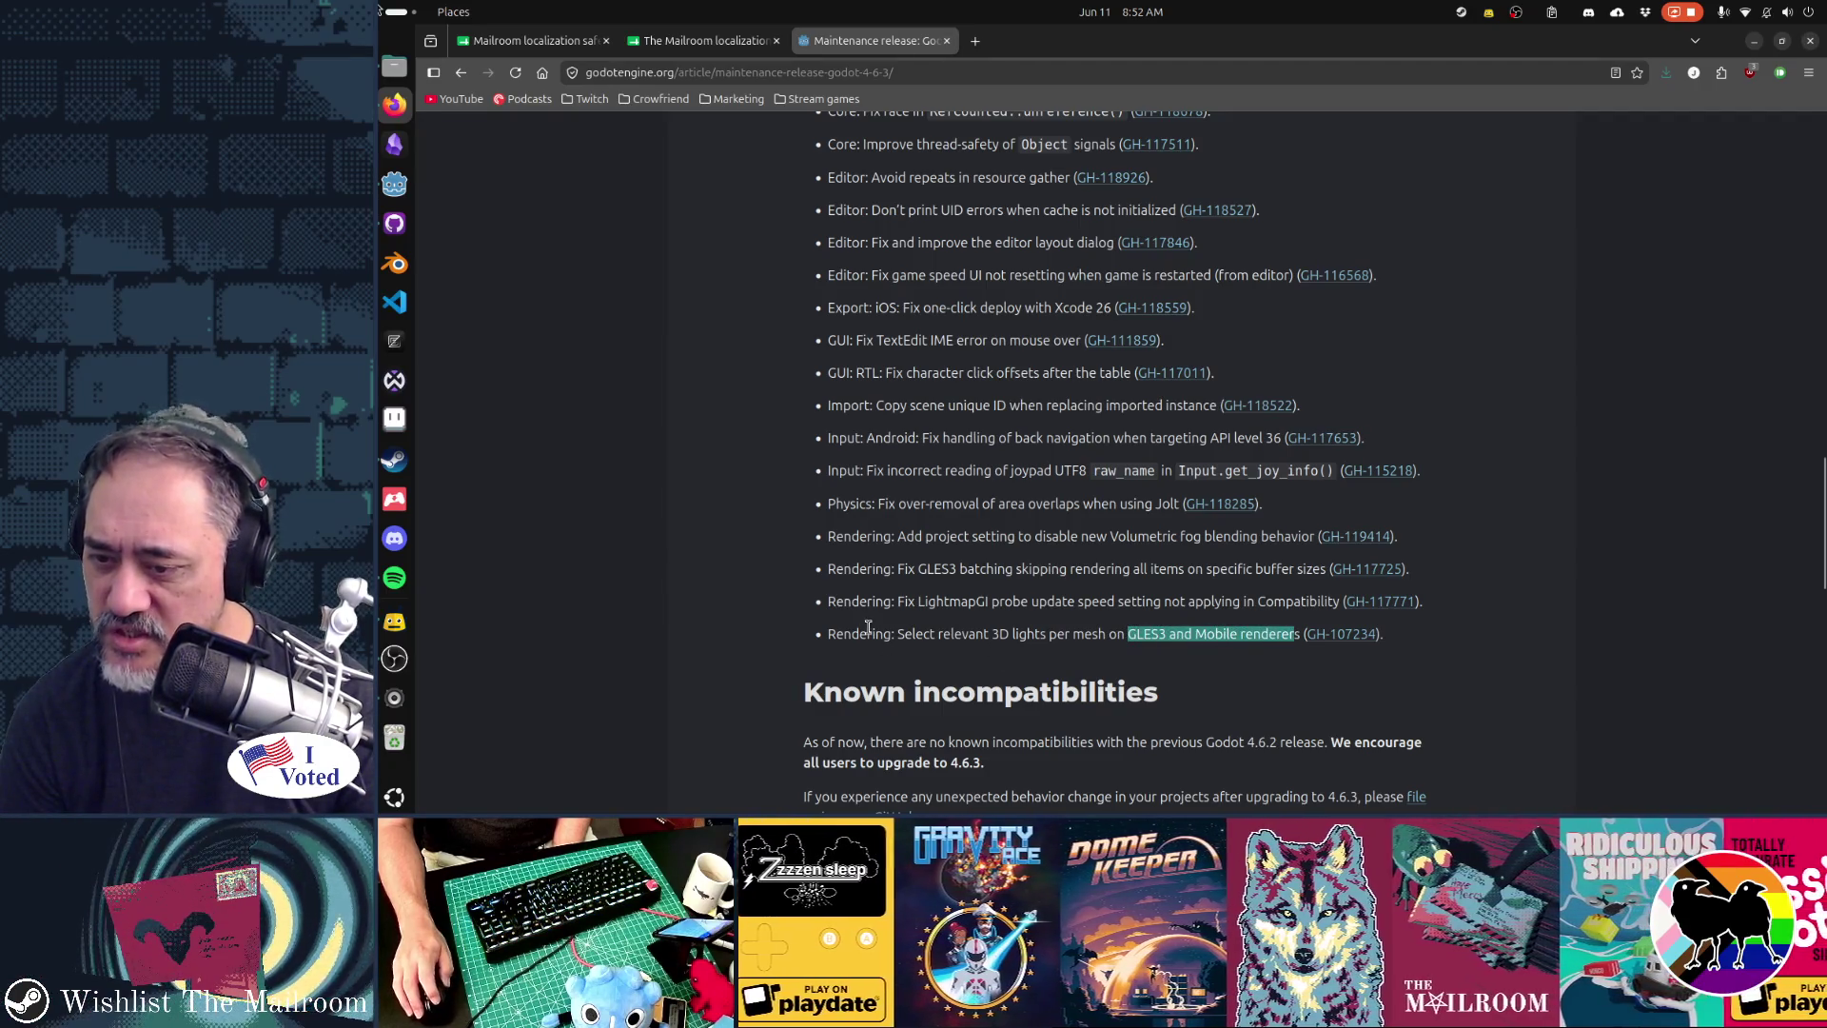
pyautogui.moveTo(866, 632); pyautogui.dragTo(1204, 633)
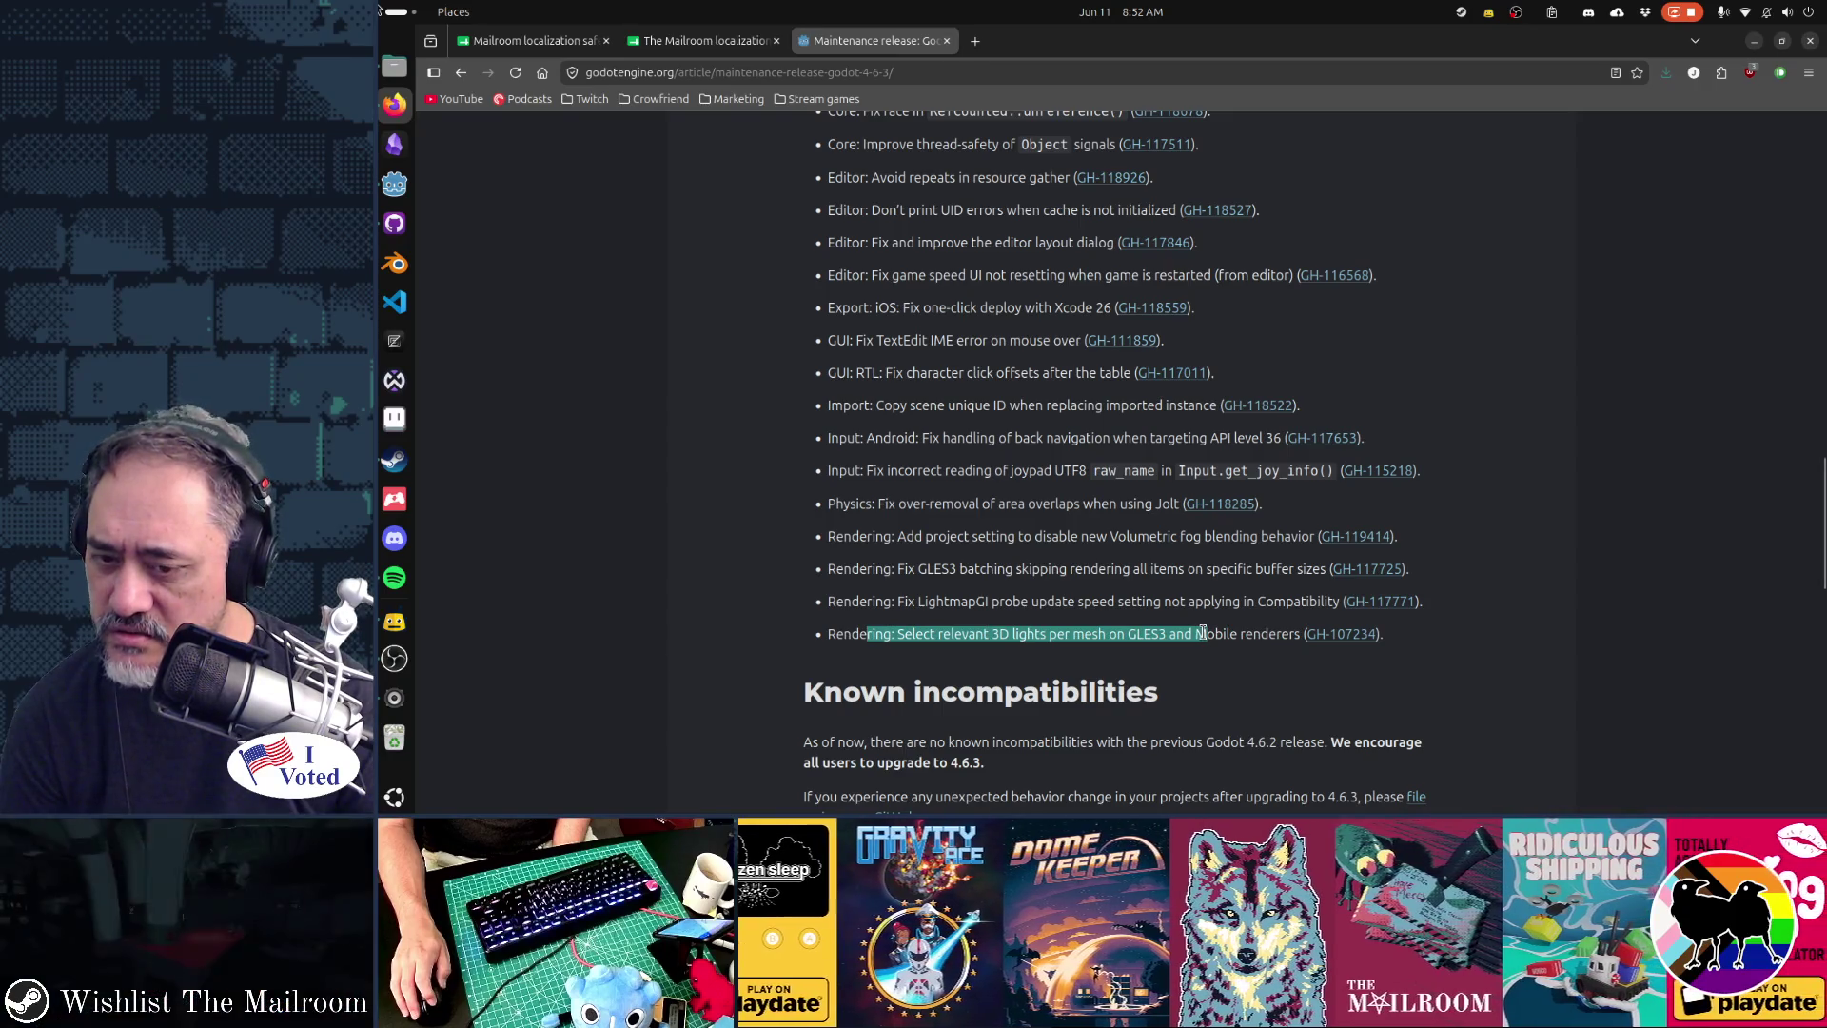
pyautogui.click(1222, 651)
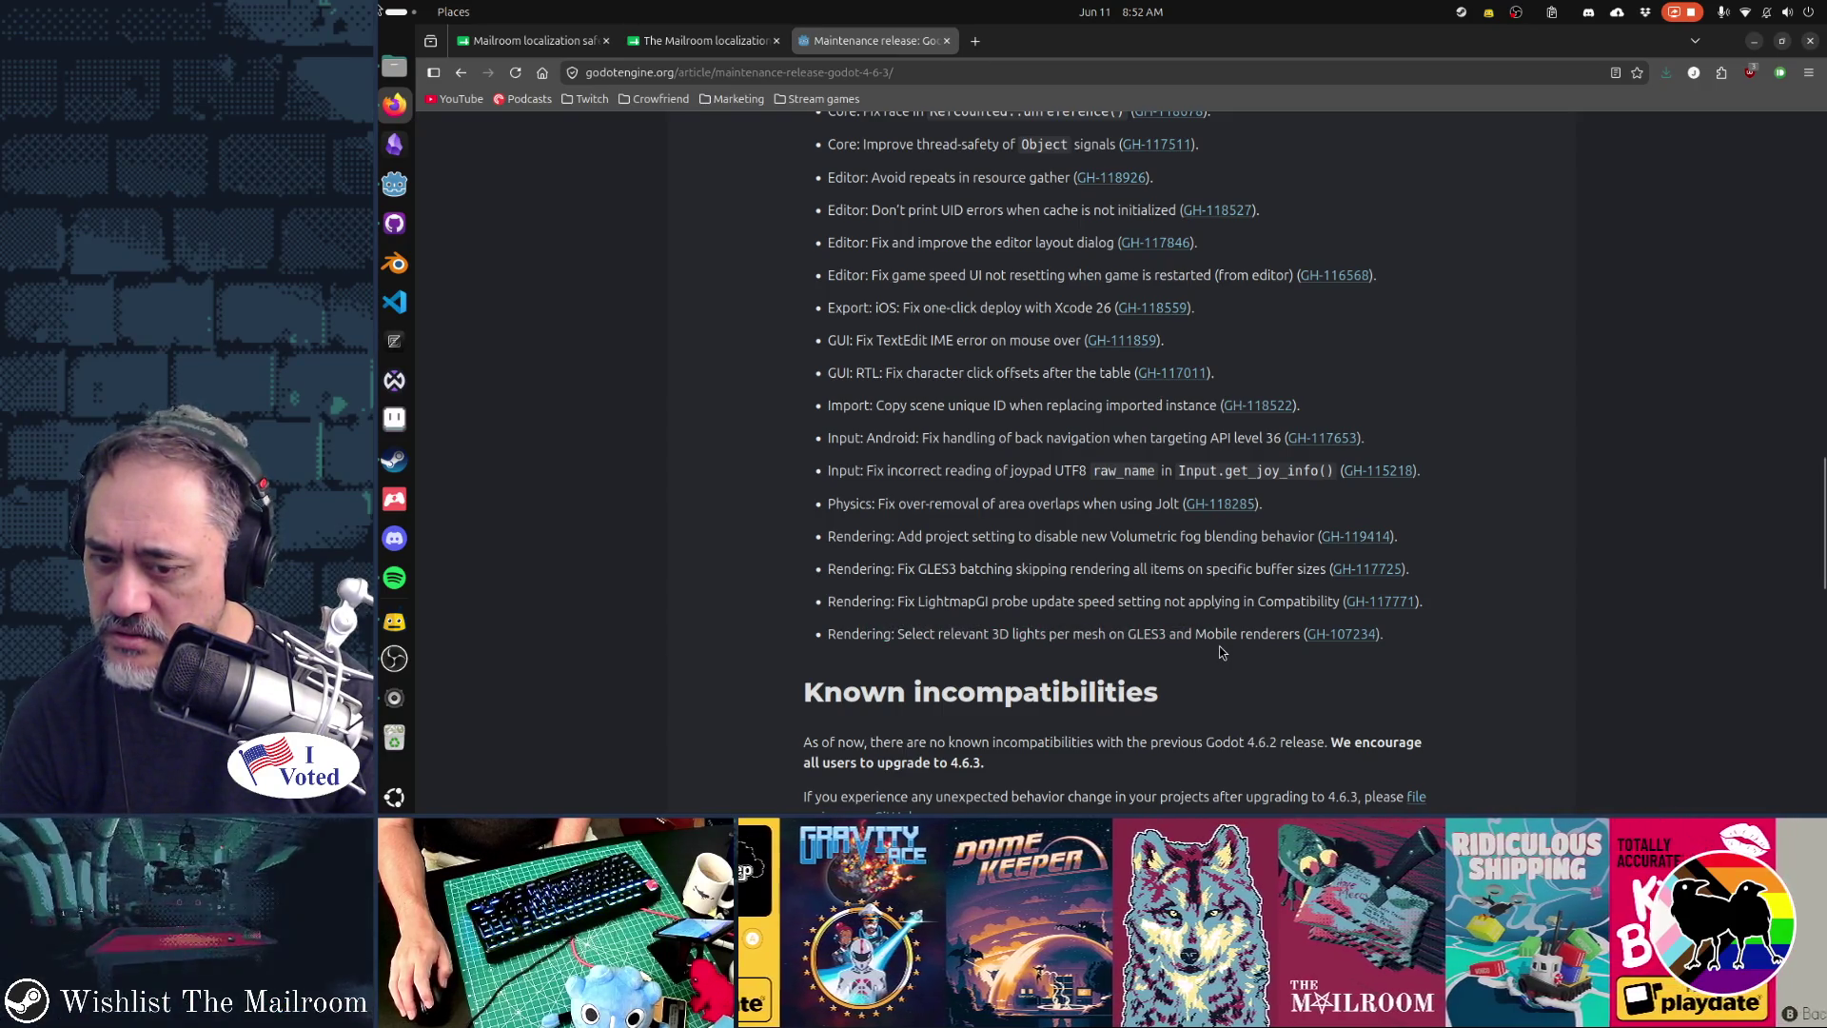
pyautogui.click(1328, 635)
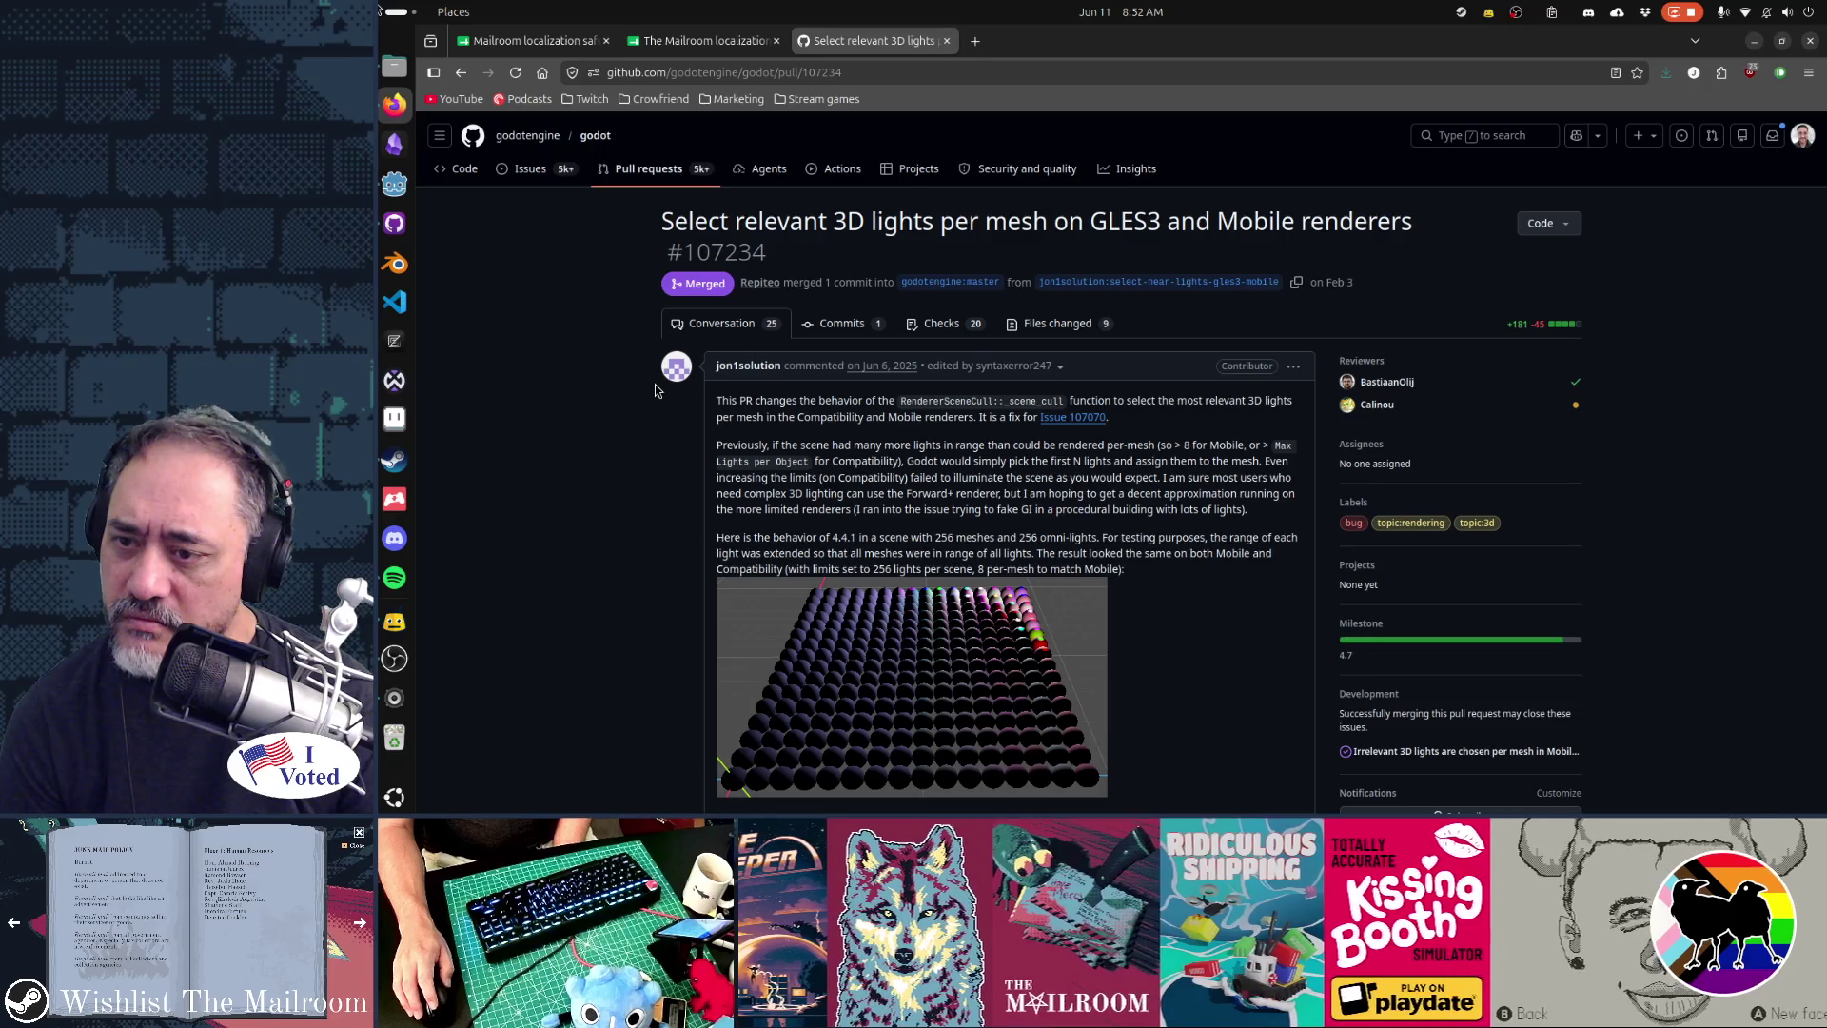
pyautogui.moveTo(797, 419); pyautogui.dragTo(967, 420)
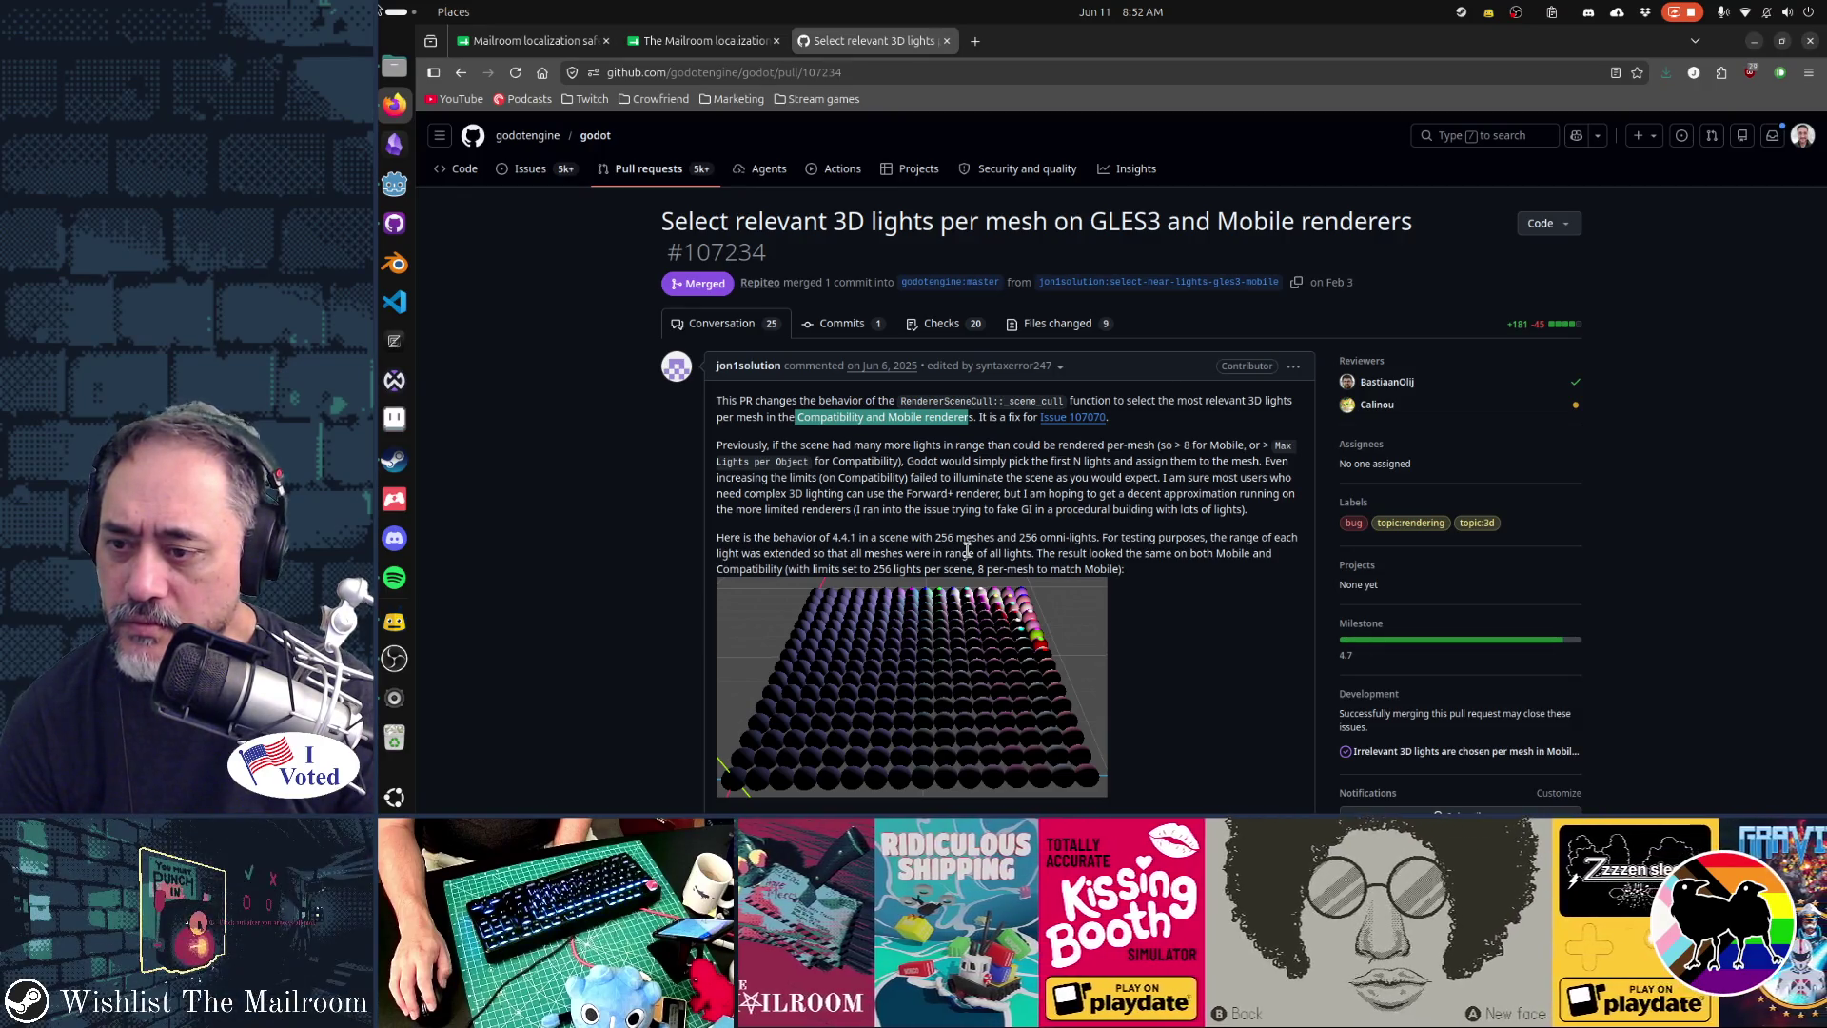
pyautogui.scroll(-10, 967, 550)
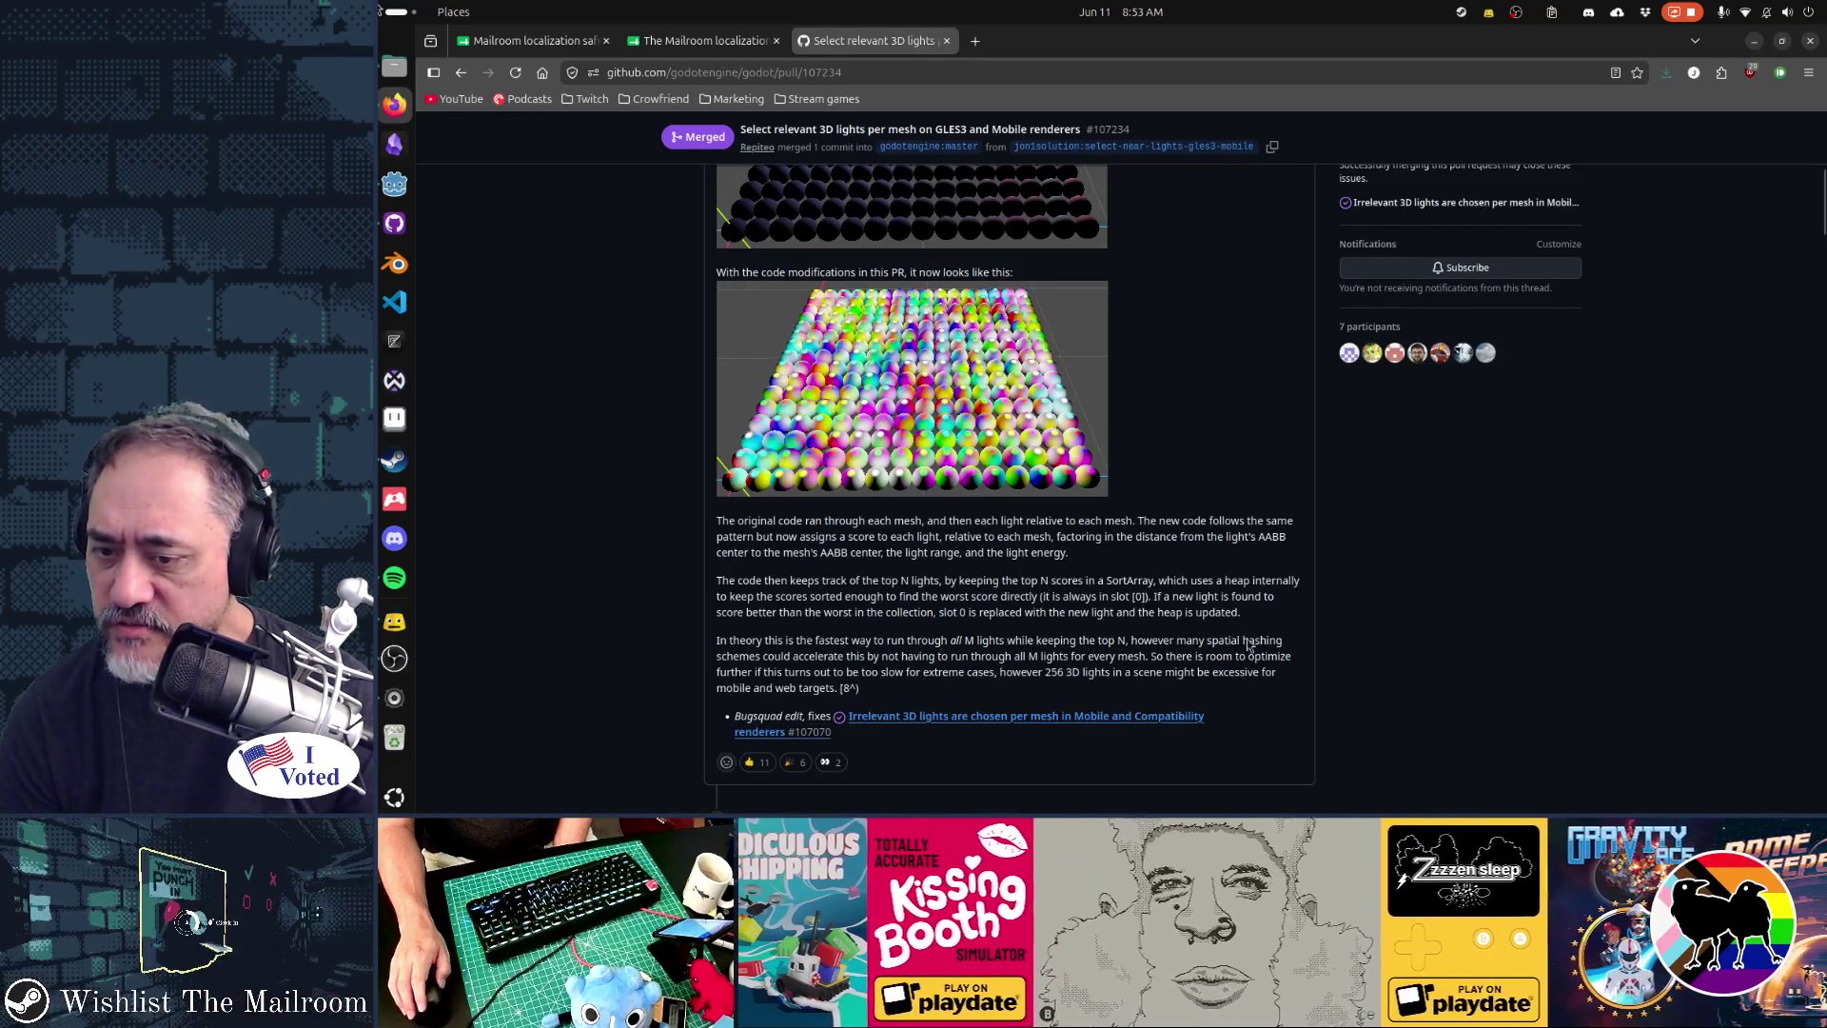
pyautogui.hotkey('alt', 'Left')
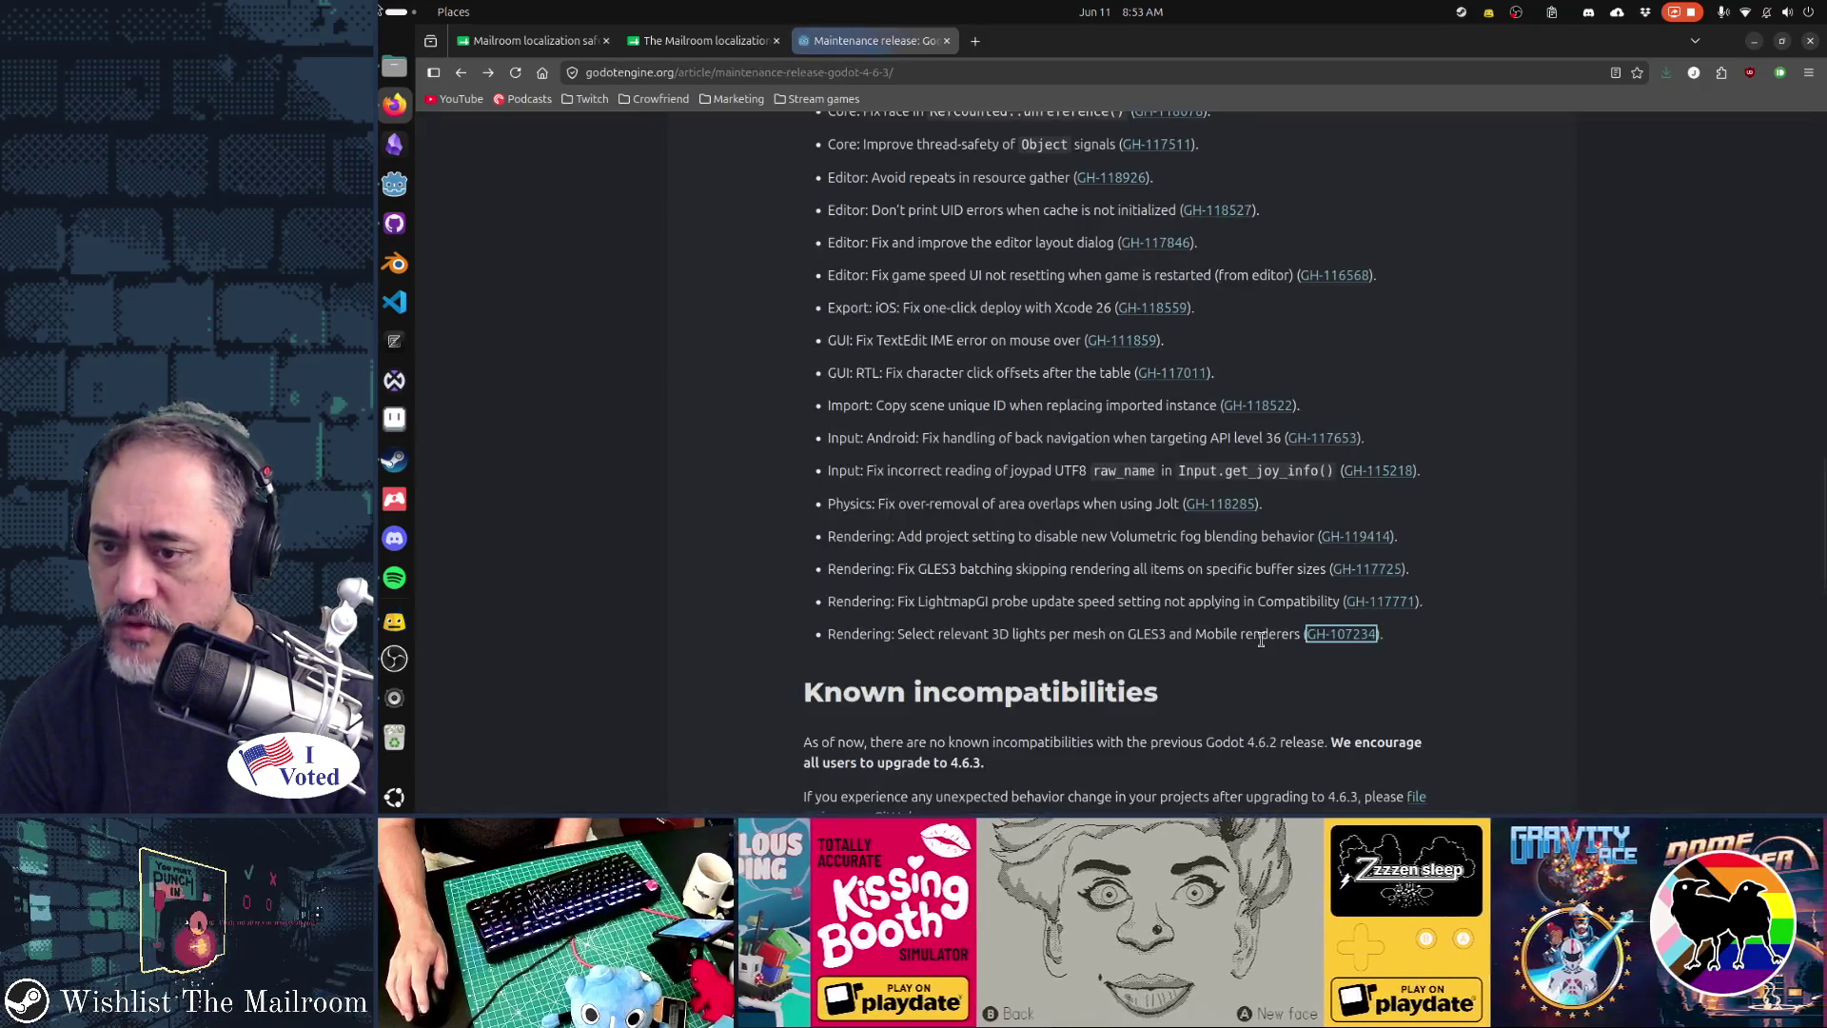
pyautogui.click(1014, 631)
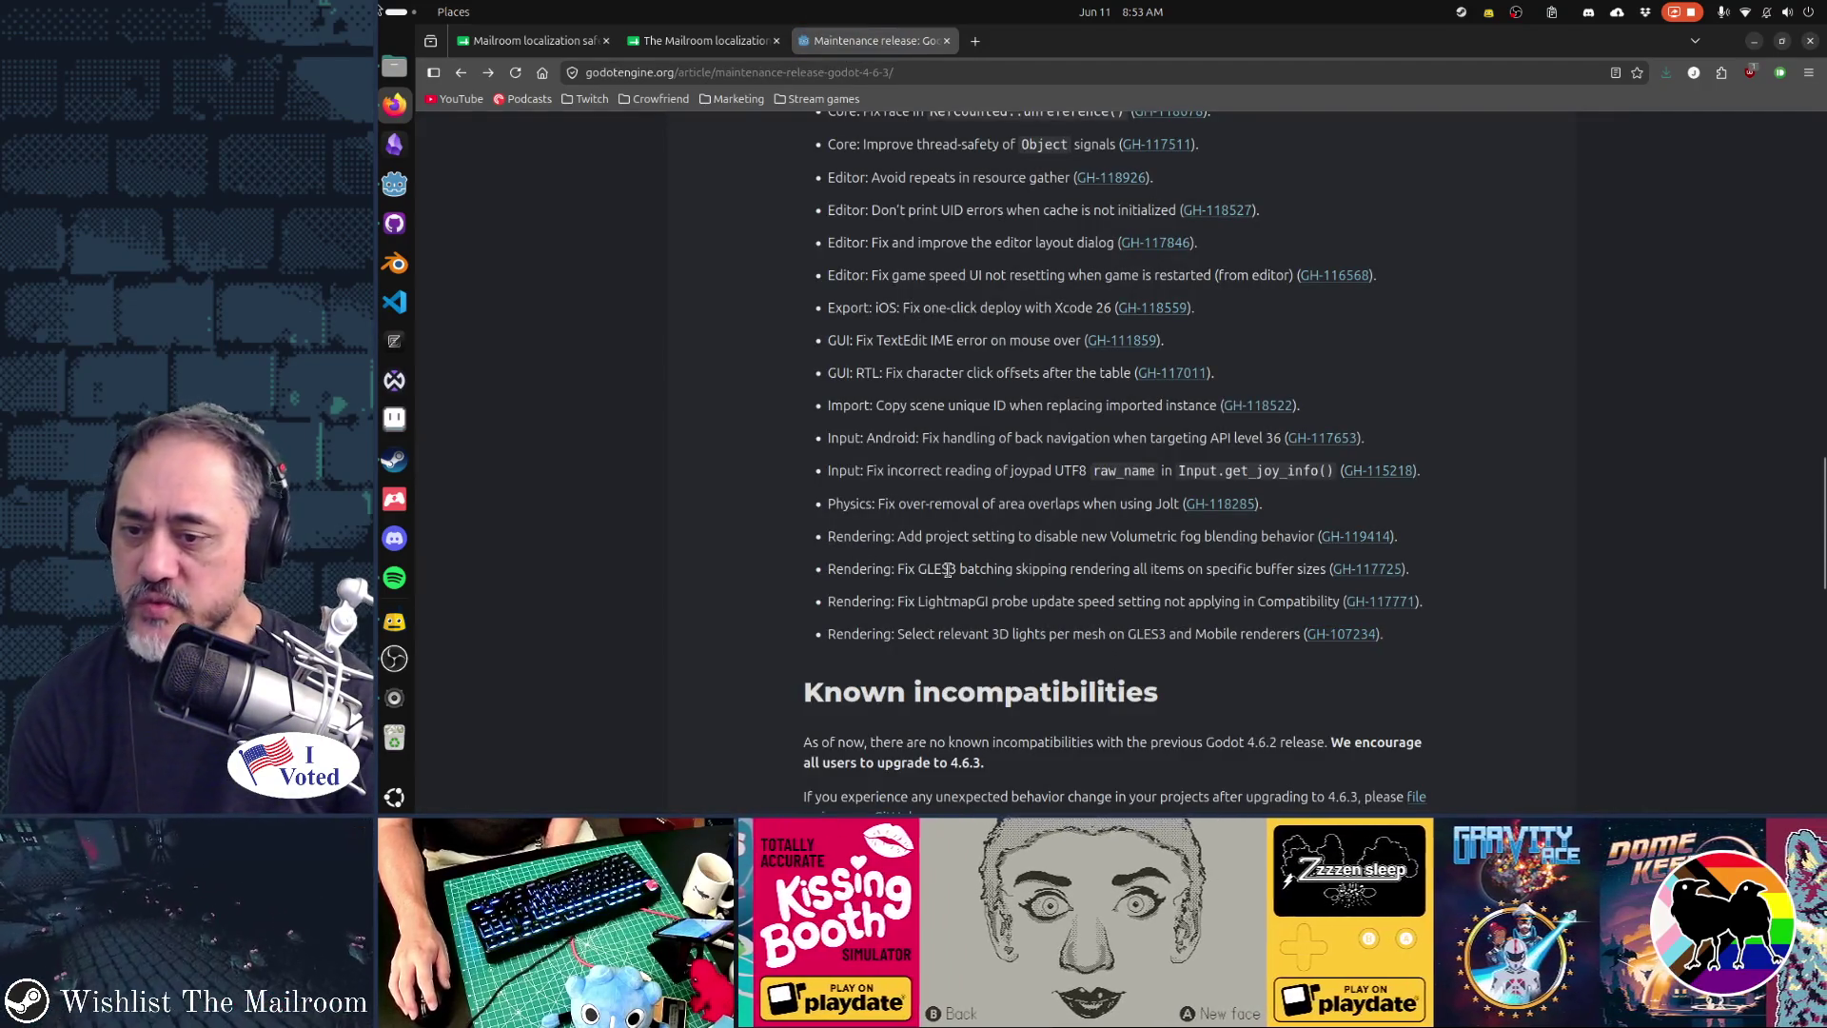
pyautogui.moveTo(936, 569); pyautogui.dragTo(1254, 569)
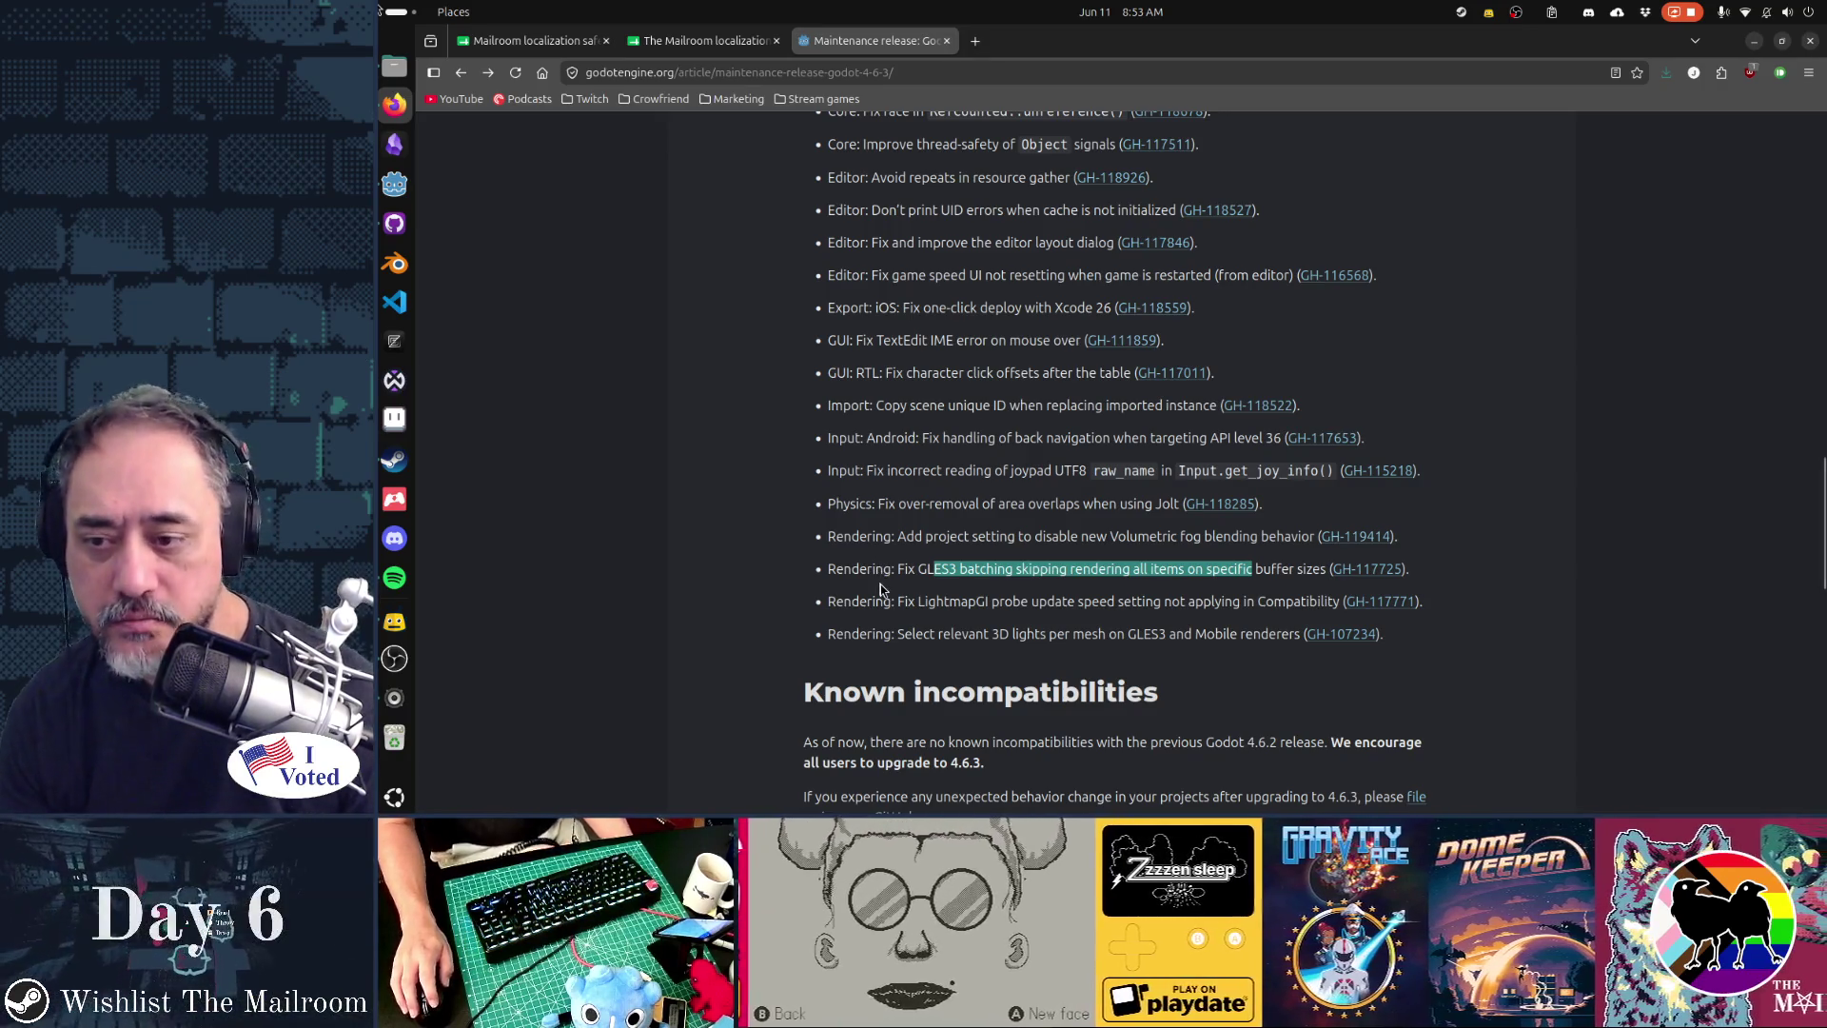
pyautogui.moveTo(875, 569); pyautogui.dragTo(1152, 569)
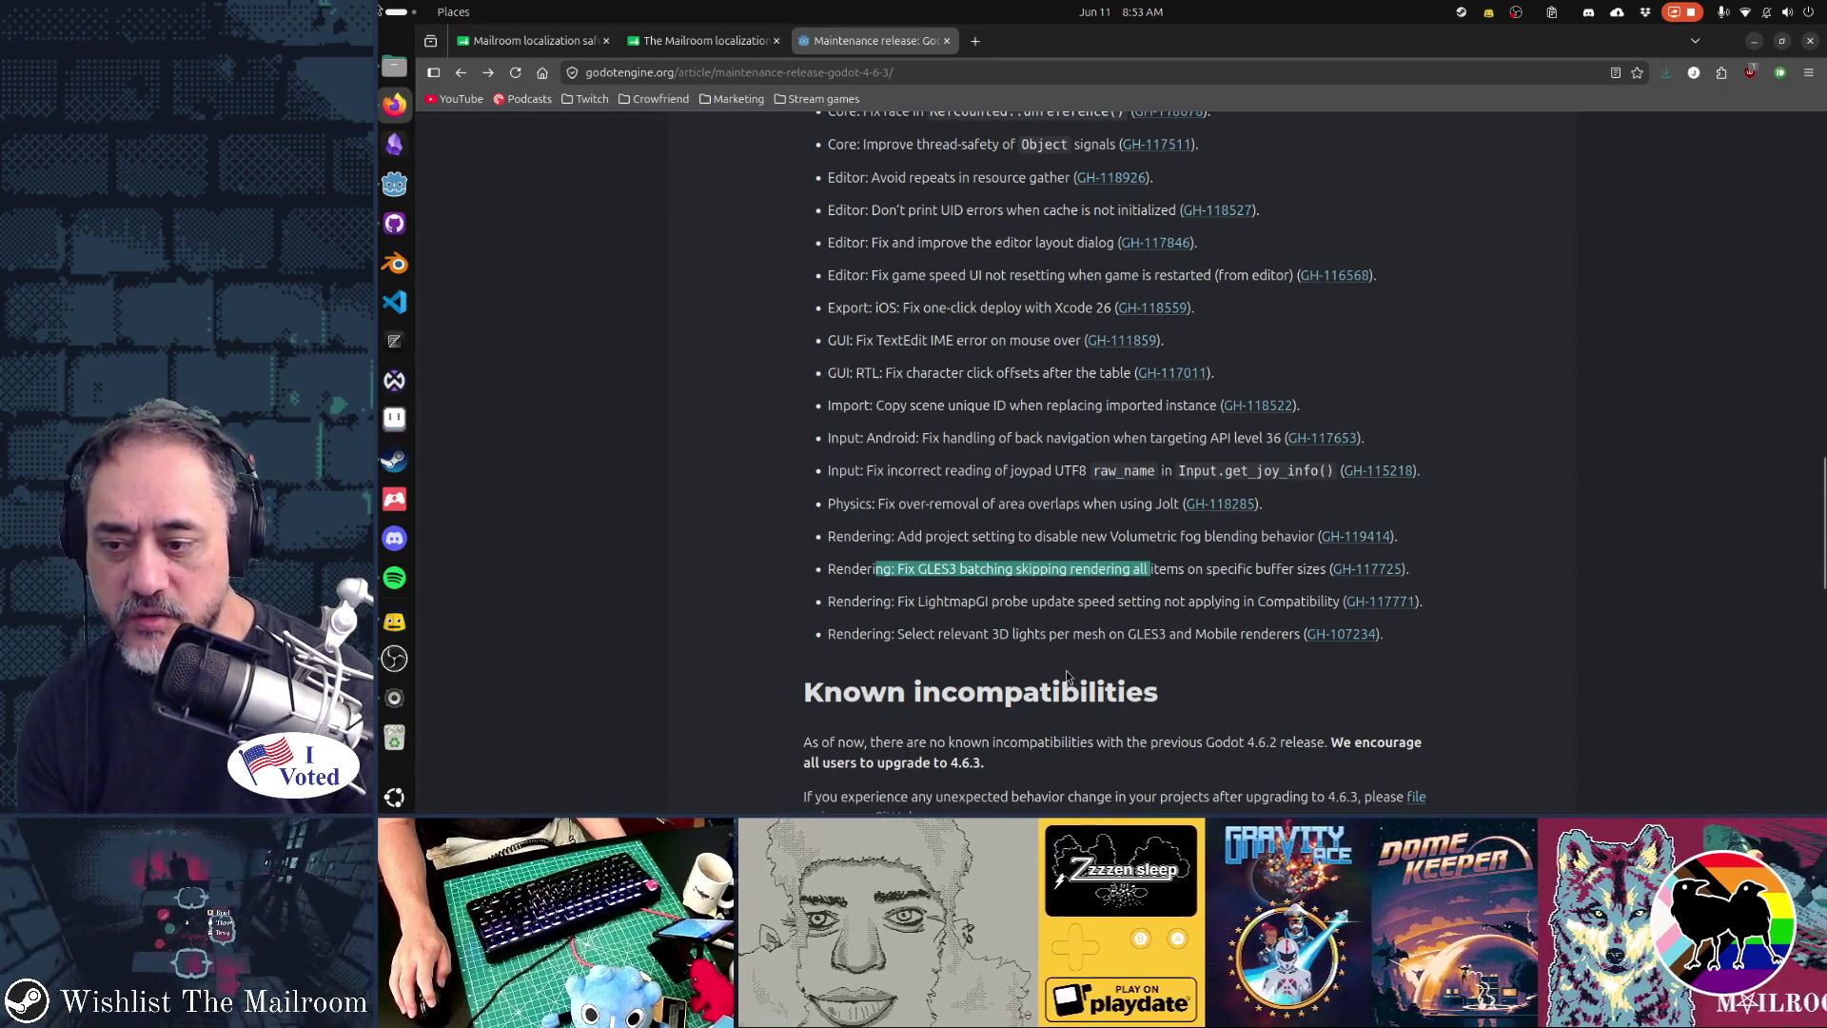
pyautogui.scroll(-3, 1344, 685)
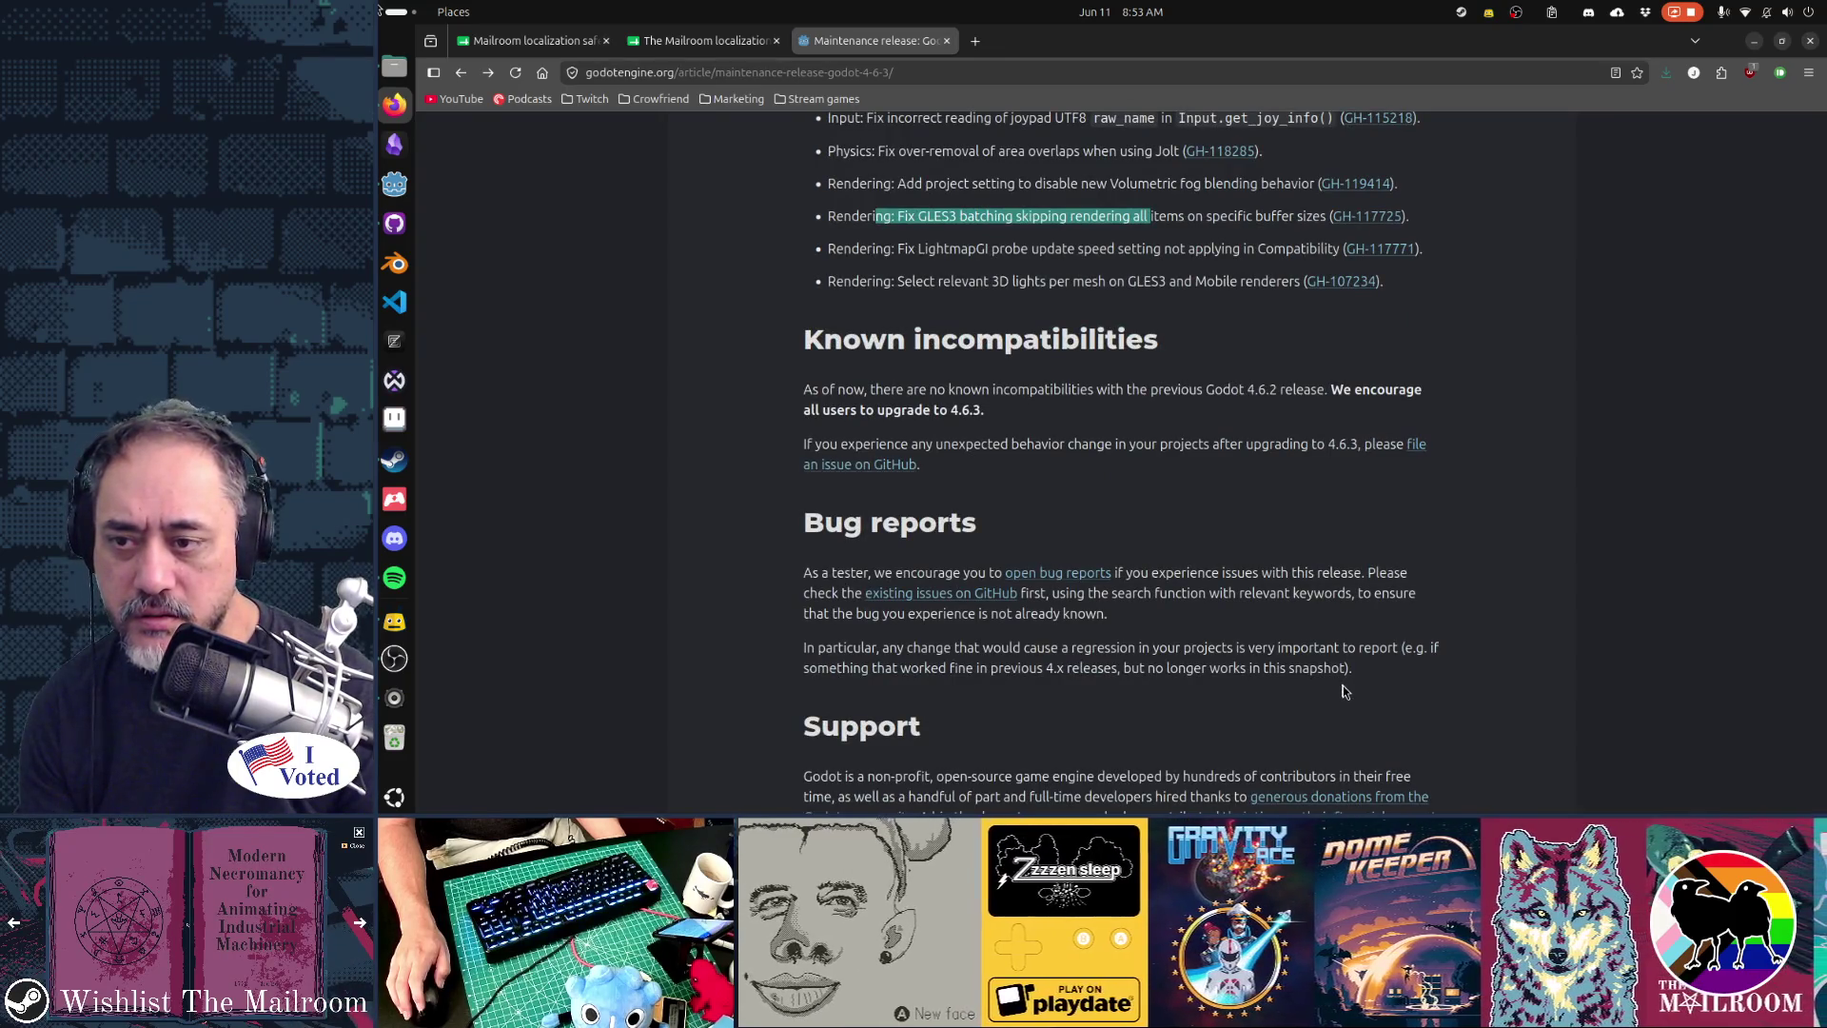
pyautogui.scroll(2, 1344, 685)
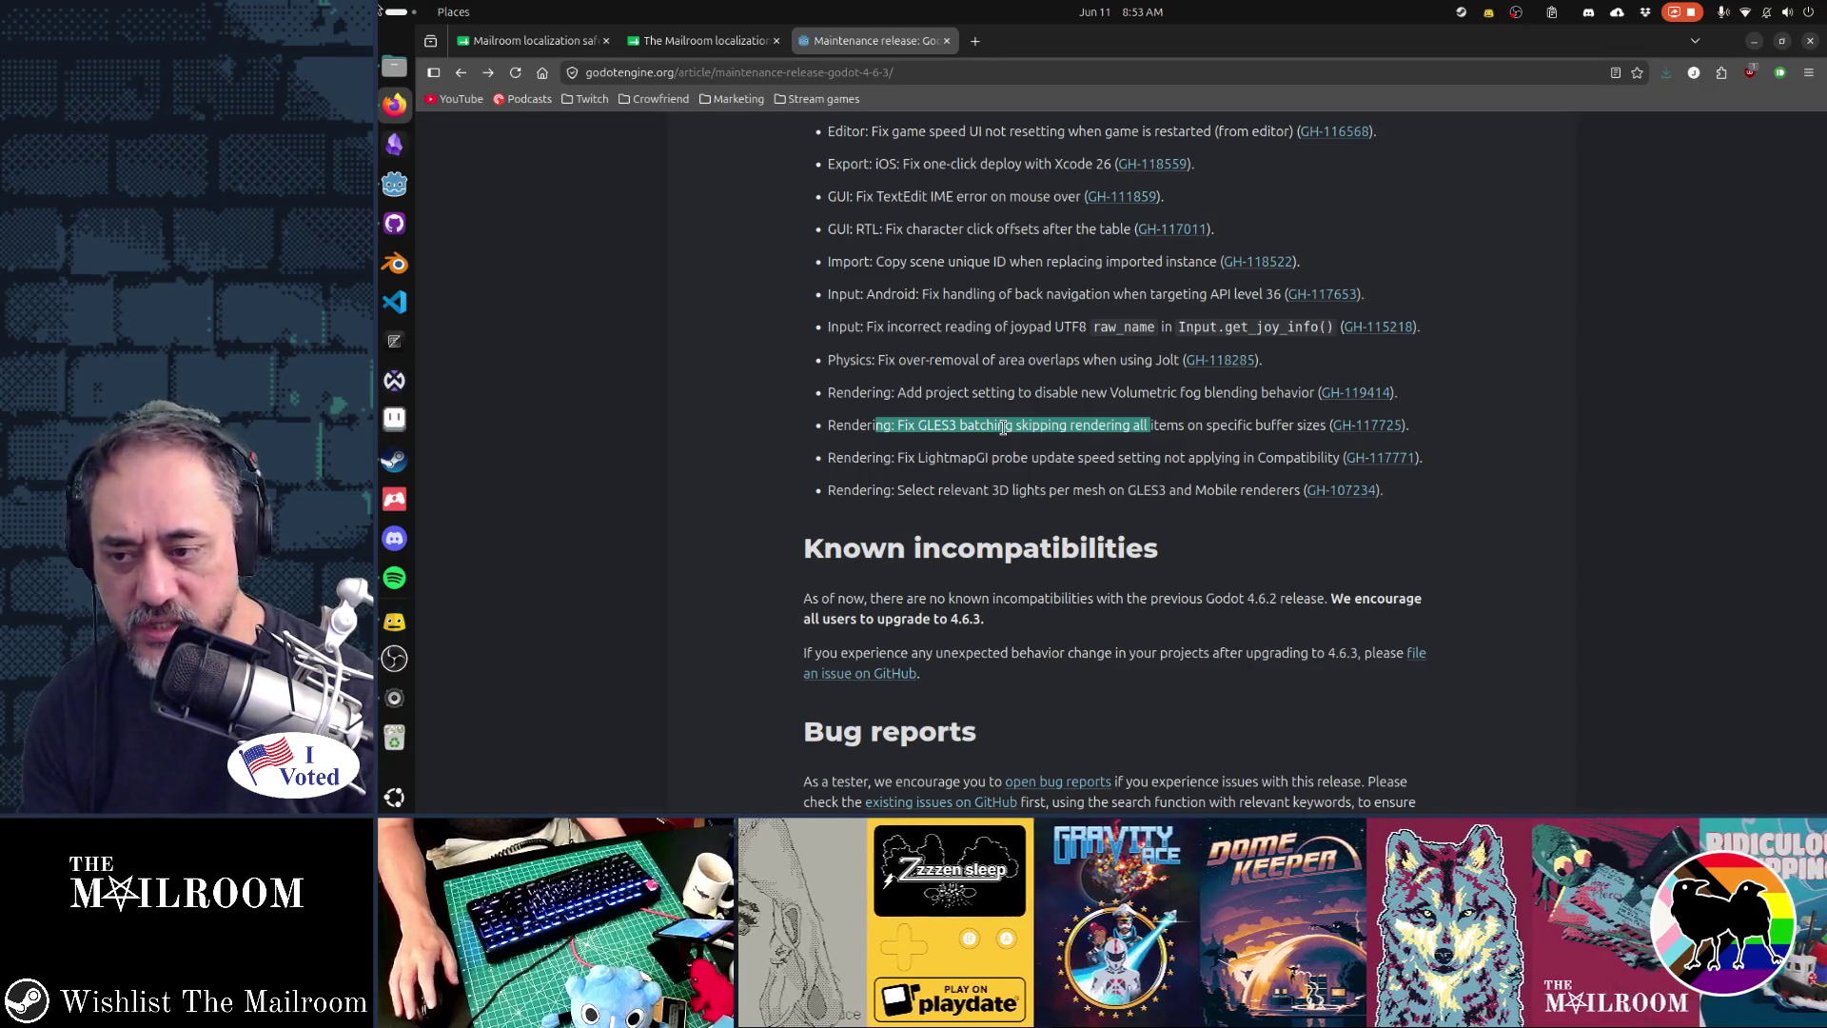
pyautogui.click(1070, 671)
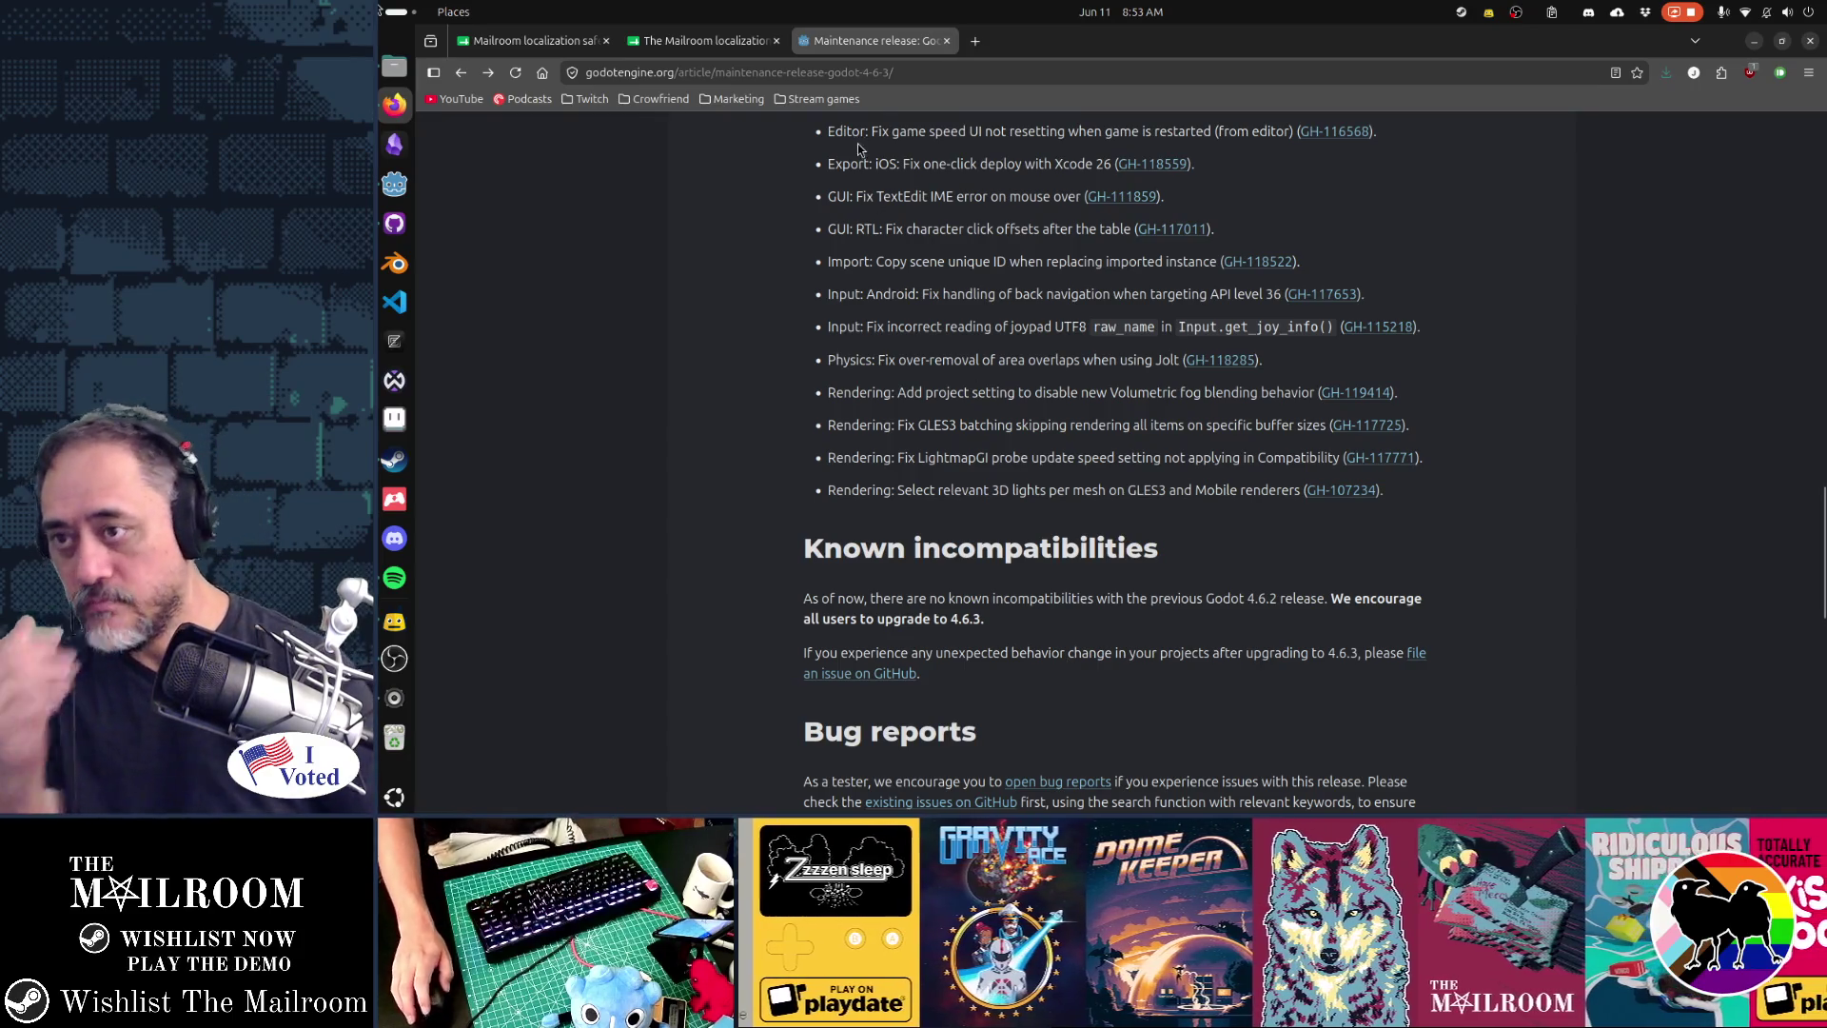
pyautogui.click(394, 223)
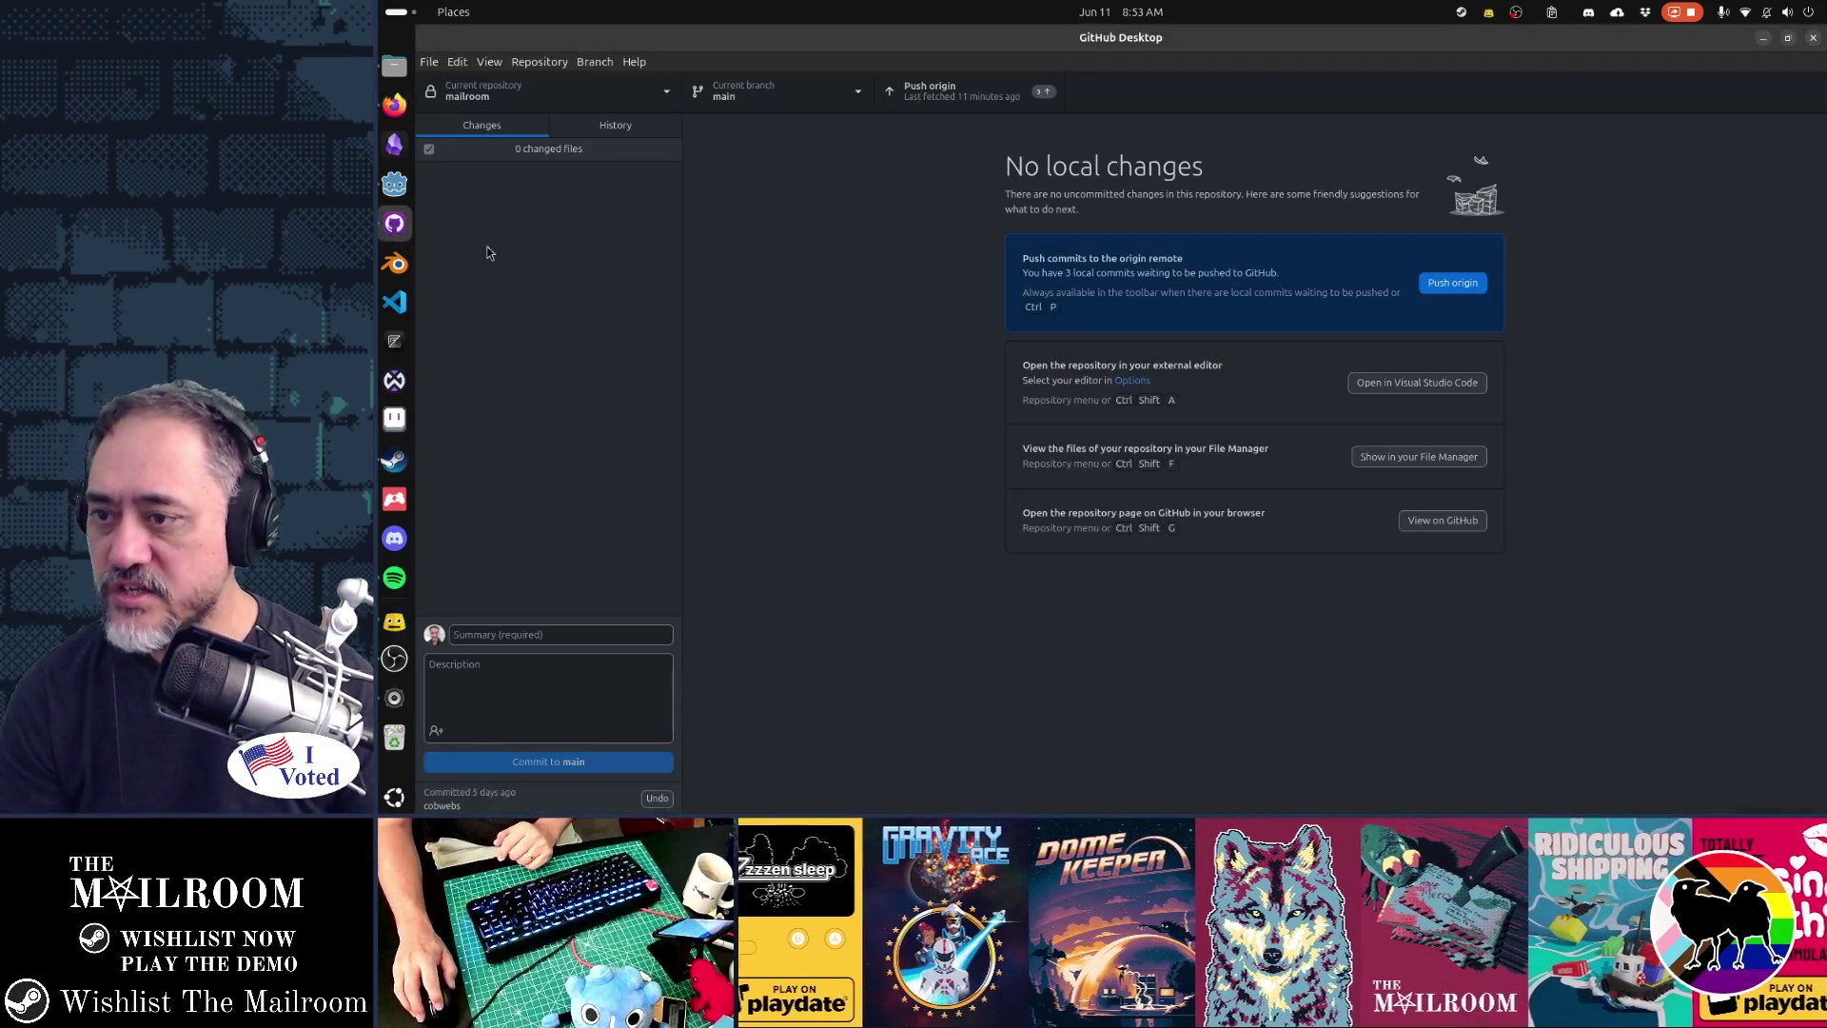
# - Discard the uncommitted change to title.tscn in GitHub Desktop
pyautogui.hotkey('alt', 'Tab')
pyautogui.hotkey('alt', 'Tab')
pyautogui.hotkey('alt', 'Tab')
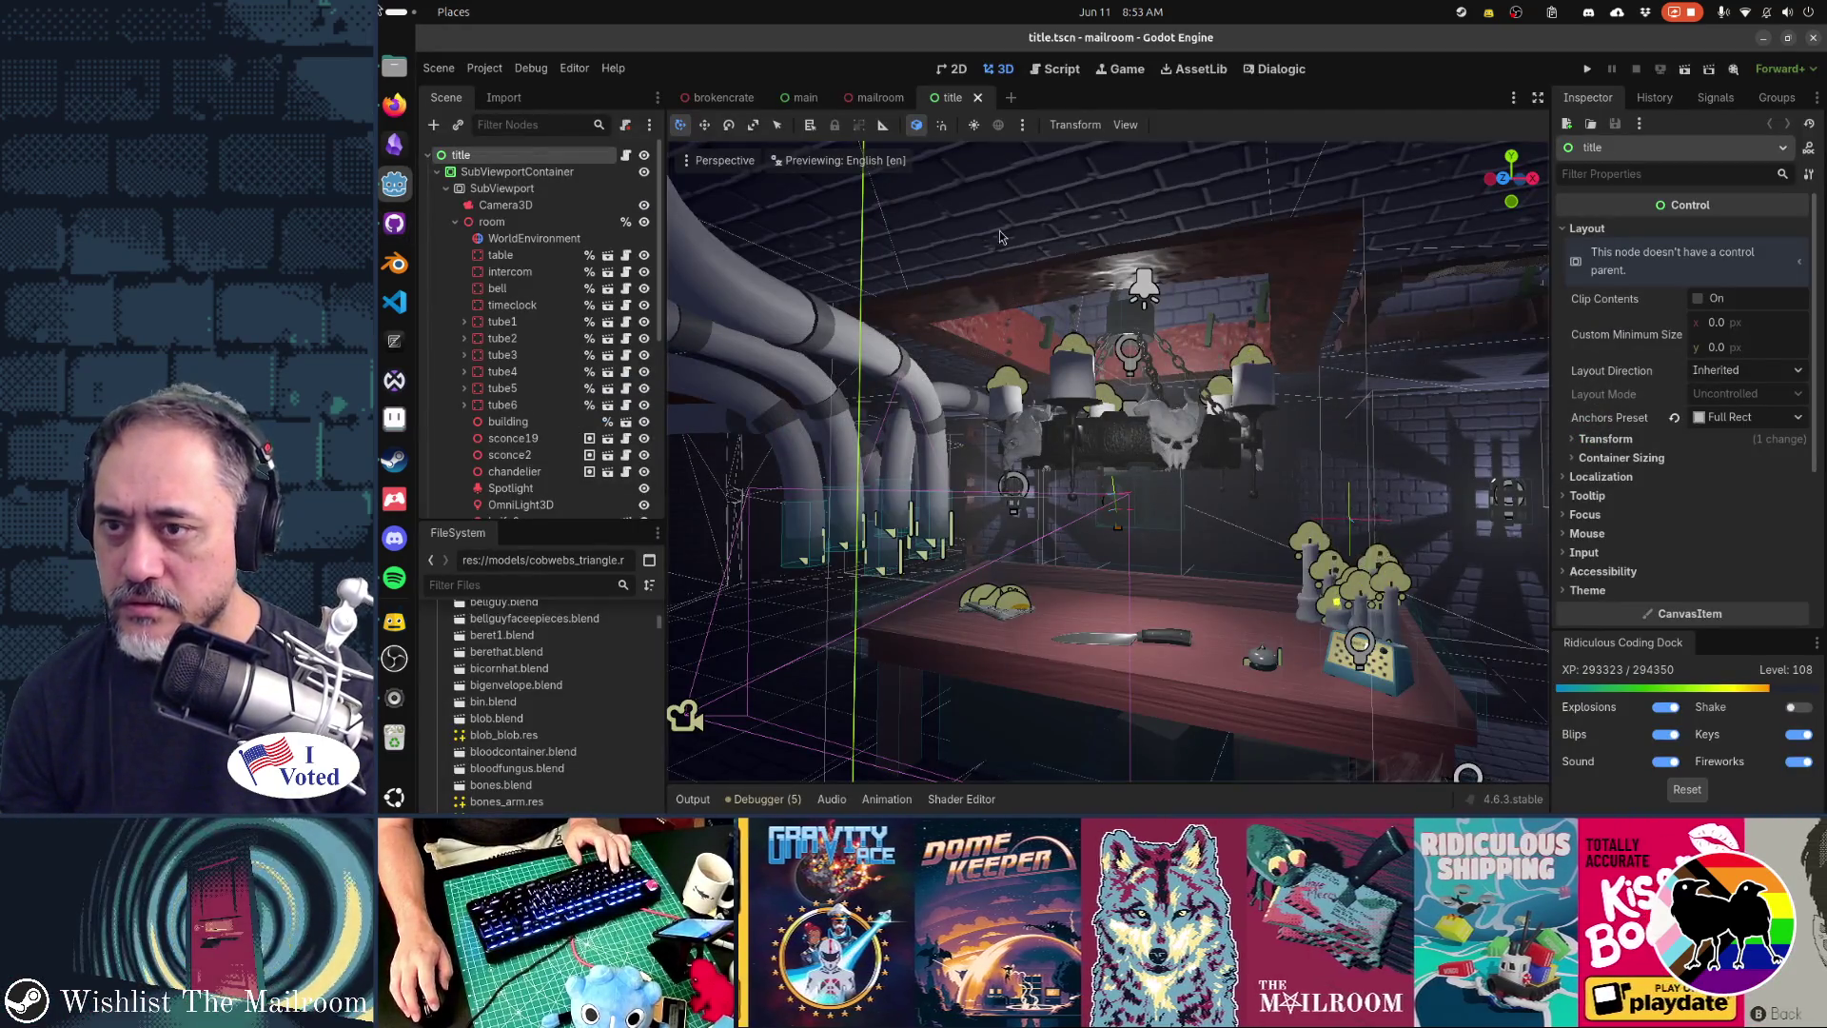
pyautogui.hotkey('alt', 'Tab')
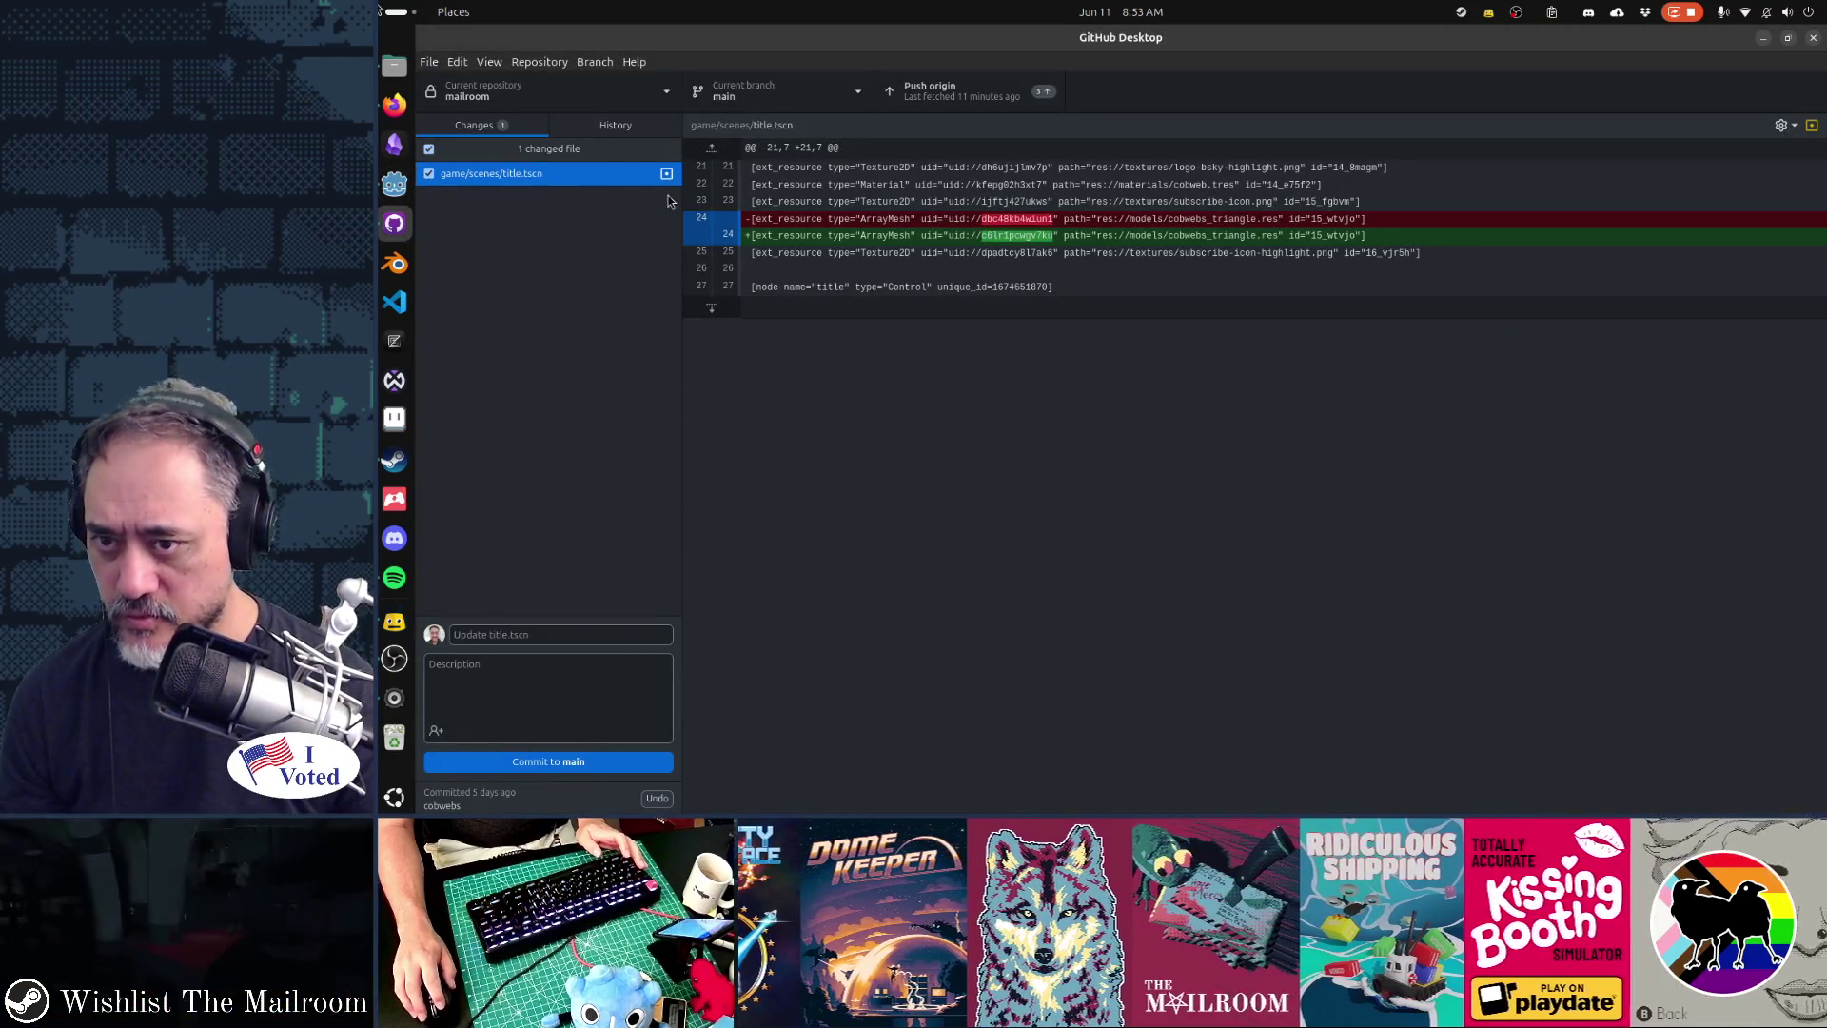
pyautogui.hotkey('alt', 'Tab')
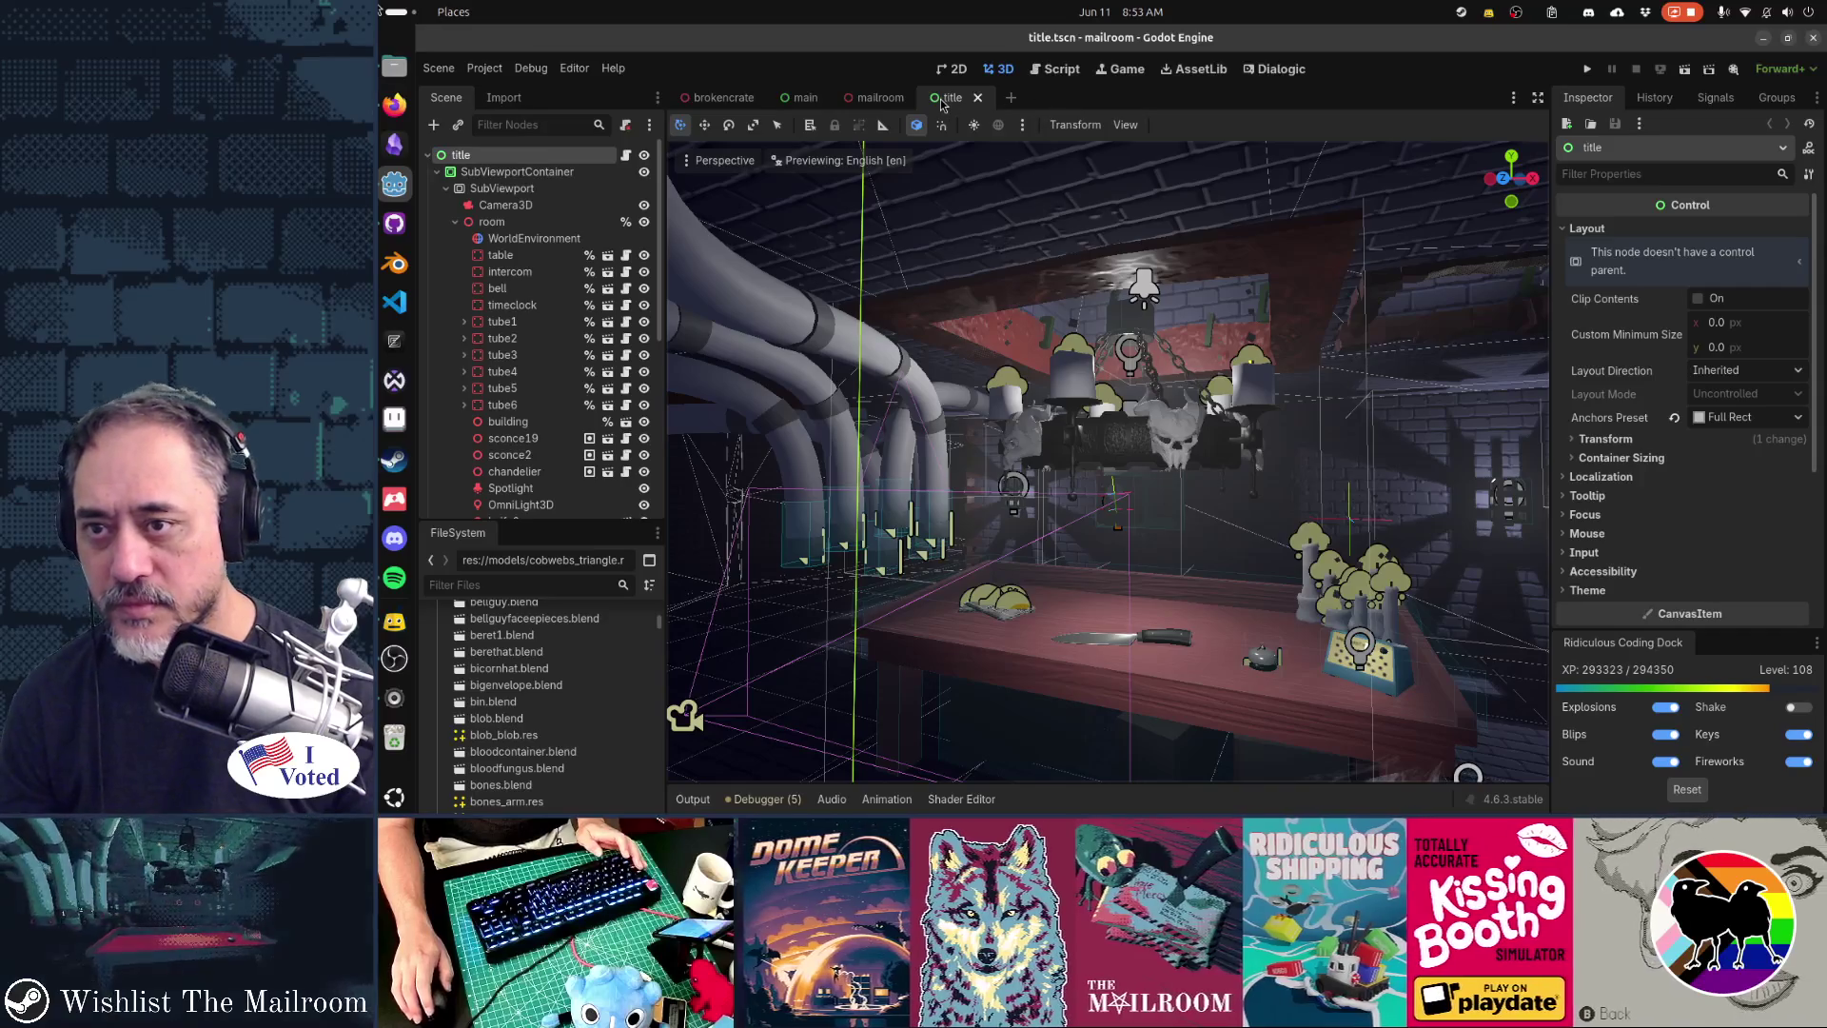
pyautogui.hotkey('alt', 'Tab')
pyautogui.rightClick(522, 175)
pyautogui.click(557, 185)
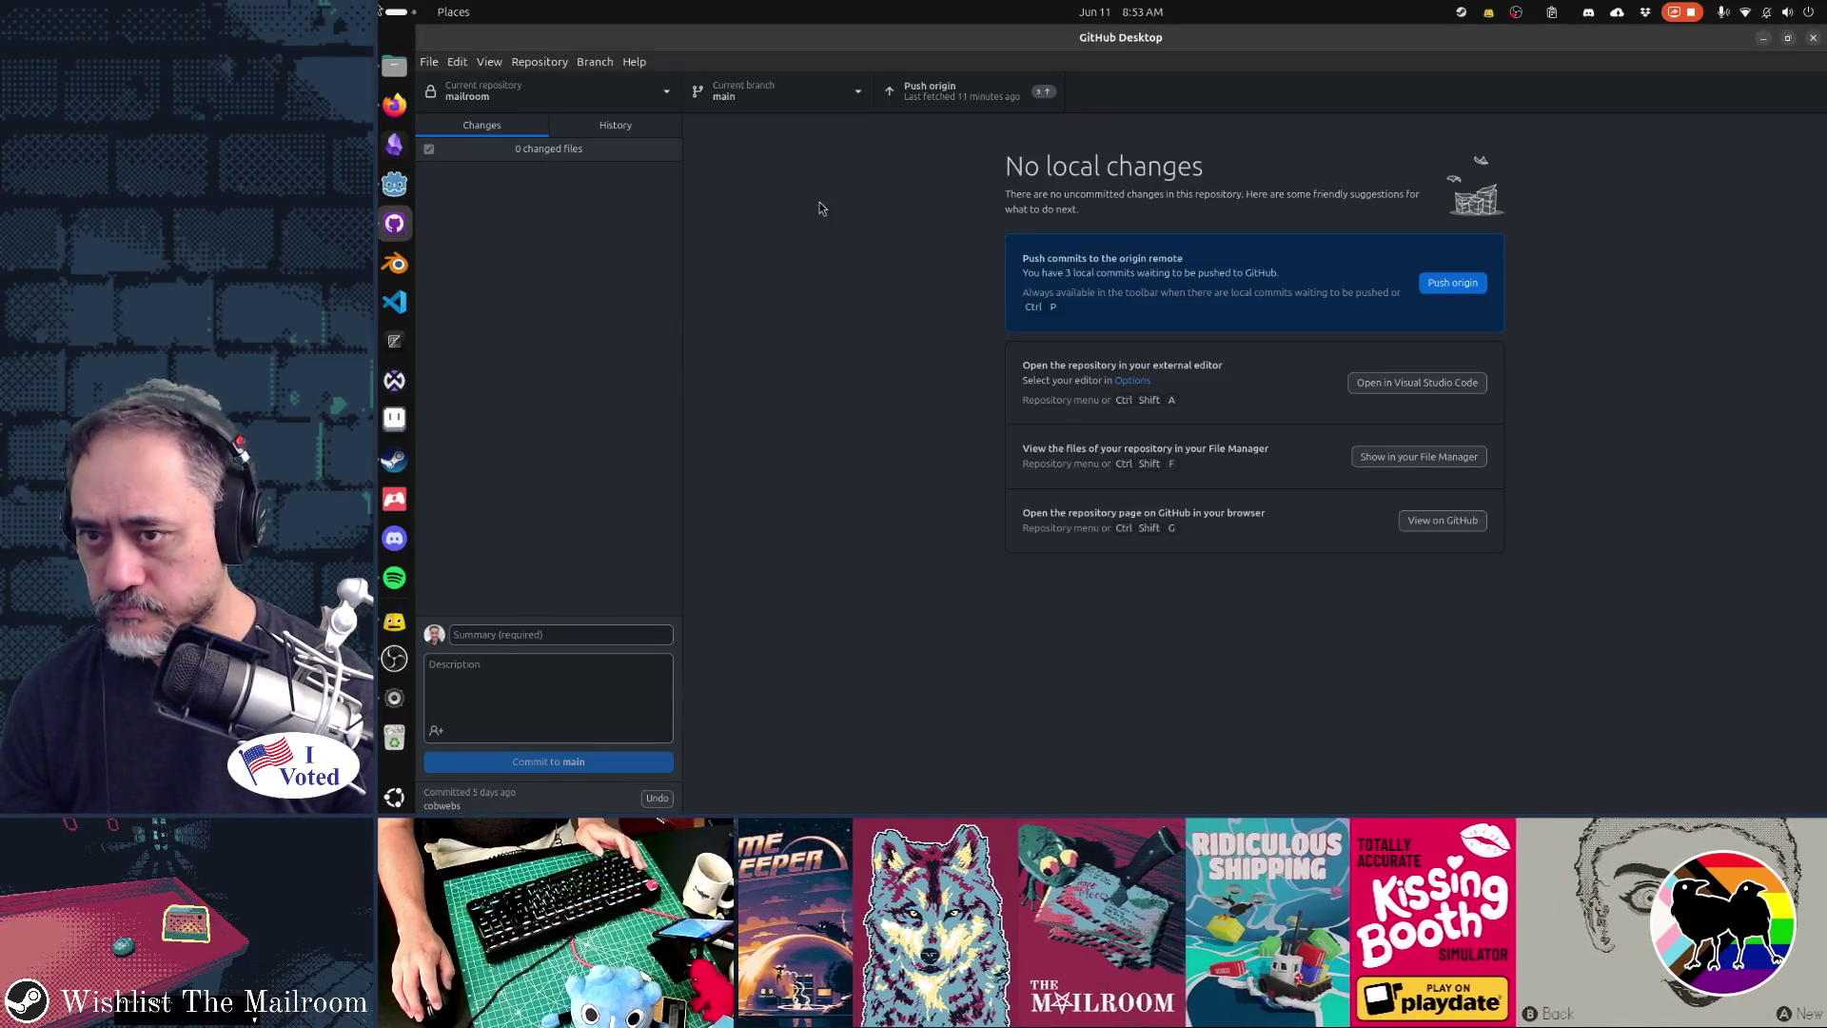
# - Reload title.tscn from disk in Godot and close the title, mailroom, brokencrate and main scene tabs
pyautogui.hotkey('alt', 'Tab')
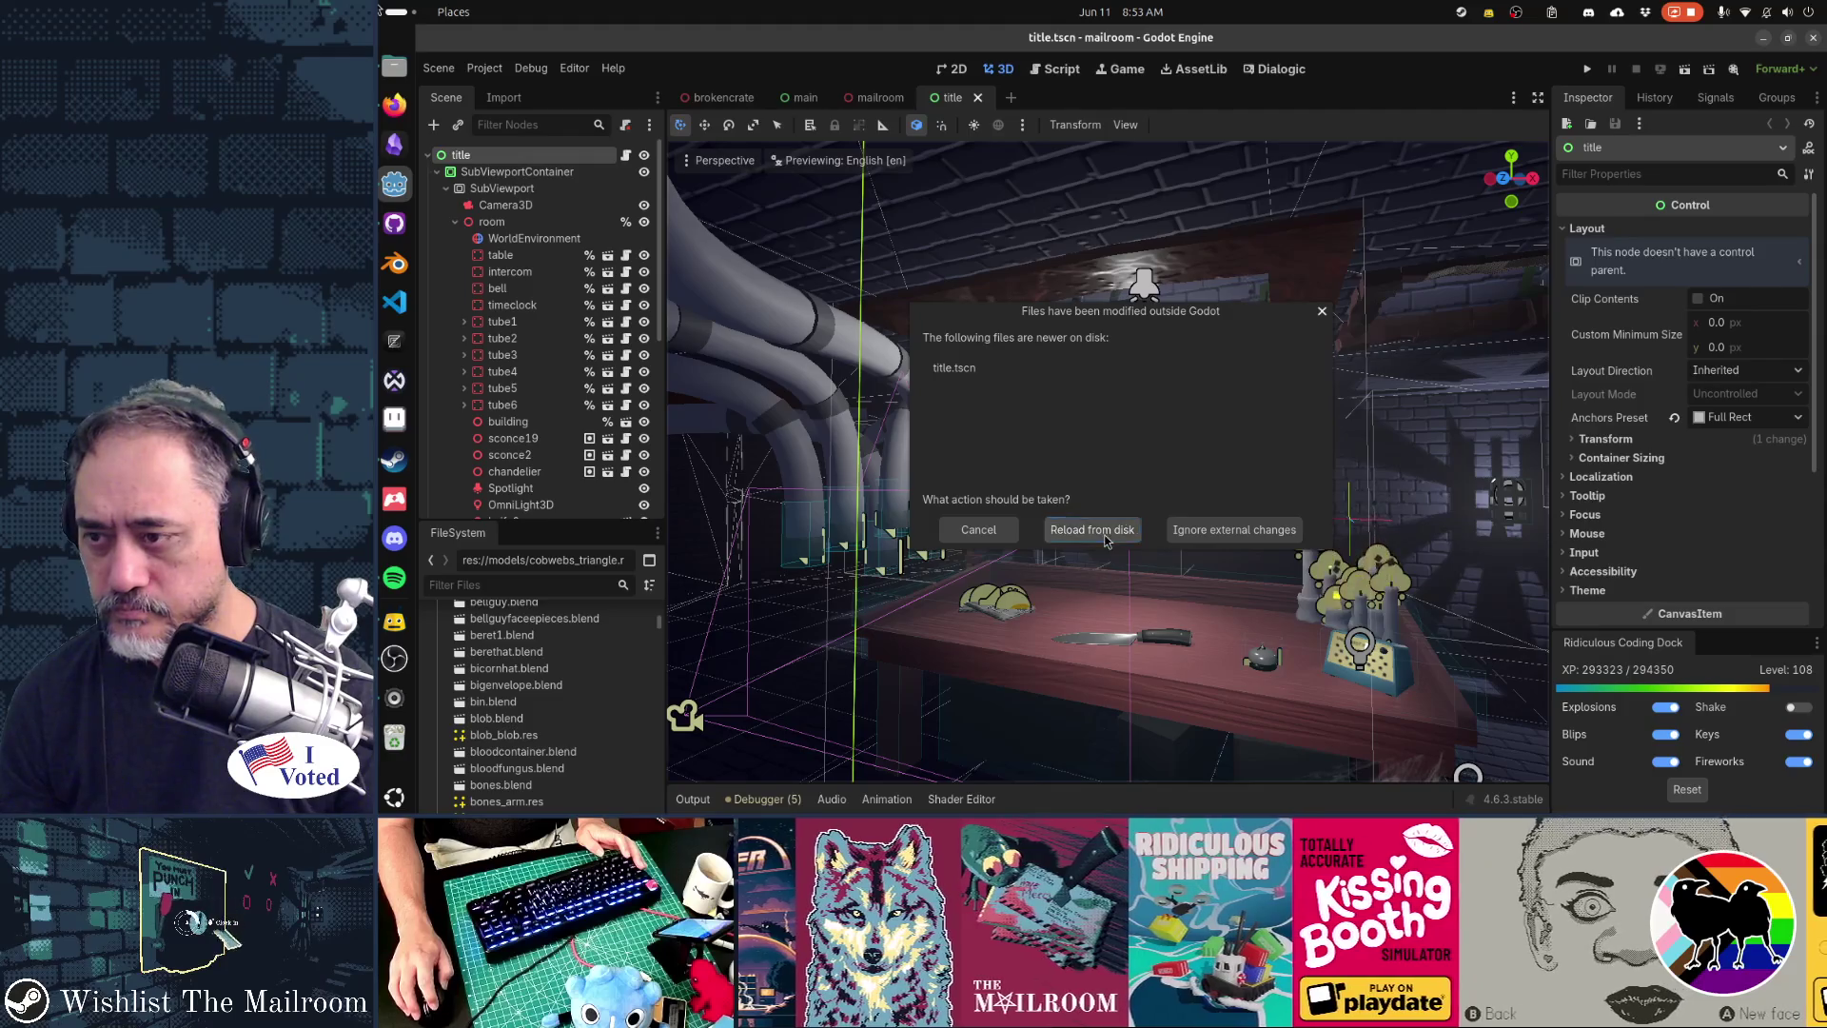
pyautogui.press('Return')
pyautogui.middleClick(950, 99)
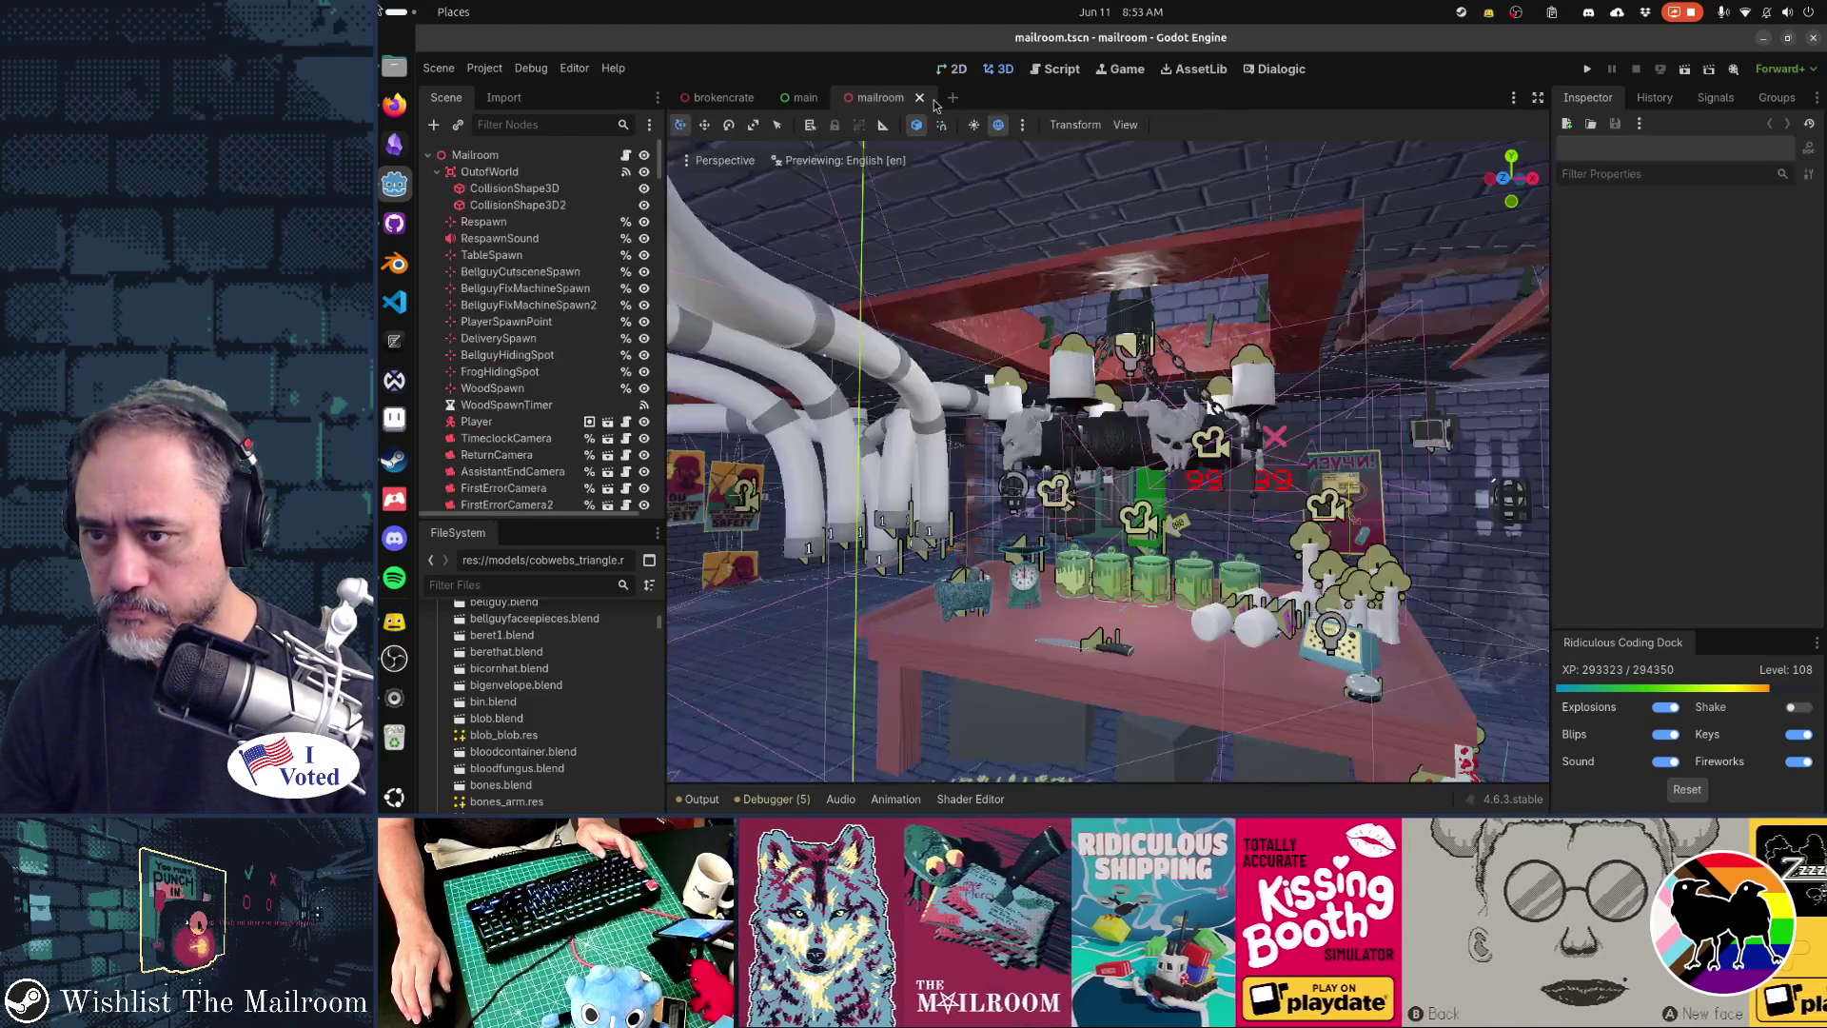
pyautogui.middleClick(790, 99)
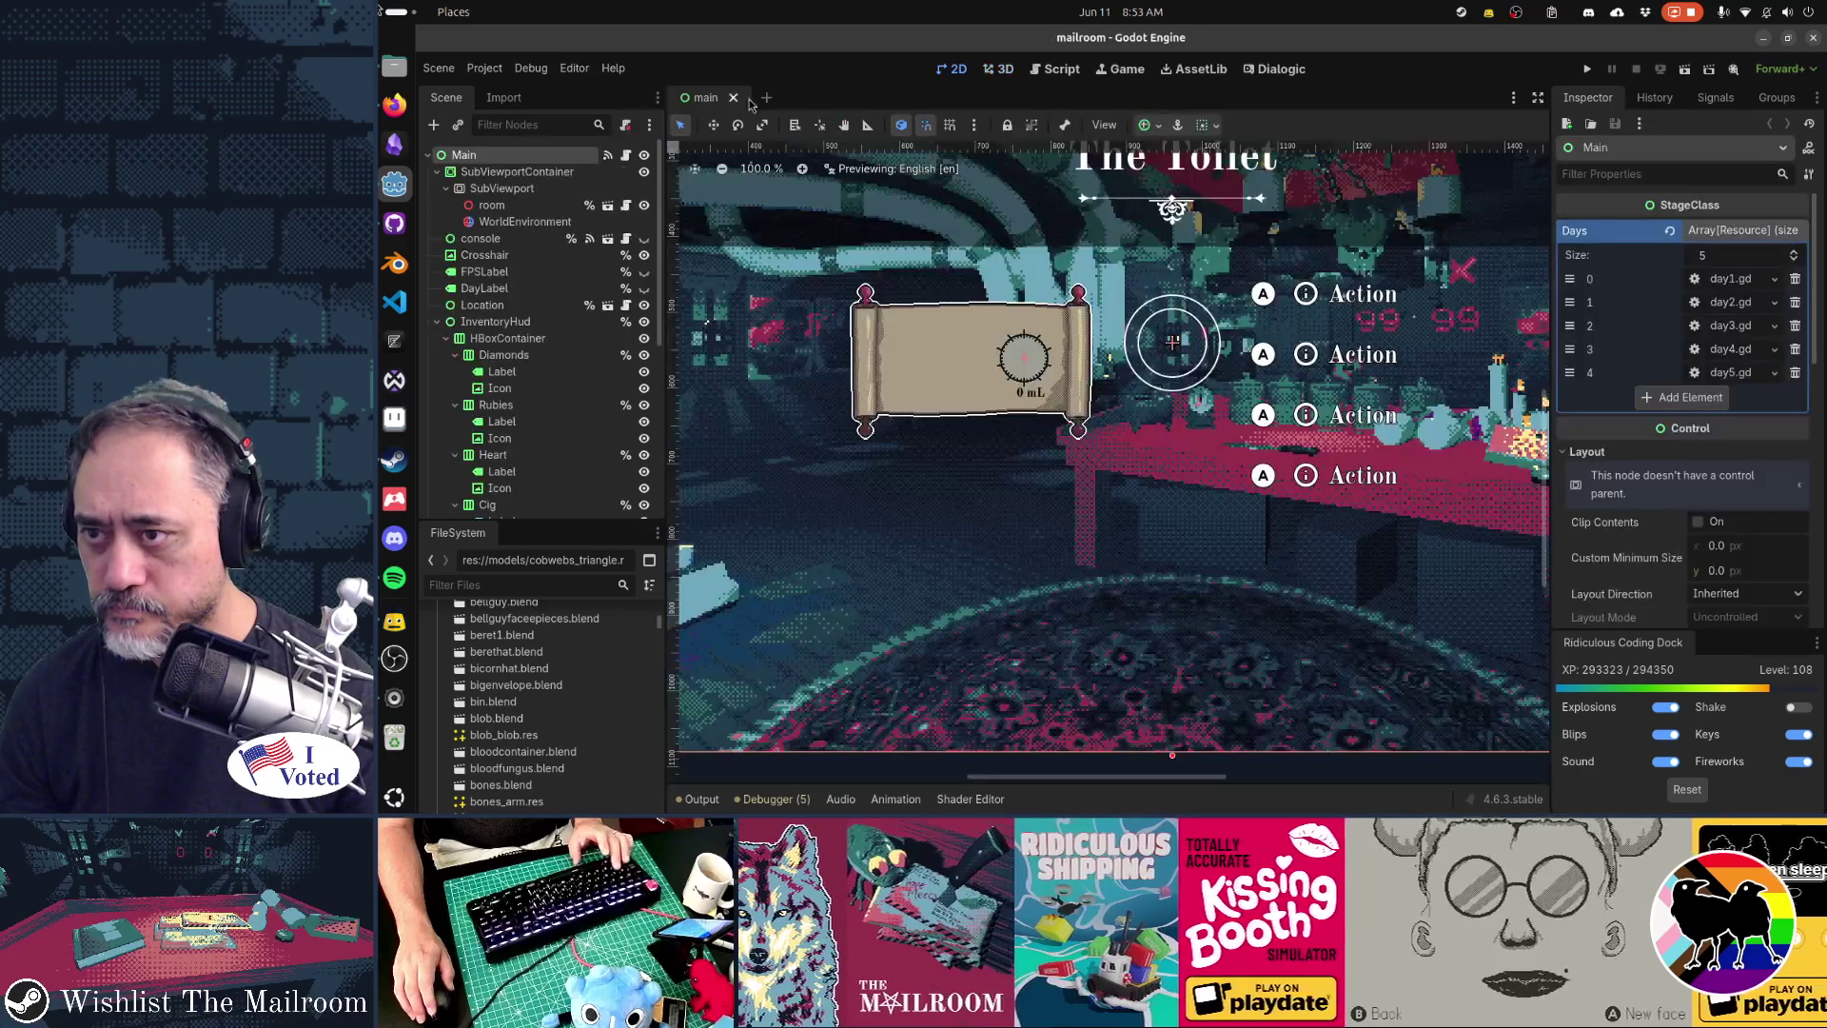
pyautogui.middleClick(837, 102)
pyautogui.middleClick(836, 103)
# - Confirm in GitHub Desktop that the mailroom repository has no changes, then return to Godot
pyautogui.hotkey('alt', 'Tab')
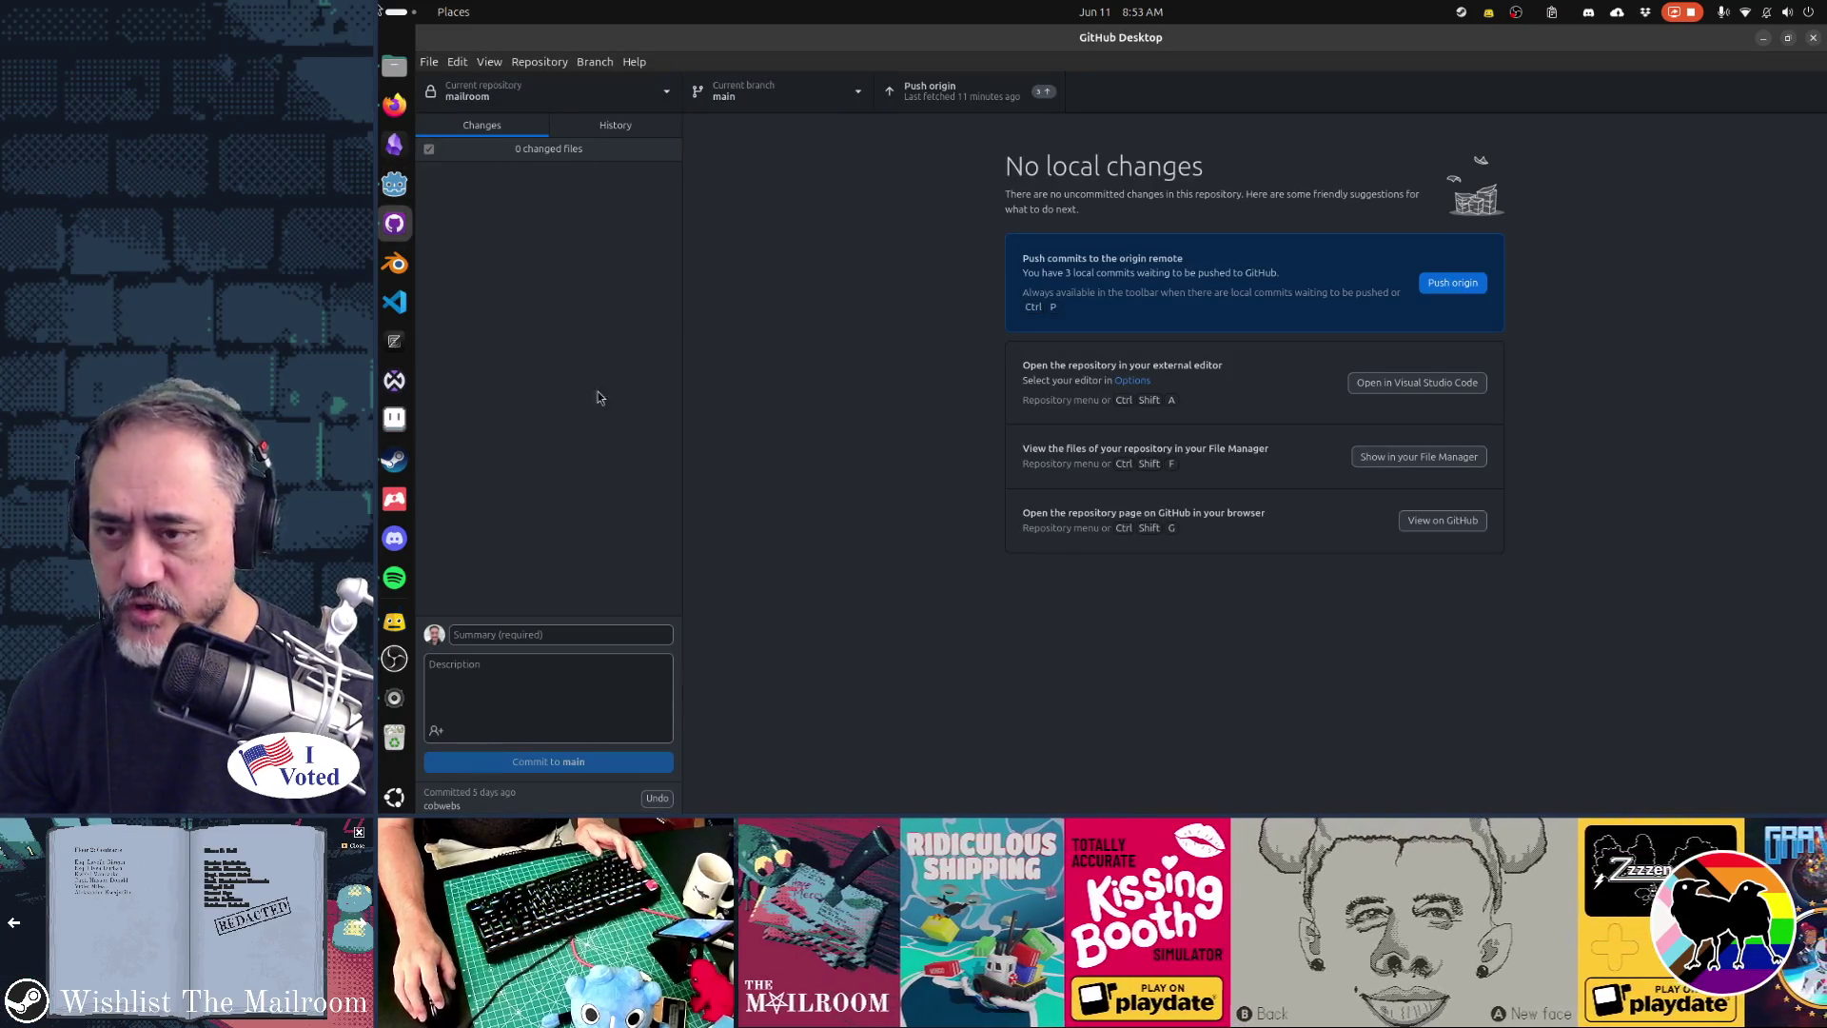
pyautogui.hotkey('alt', 'Tab')
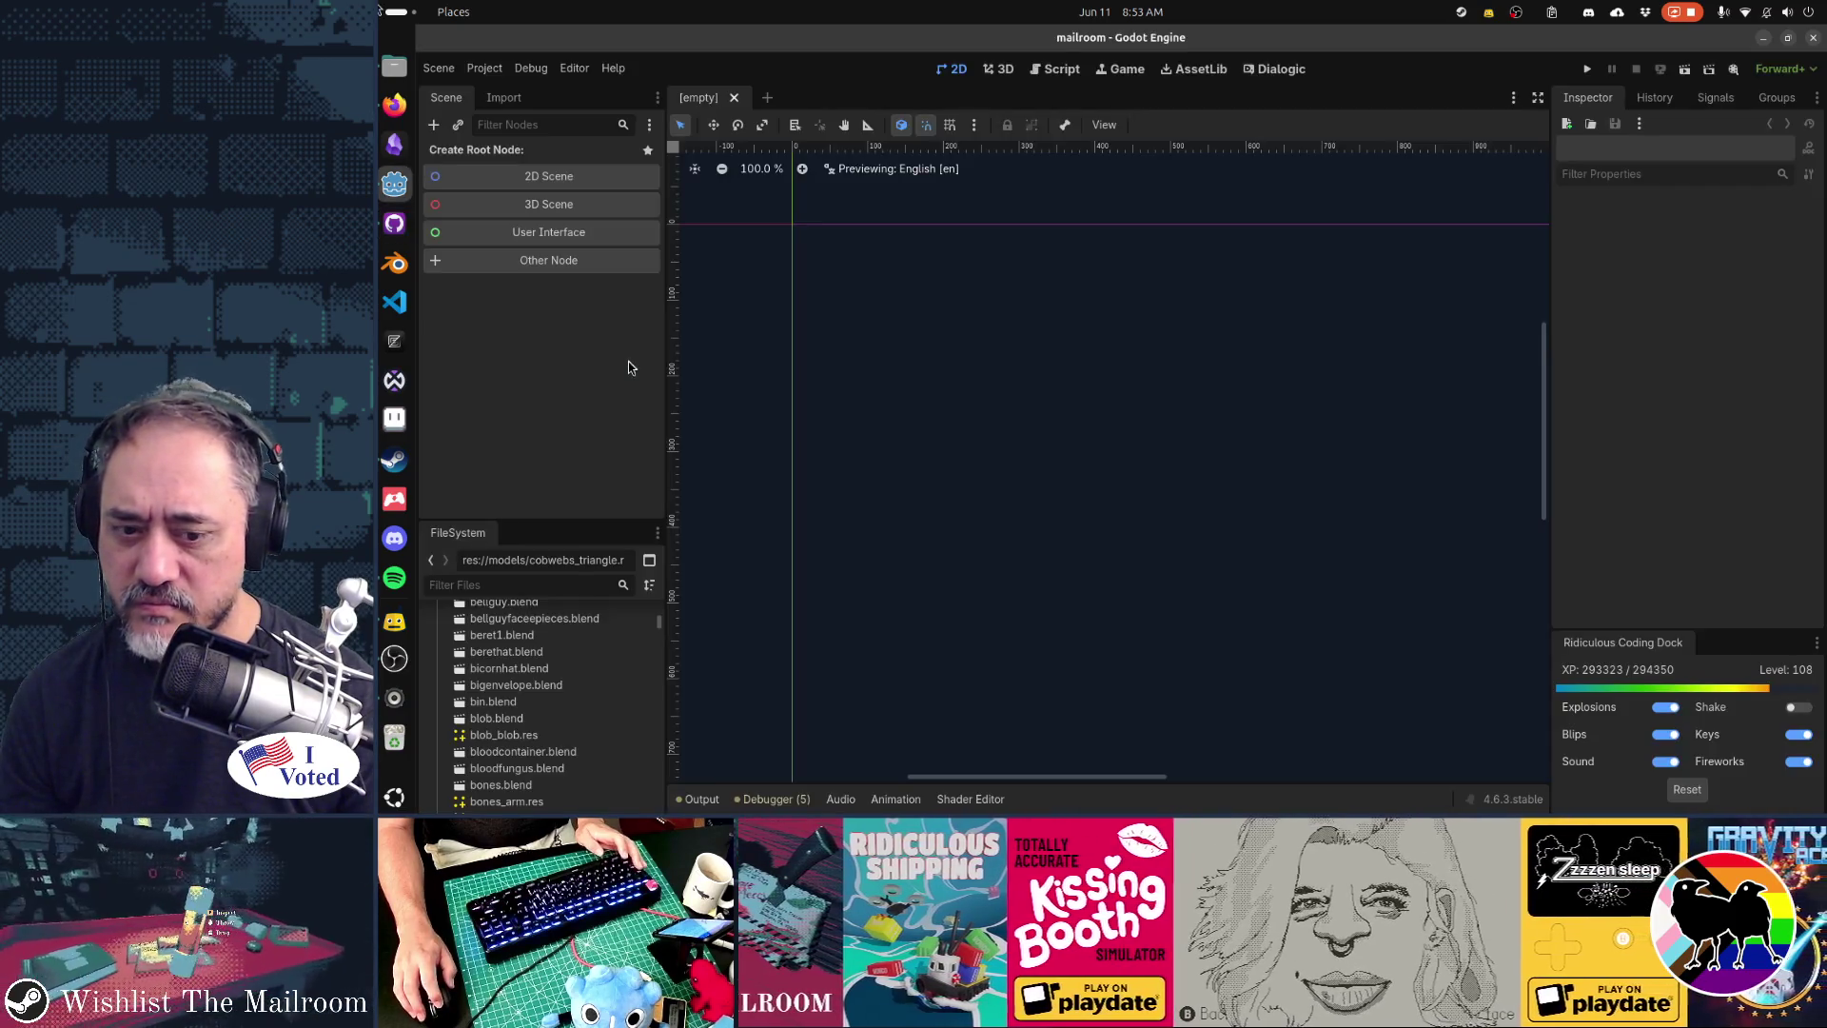
pyautogui.hotkey('alt', 'Tab')
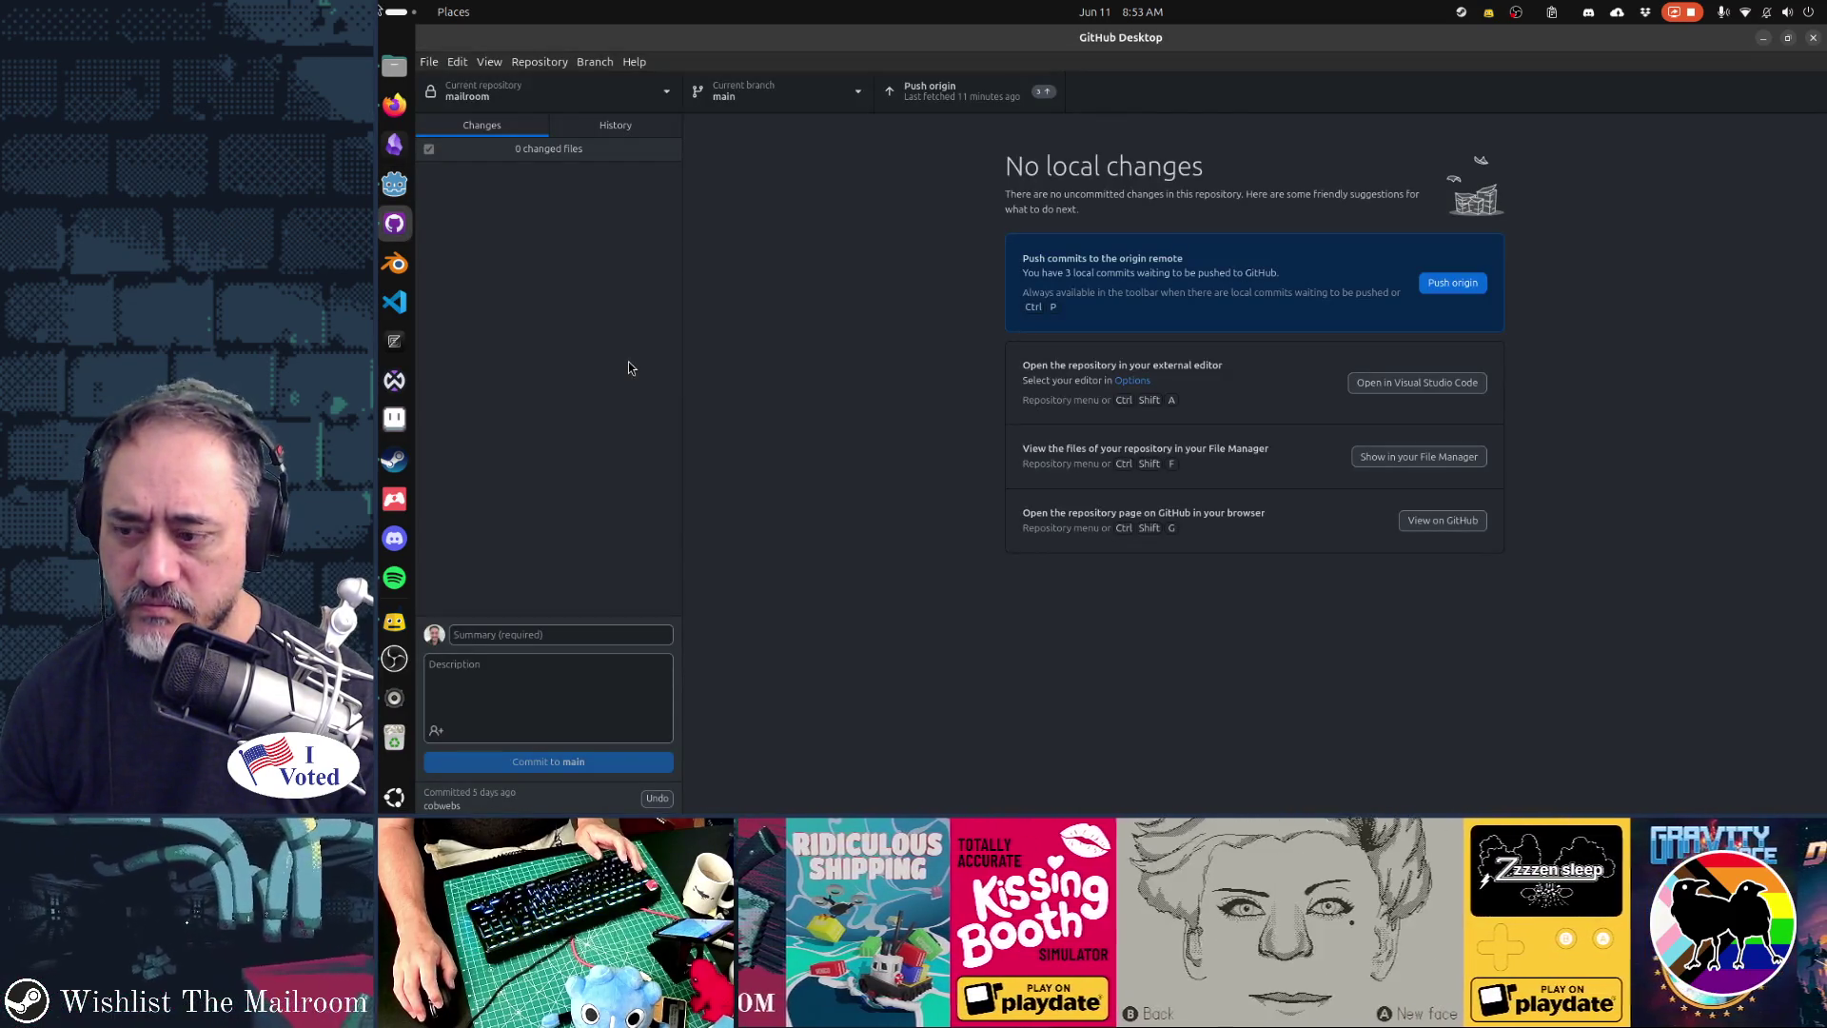
pyautogui.hotkey('alt', 'Tab')
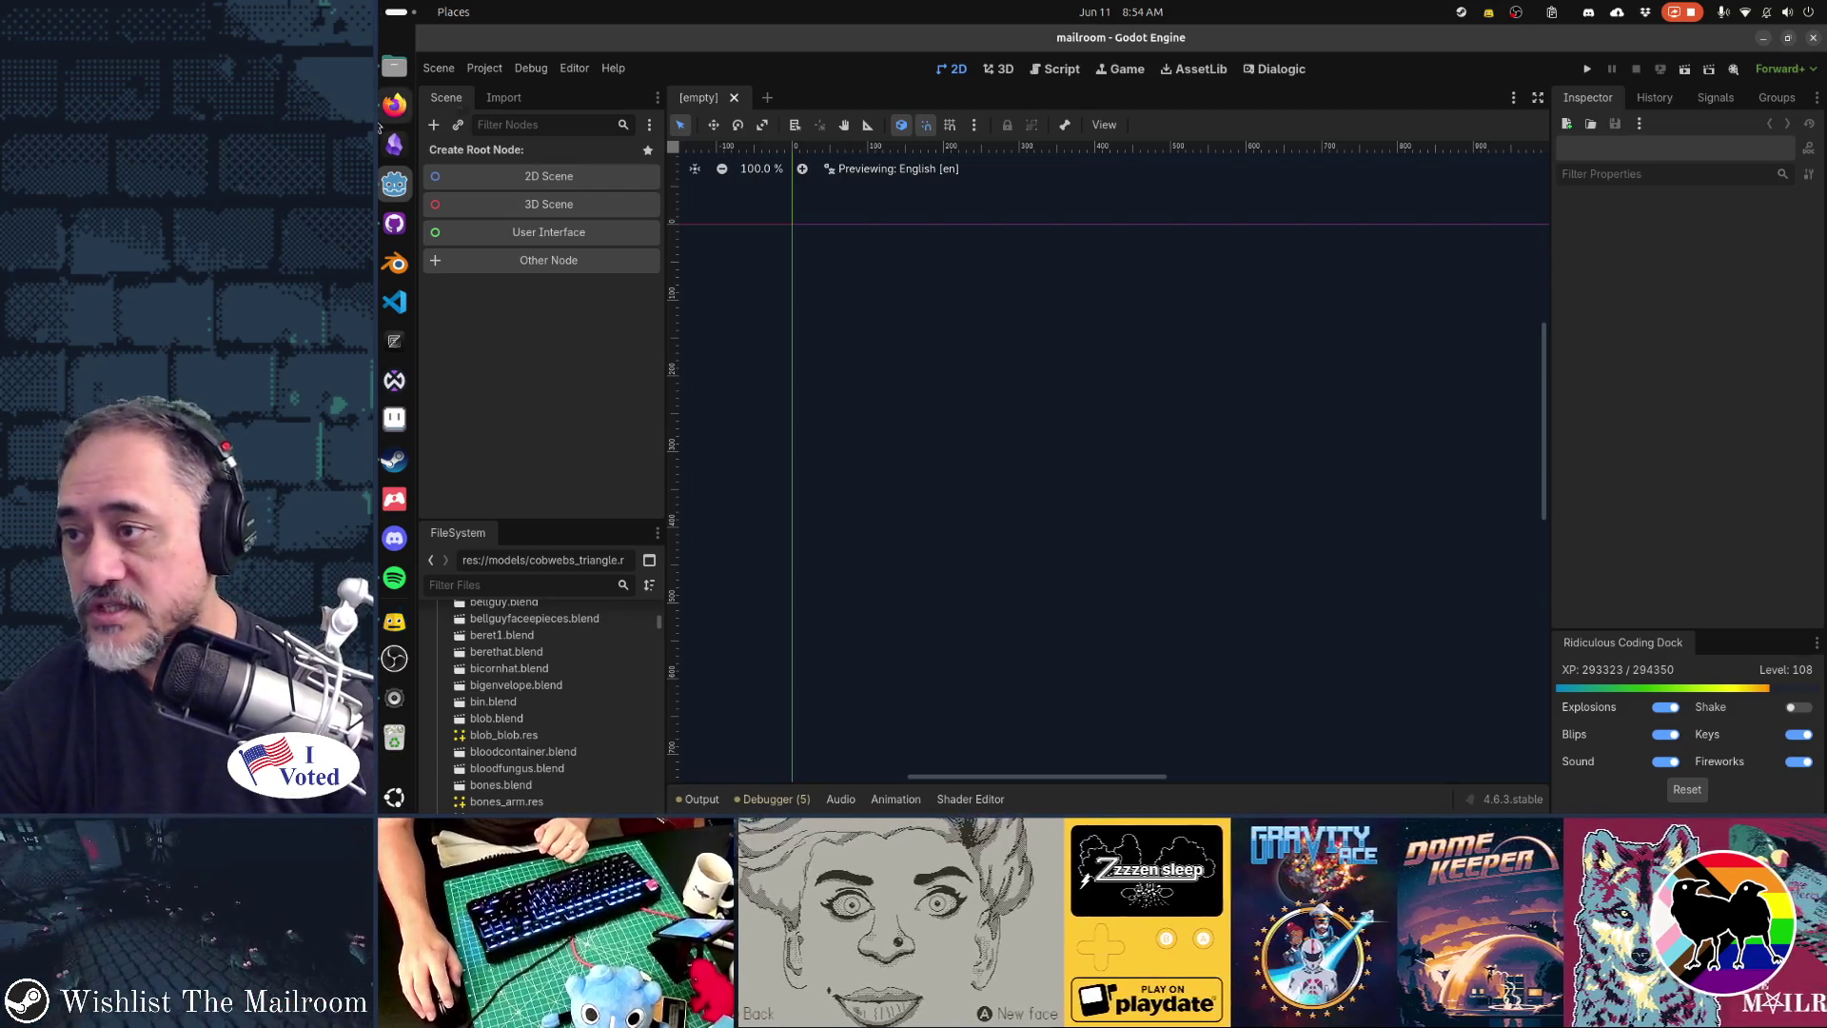
# - Run The Mailroom project with F5 so its title screen opens fullscreen
pyautogui.click(381, 74)
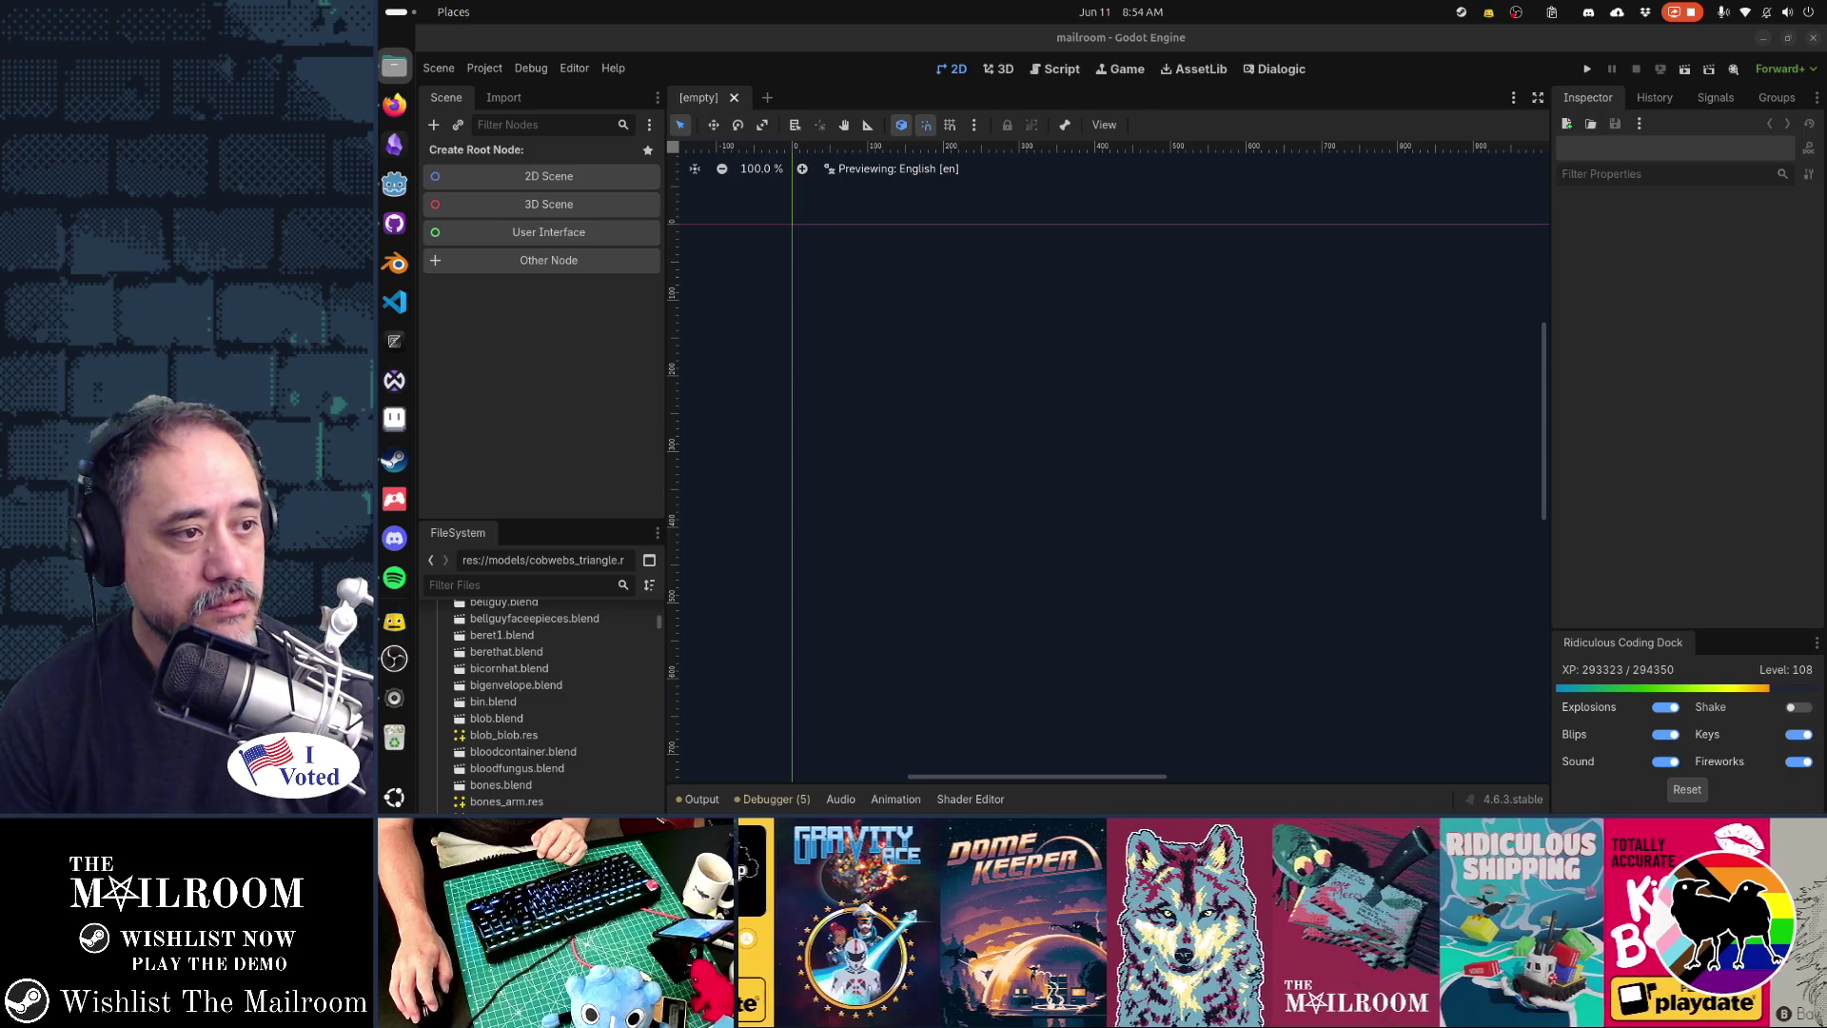
pyautogui.press('F5')
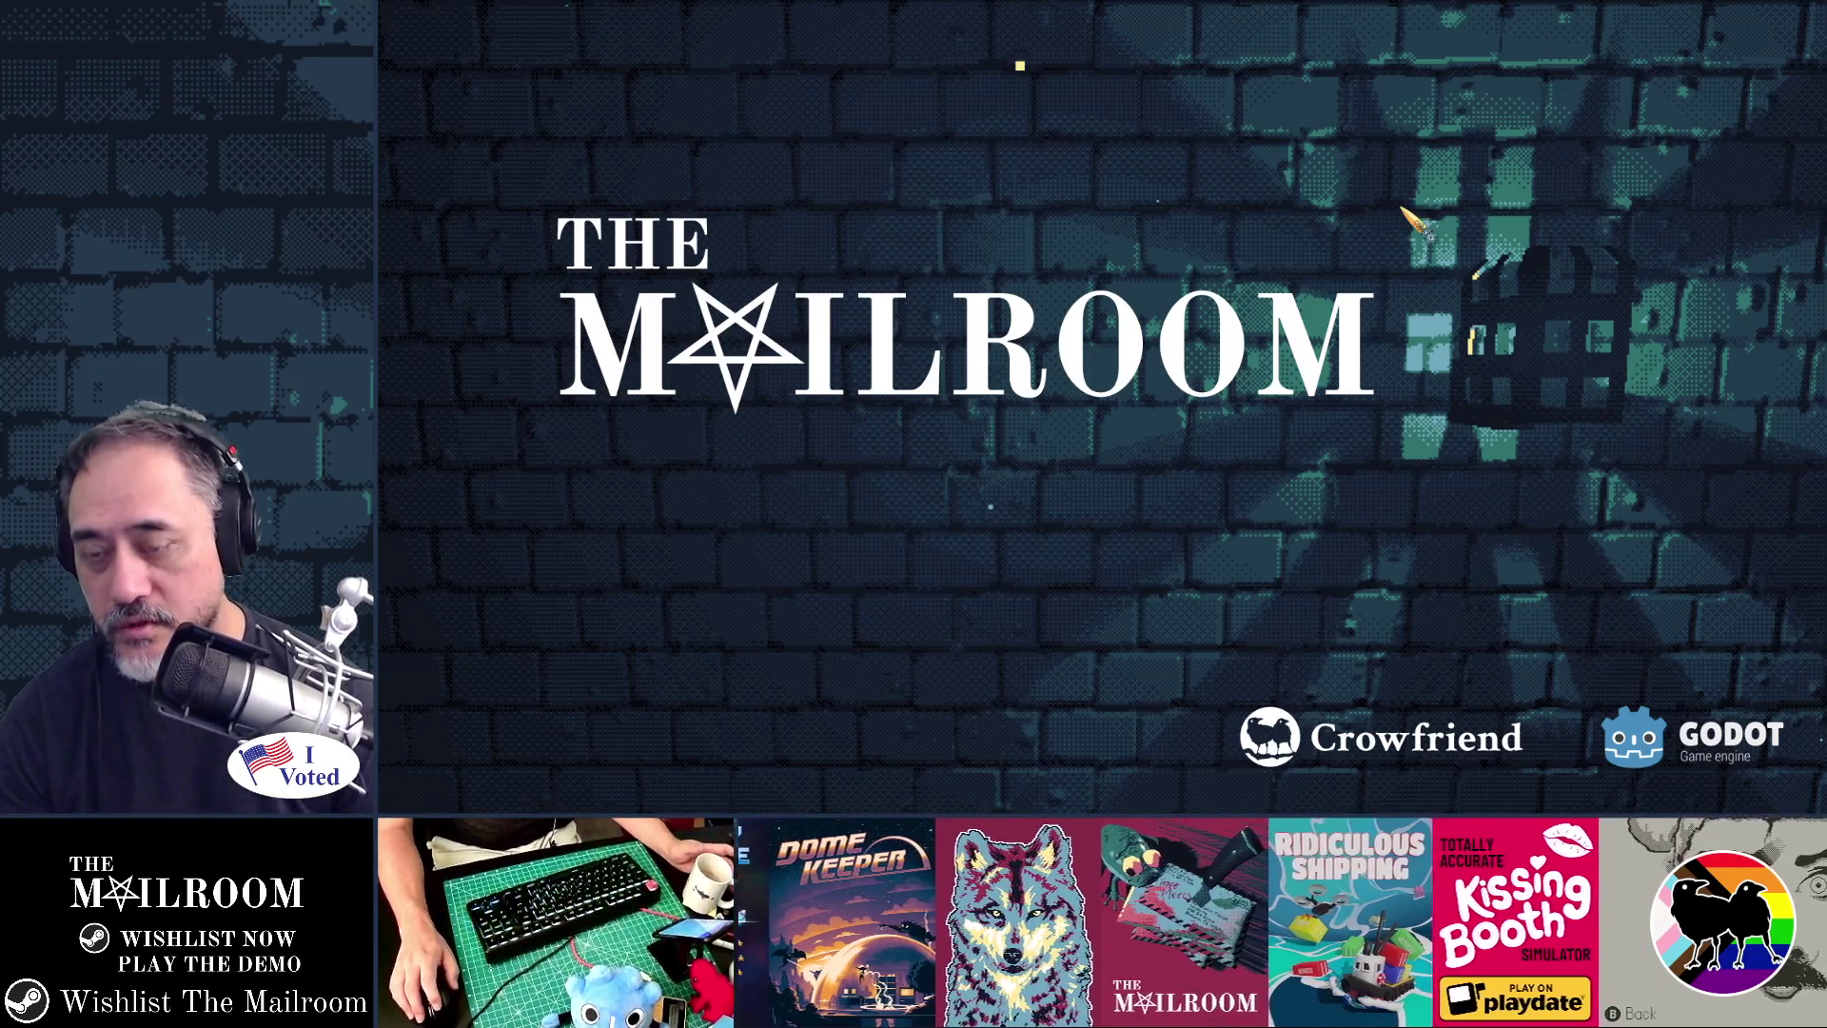
# - Skip the title and set the Graphics Fullscreen setting to Window, back at the main menu
pyautogui.click(1419, 226)
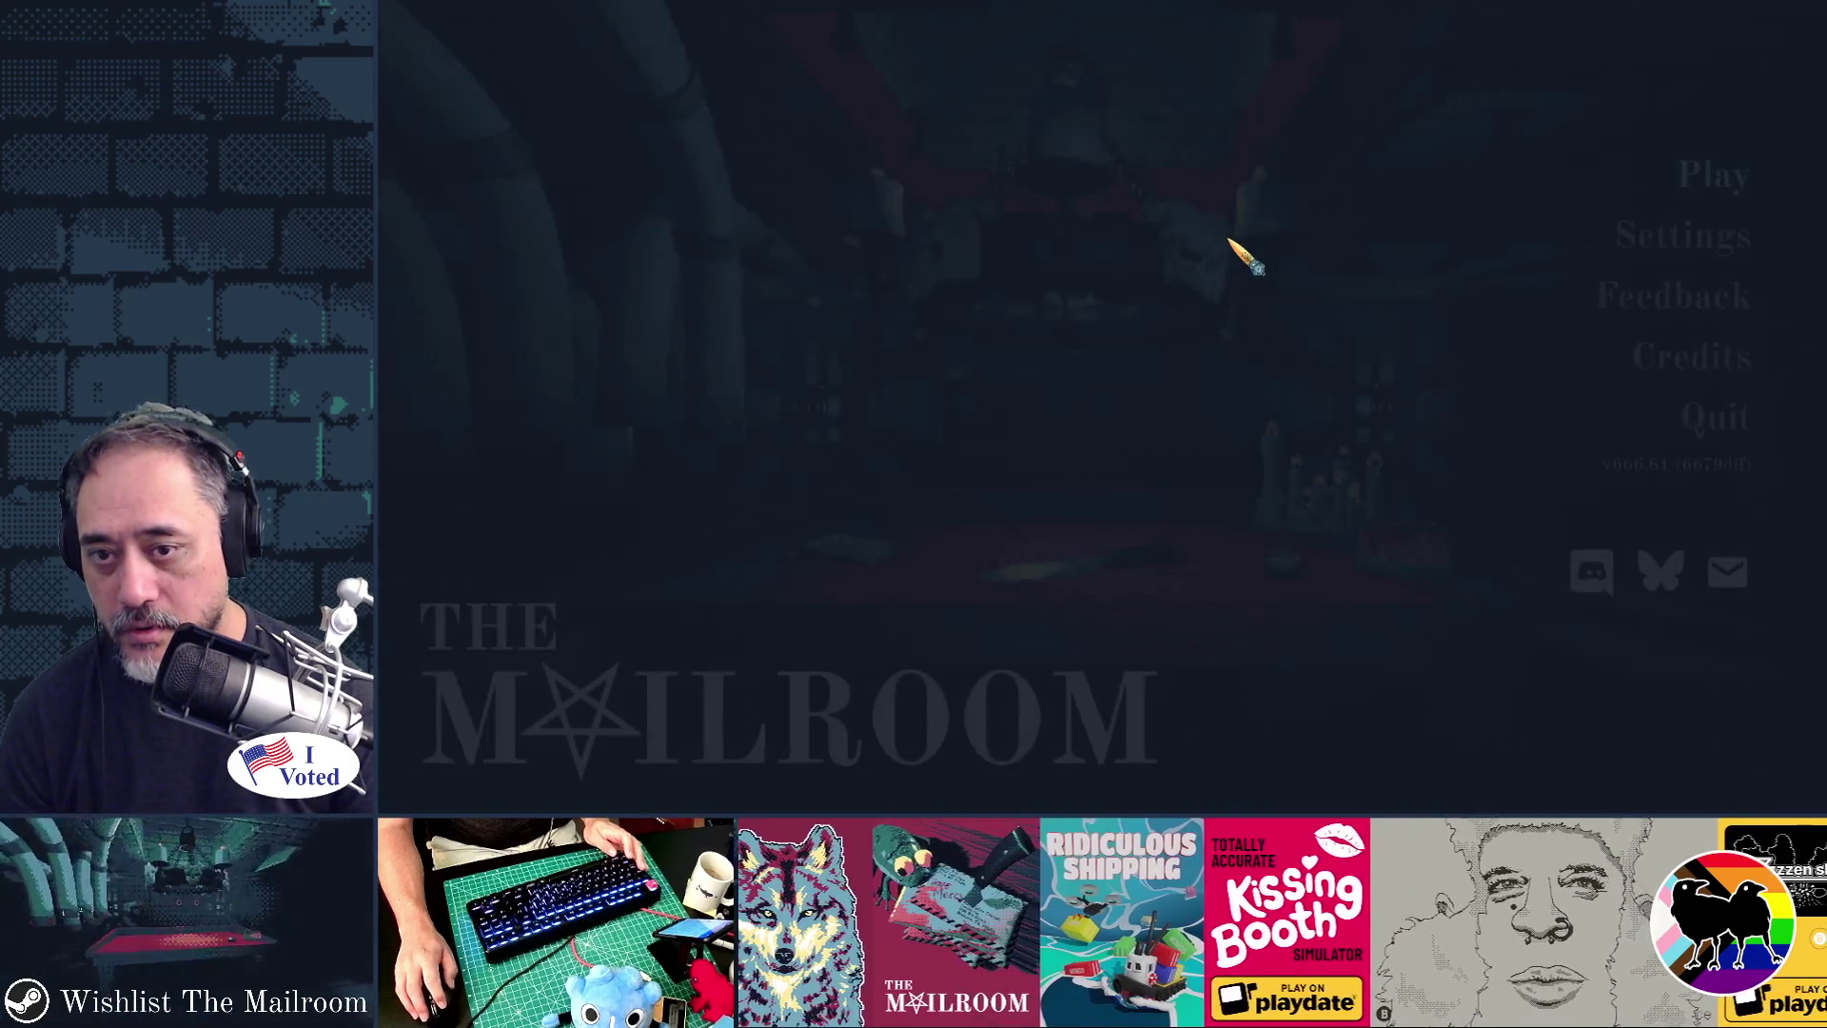
pyautogui.click(1627, 240)
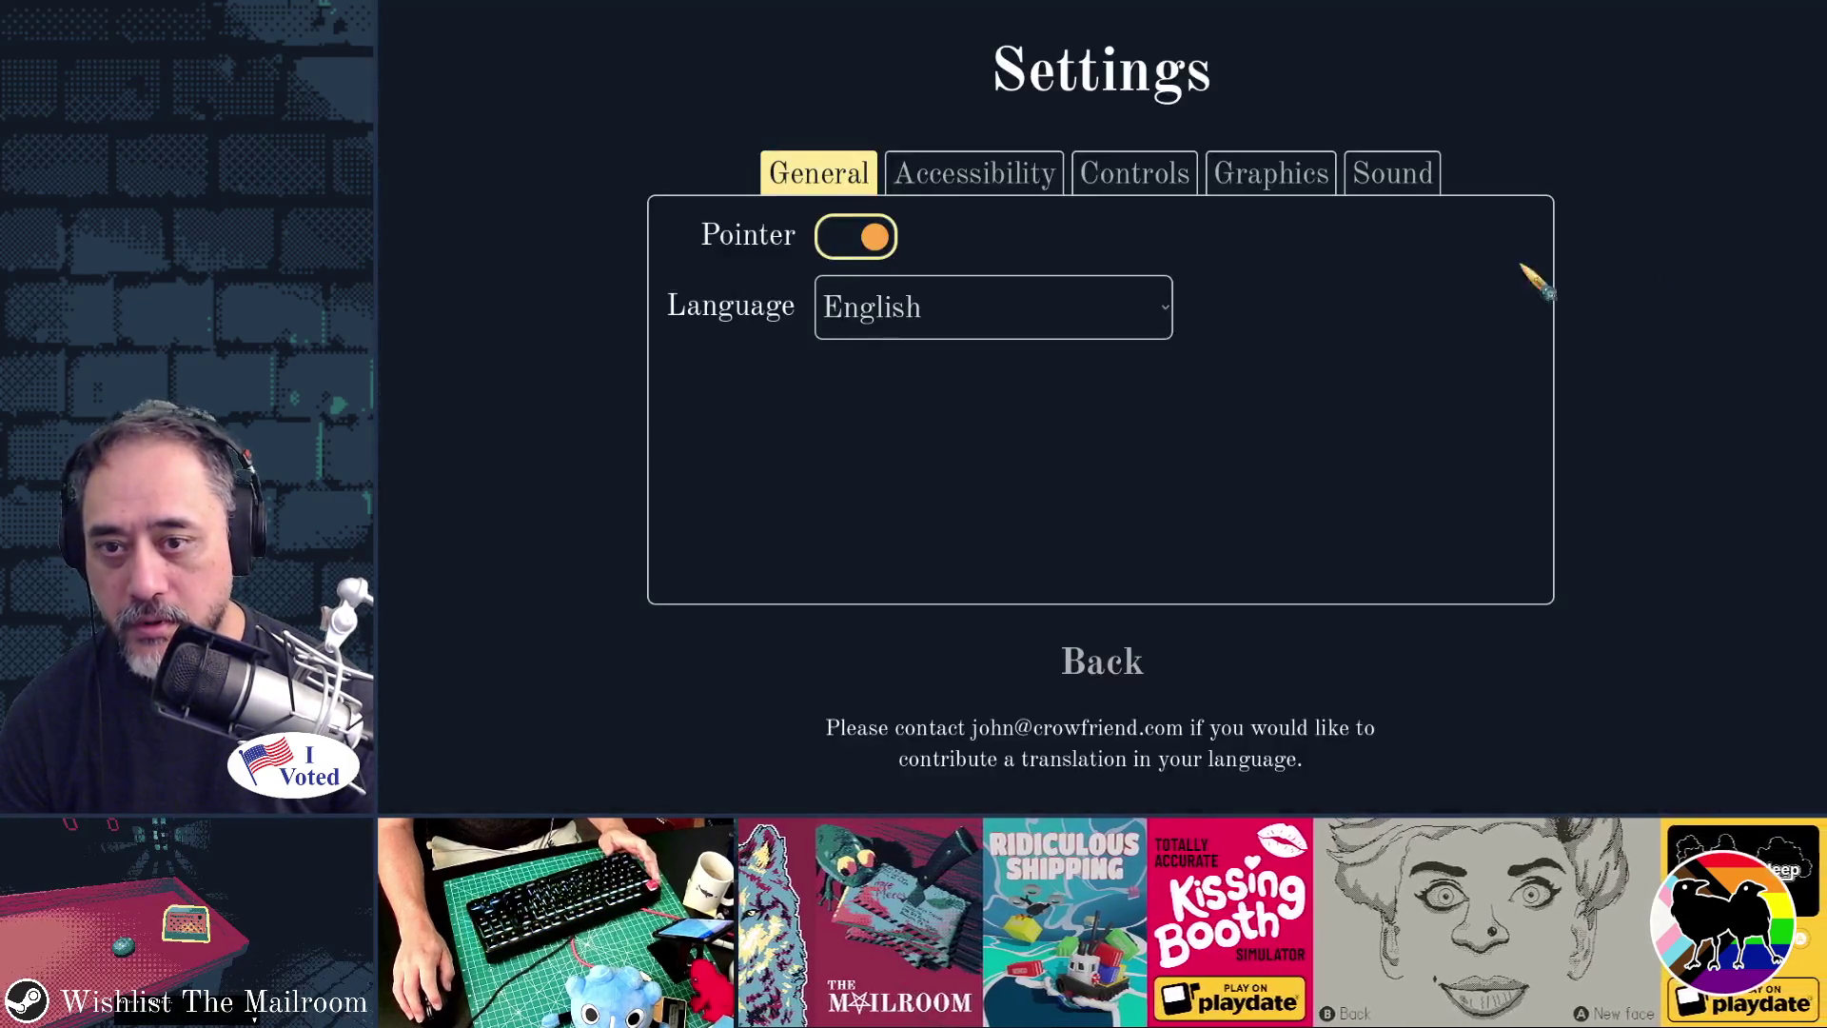
pyautogui.click(1280, 183)
pyautogui.click(1000, 249)
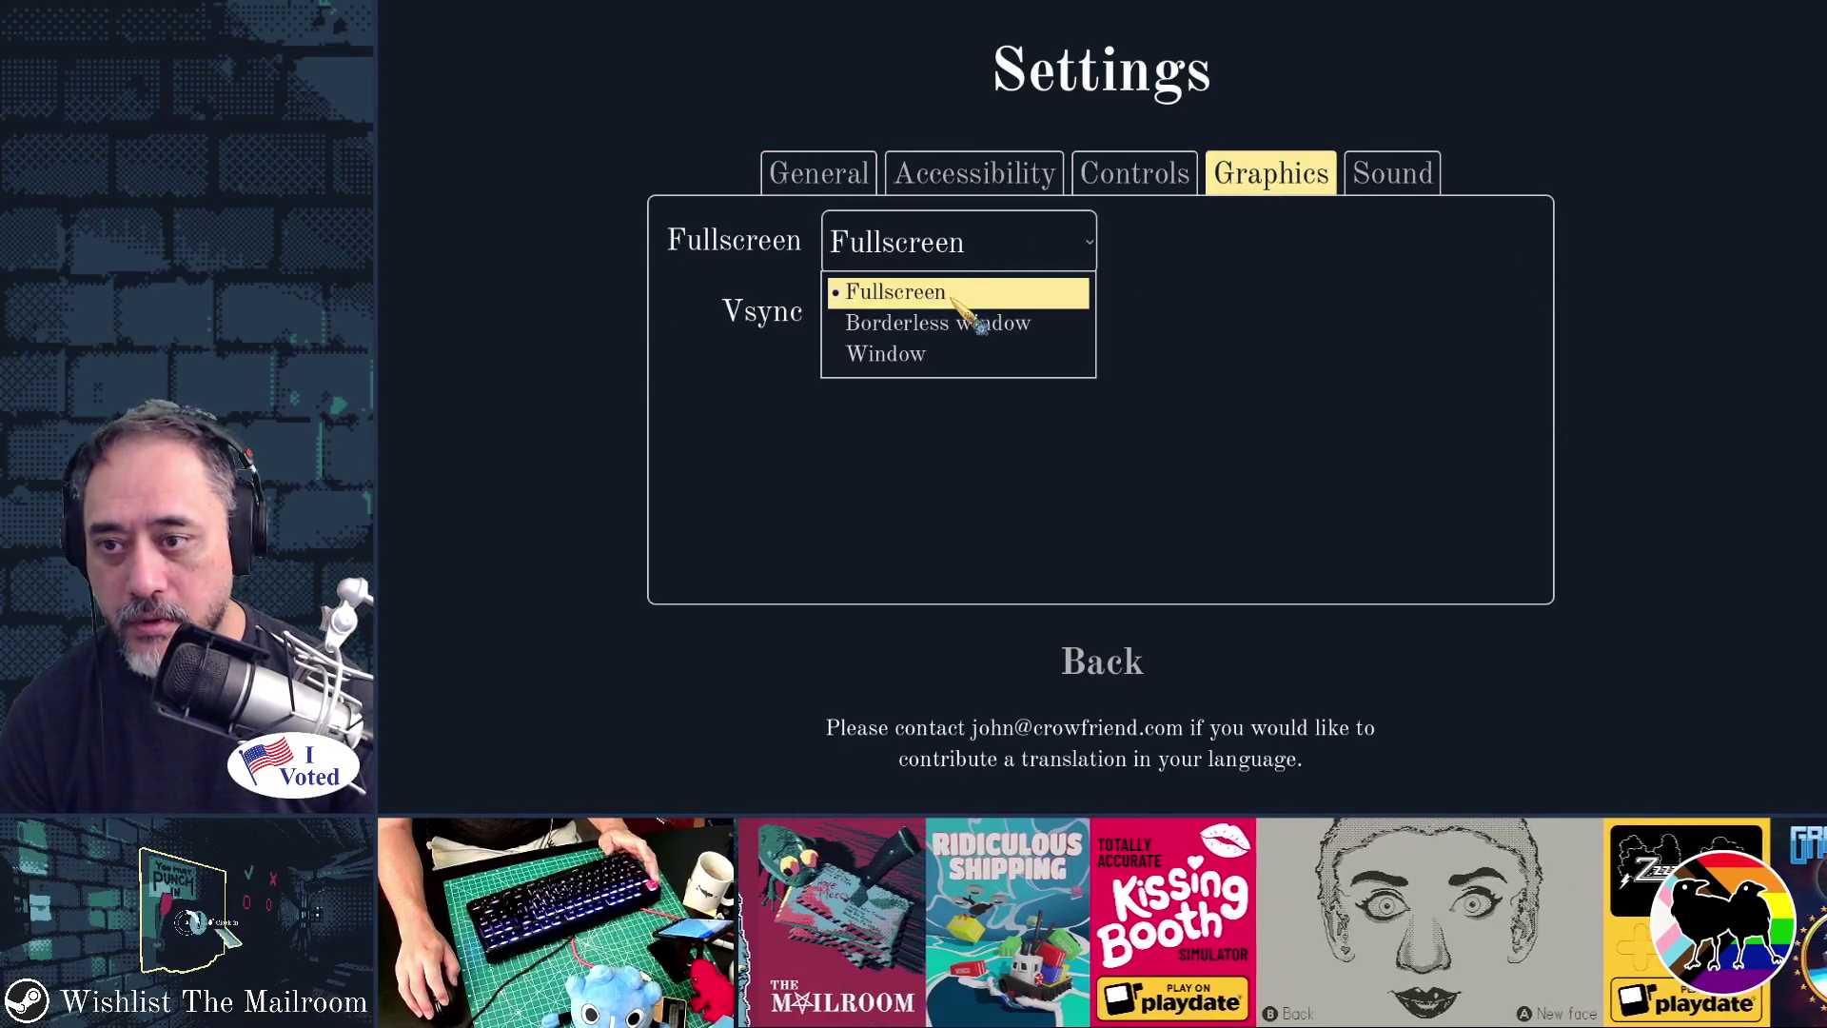
pyautogui.click(944, 354)
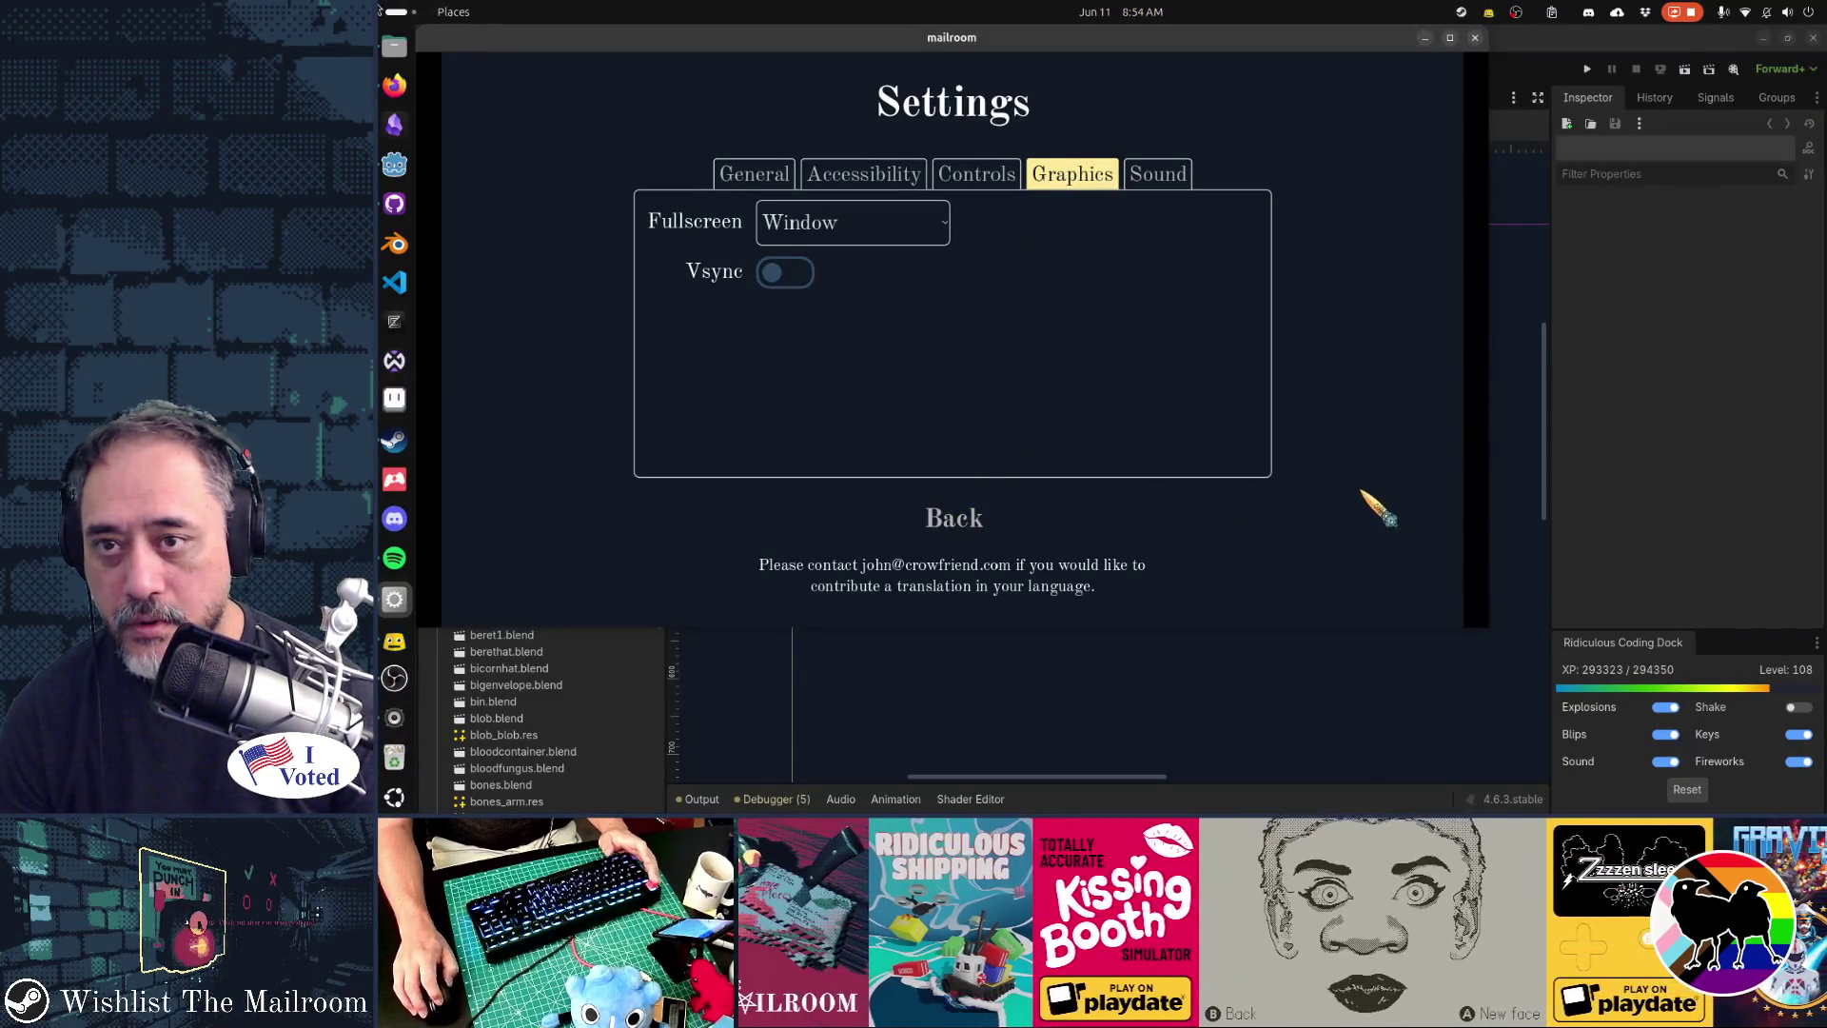
pyautogui.press('Escape')
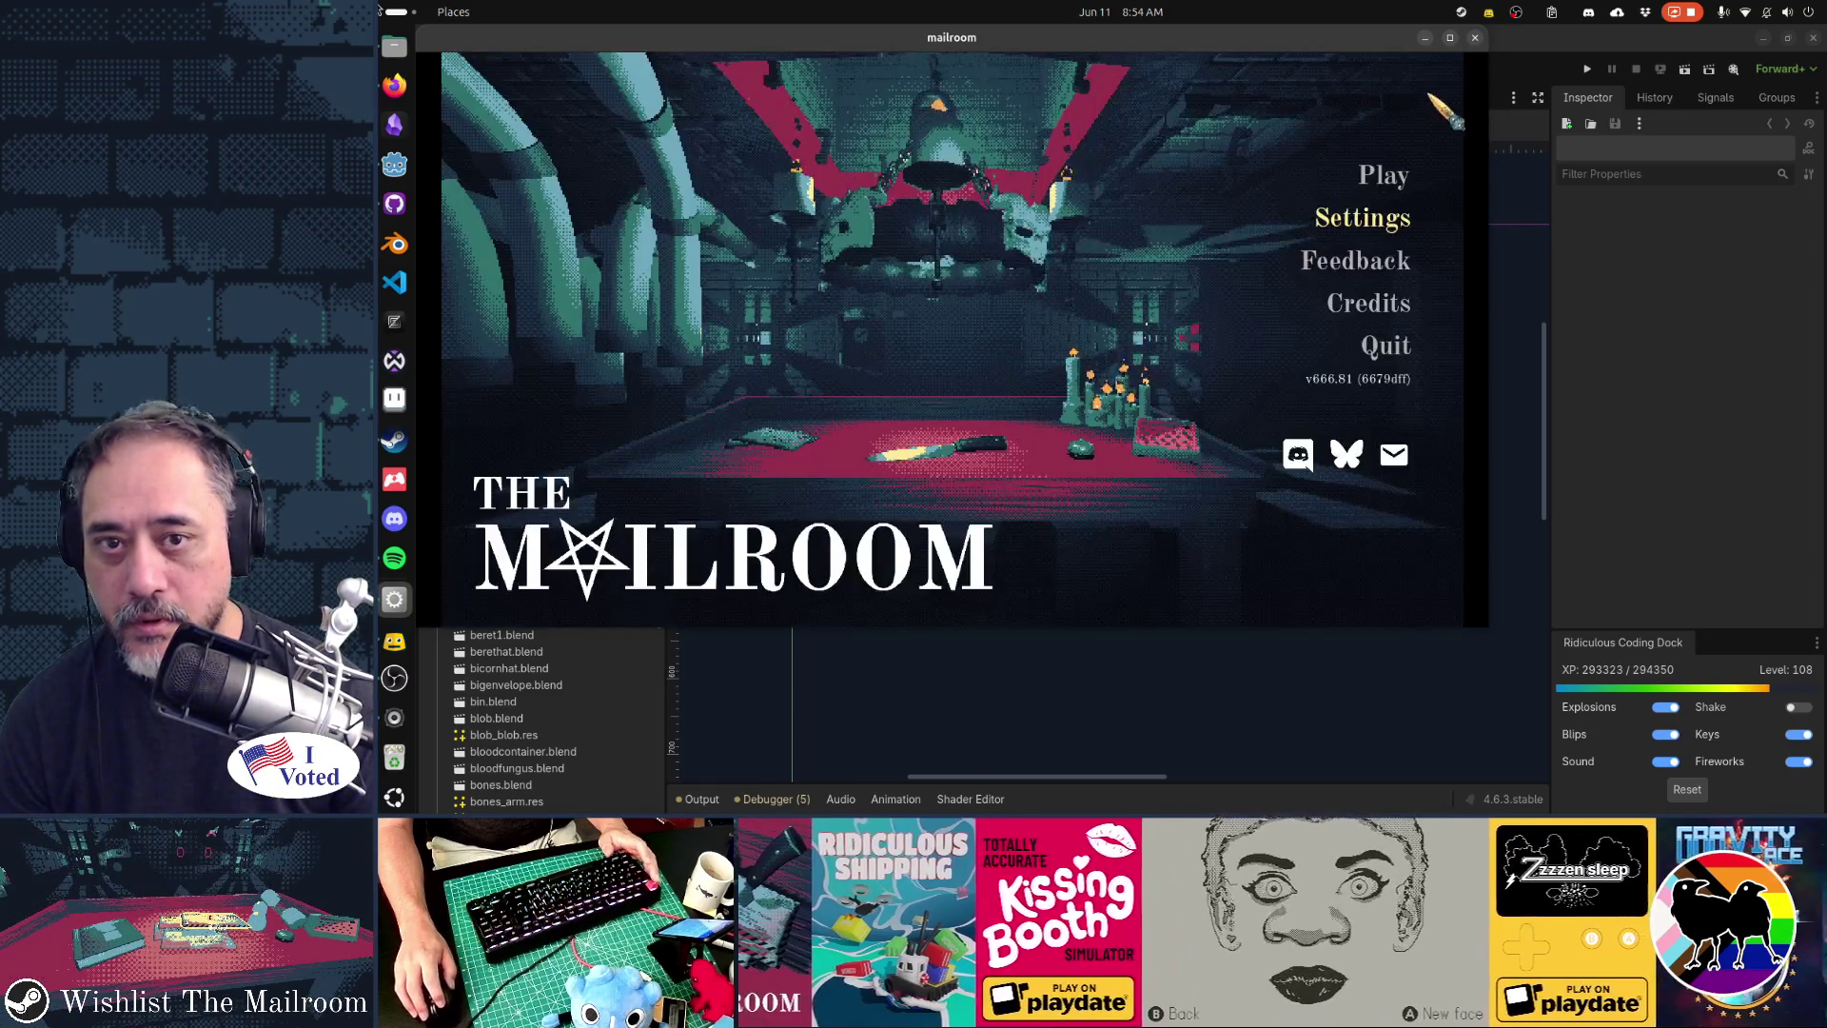
# - Shrink the game window, launch a second debug copy, and arrange both windows side by side
pyautogui.moveTo(1488, 32)
pyautogui.mouseDown()
pyautogui.moveTo(1361, 97)
pyautogui.moveTo(961, 127)
pyautogui.moveTo(1024, 262)
pyautogui.mouseUp()
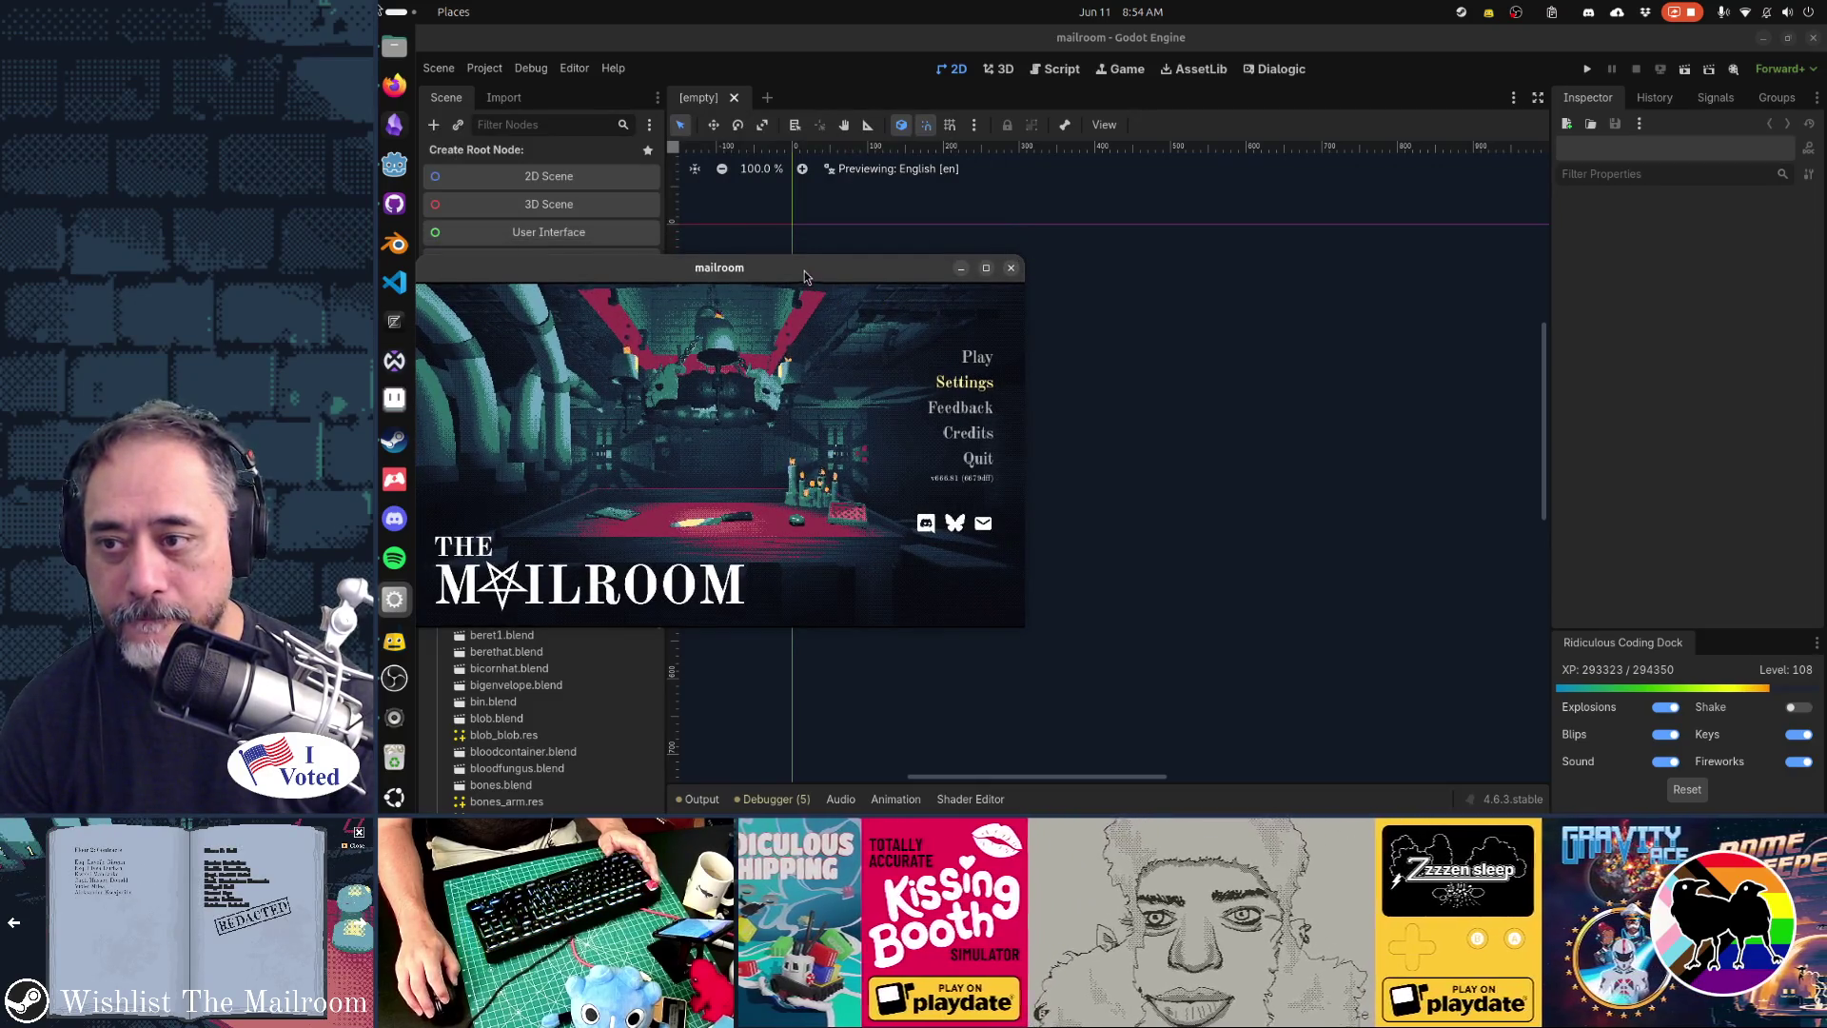
pyautogui.moveTo(803, 270); pyautogui.dragTo(835, 261)
pyautogui.click(1270, 107)
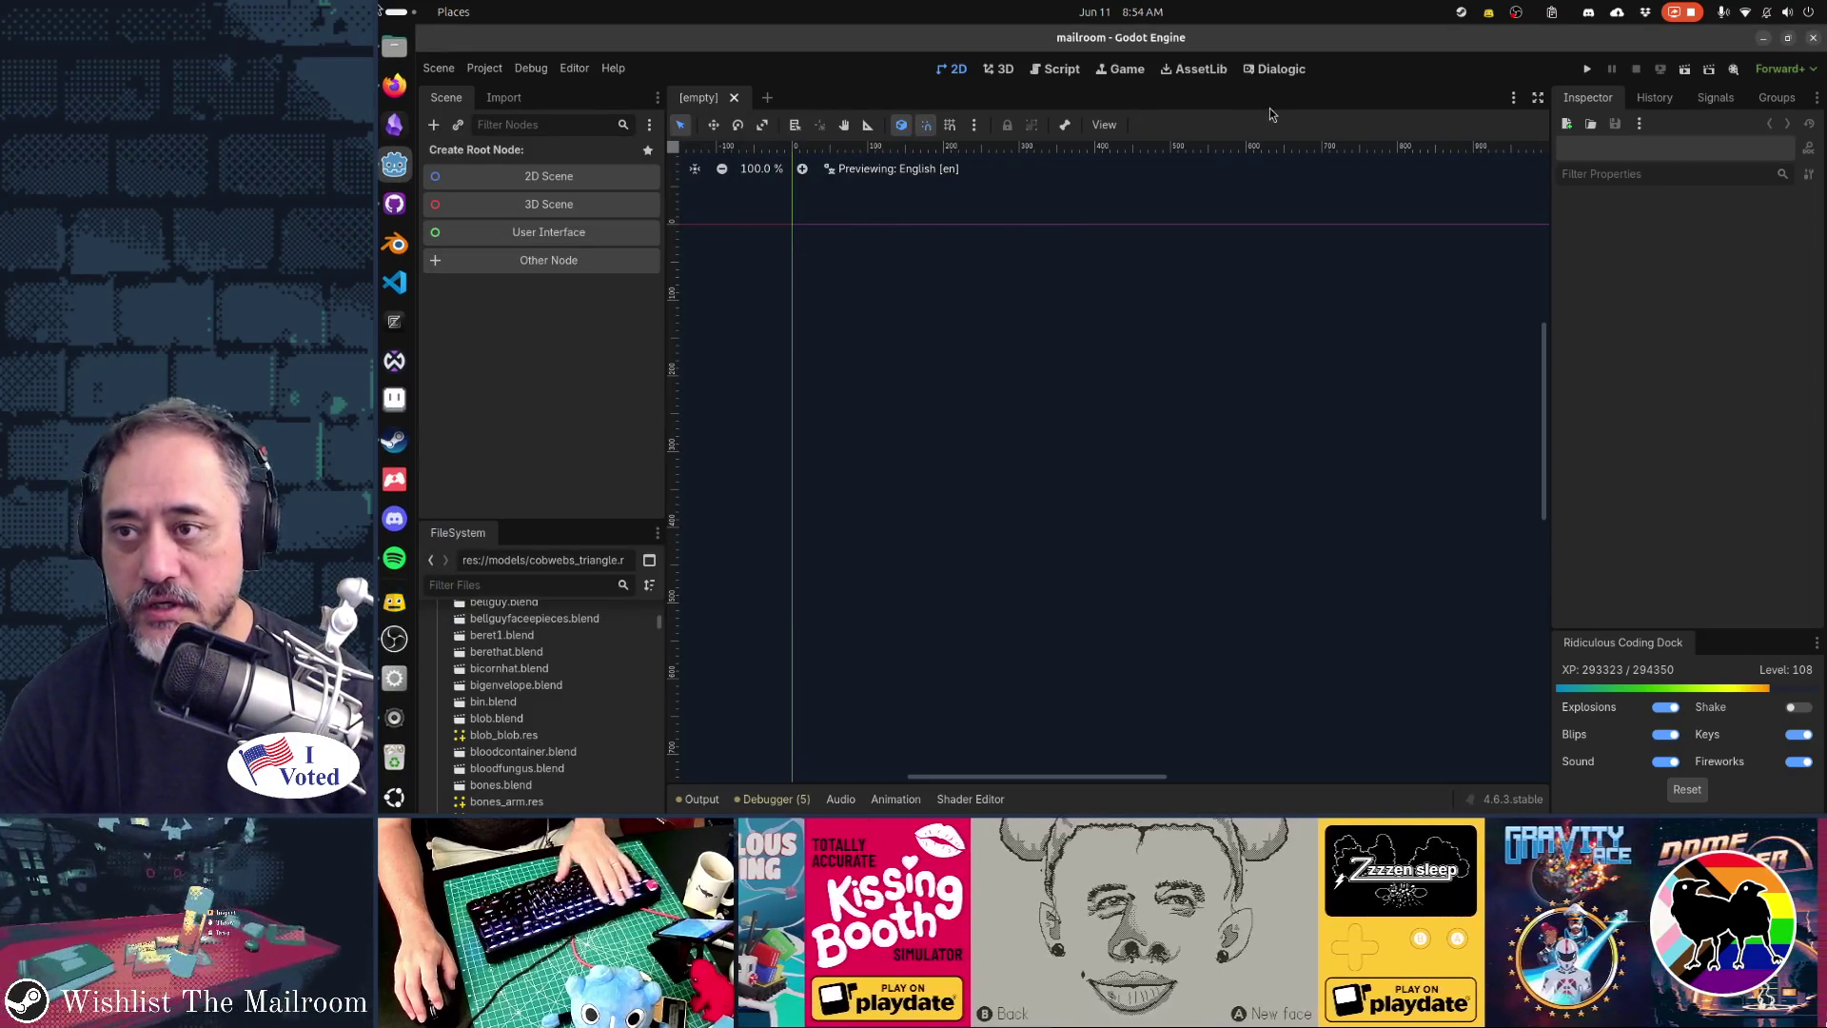
pyautogui.press('F5')
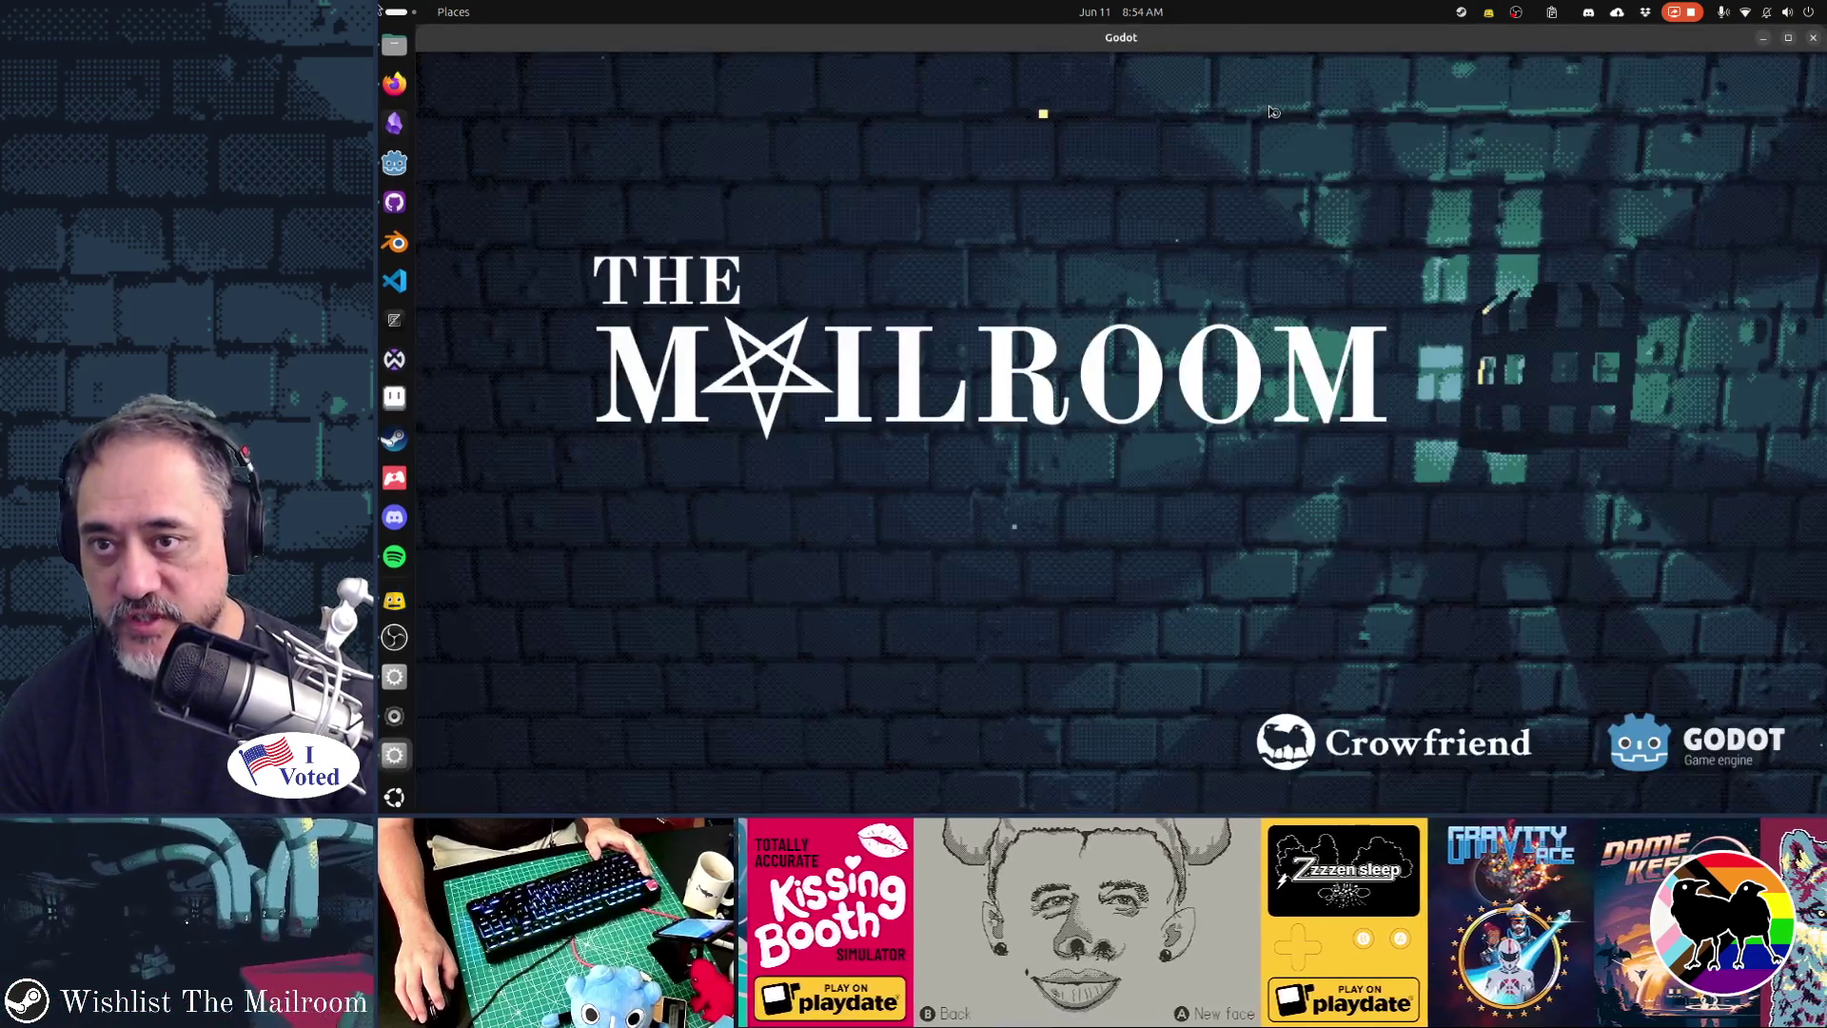
pyautogui.doubleClick(1205, 40)
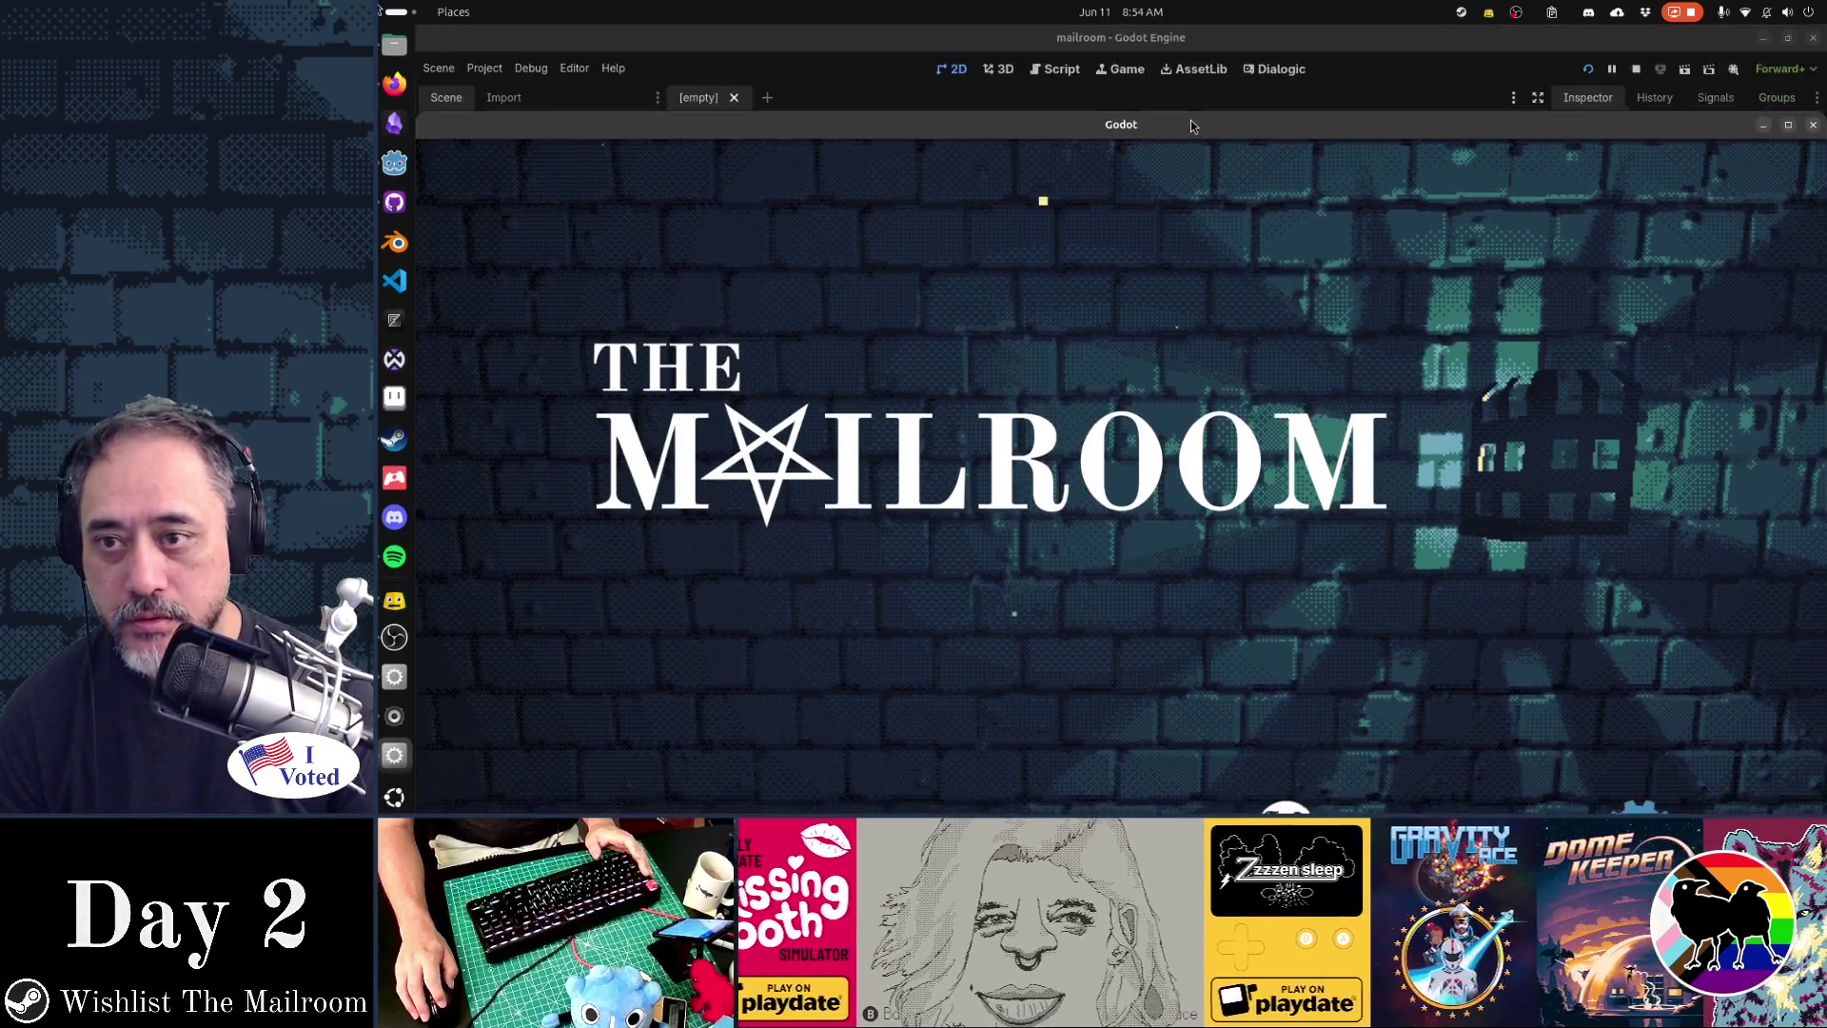
pyautogui.moveTo(552, 200)
pyautogui.mouseDown()
pyautogui.moveTo(1509, 456)
pyautogui.moveTo(1623, 562)
pyautogui.moveTo(1145, 310)
pyautogui.mouseUp()
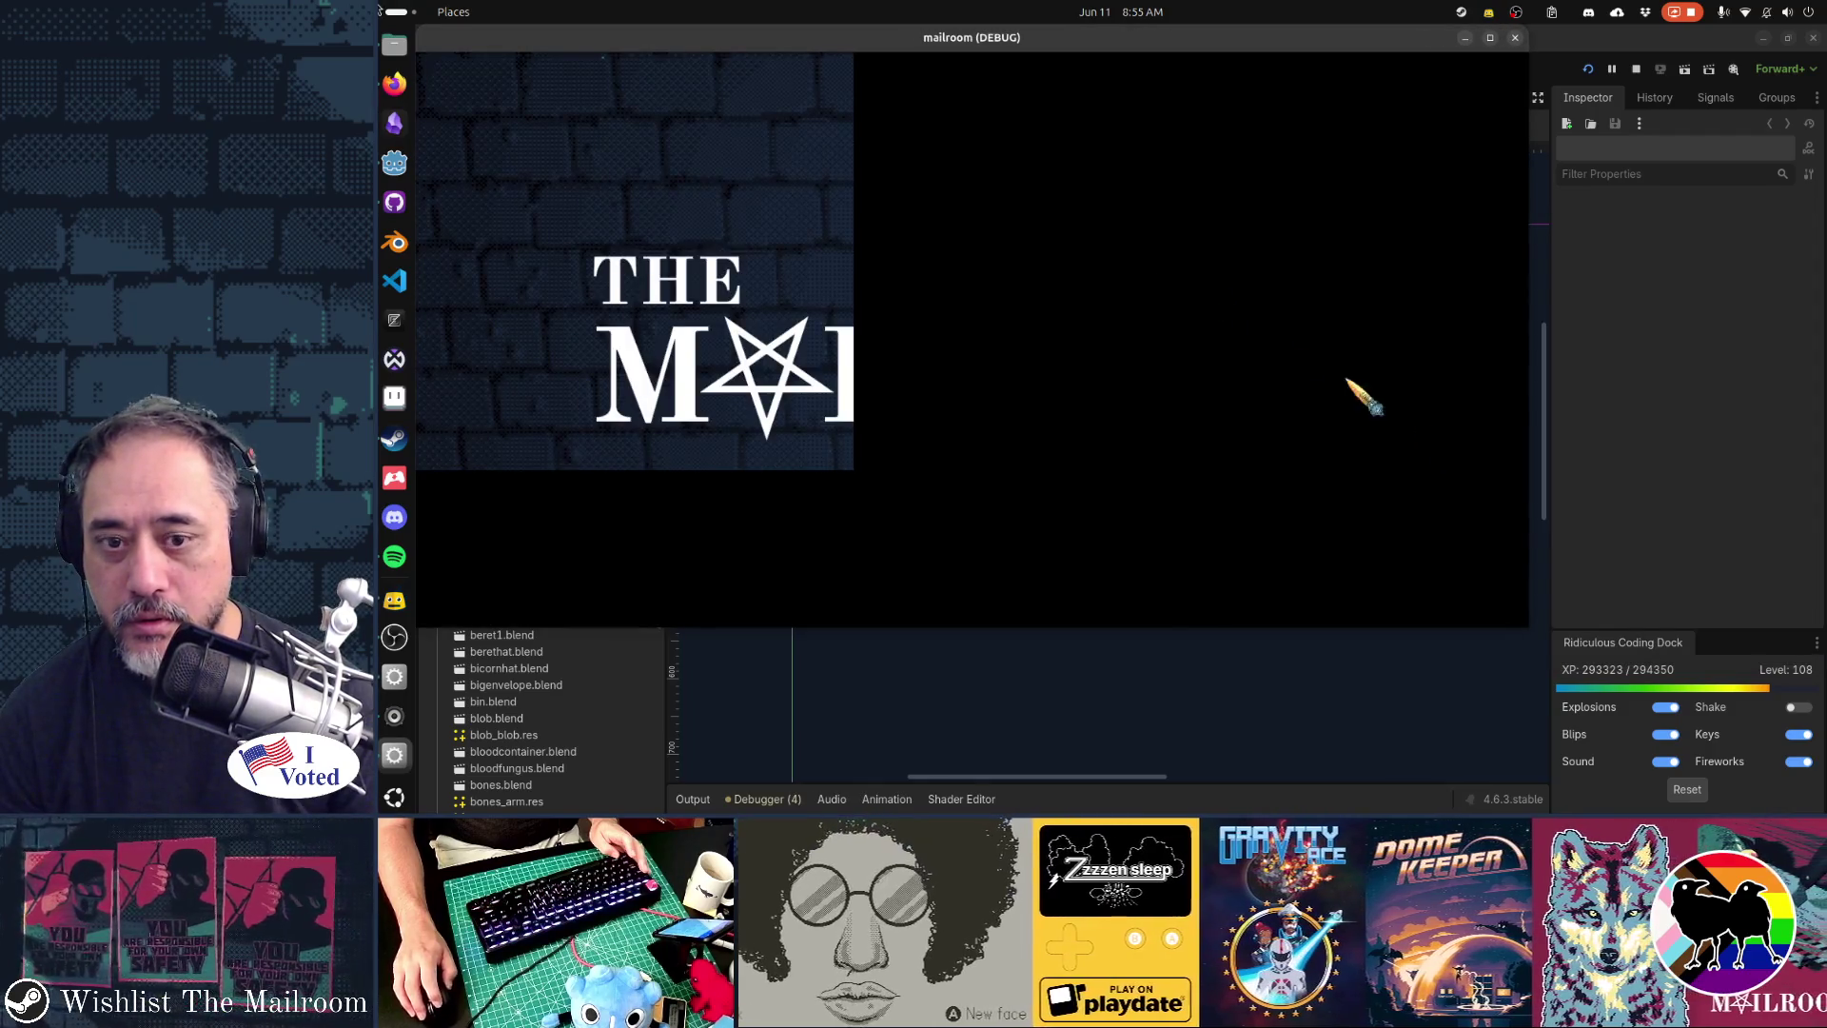
pyautogui.moveTo(1461, 562); pyautogui.dragTo(902, 412)
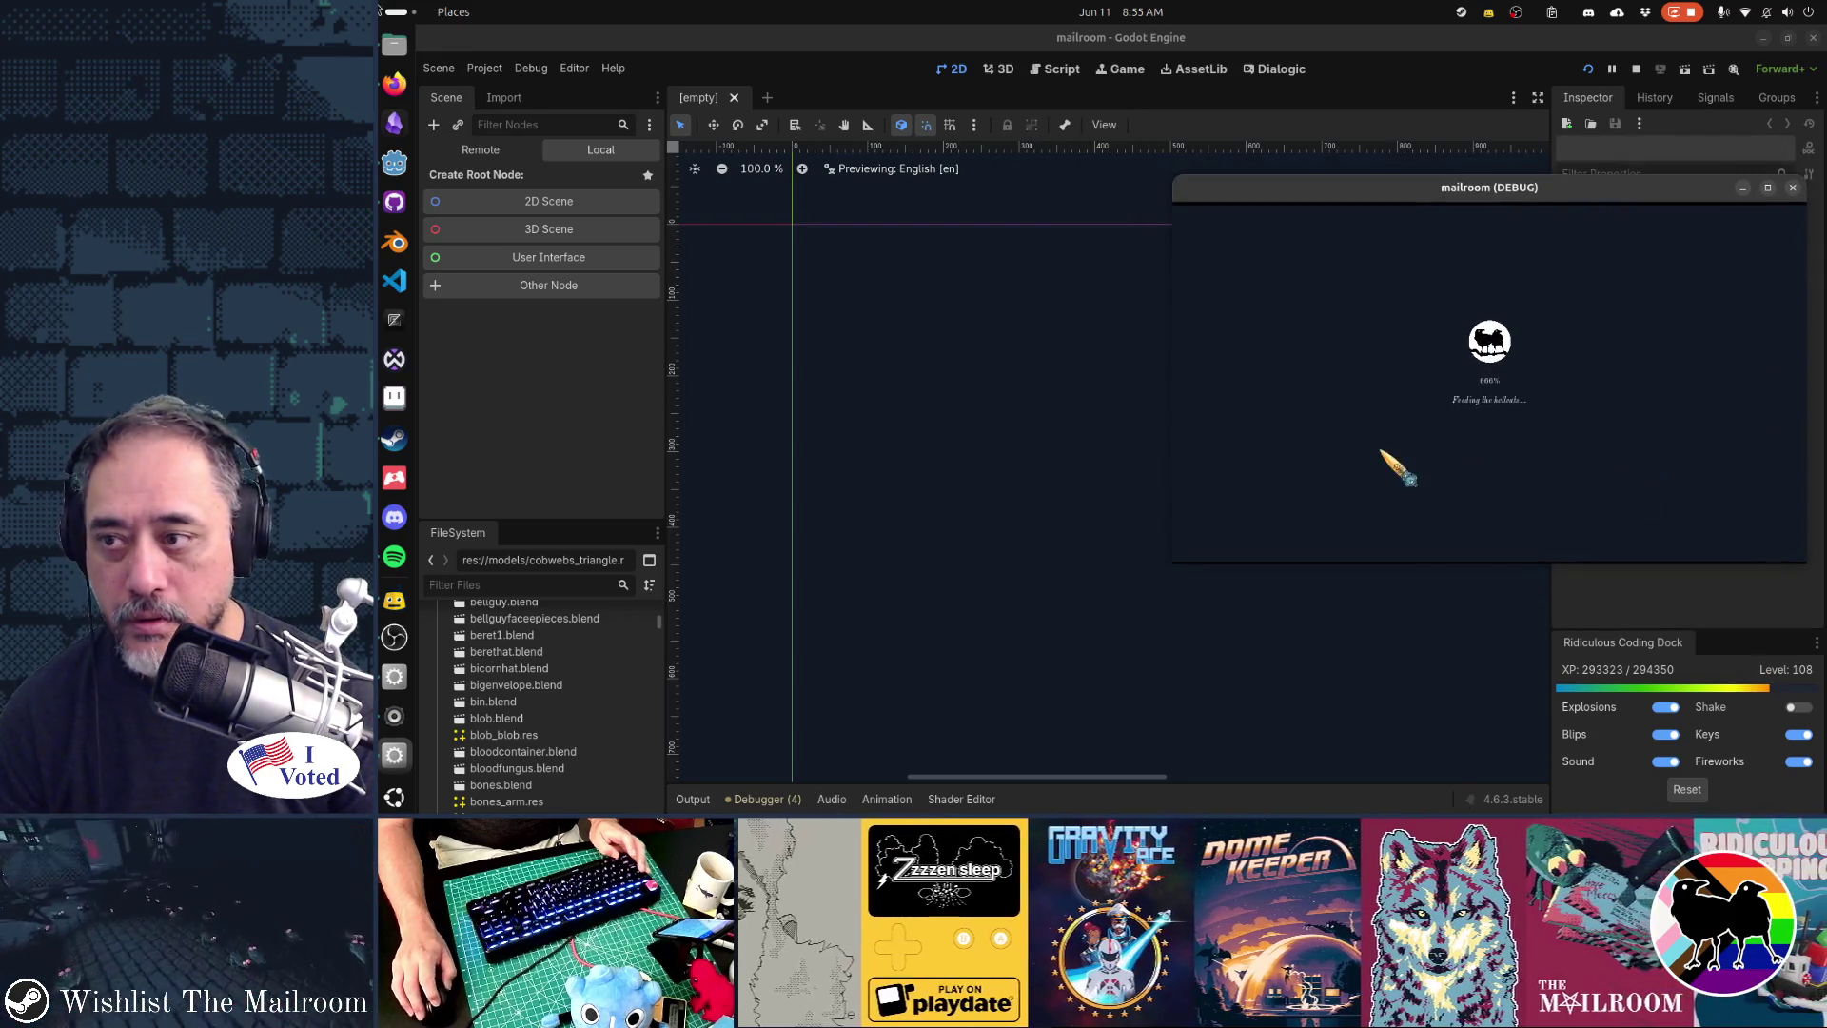
pyautogui.hotkey('alt', 'Tab')
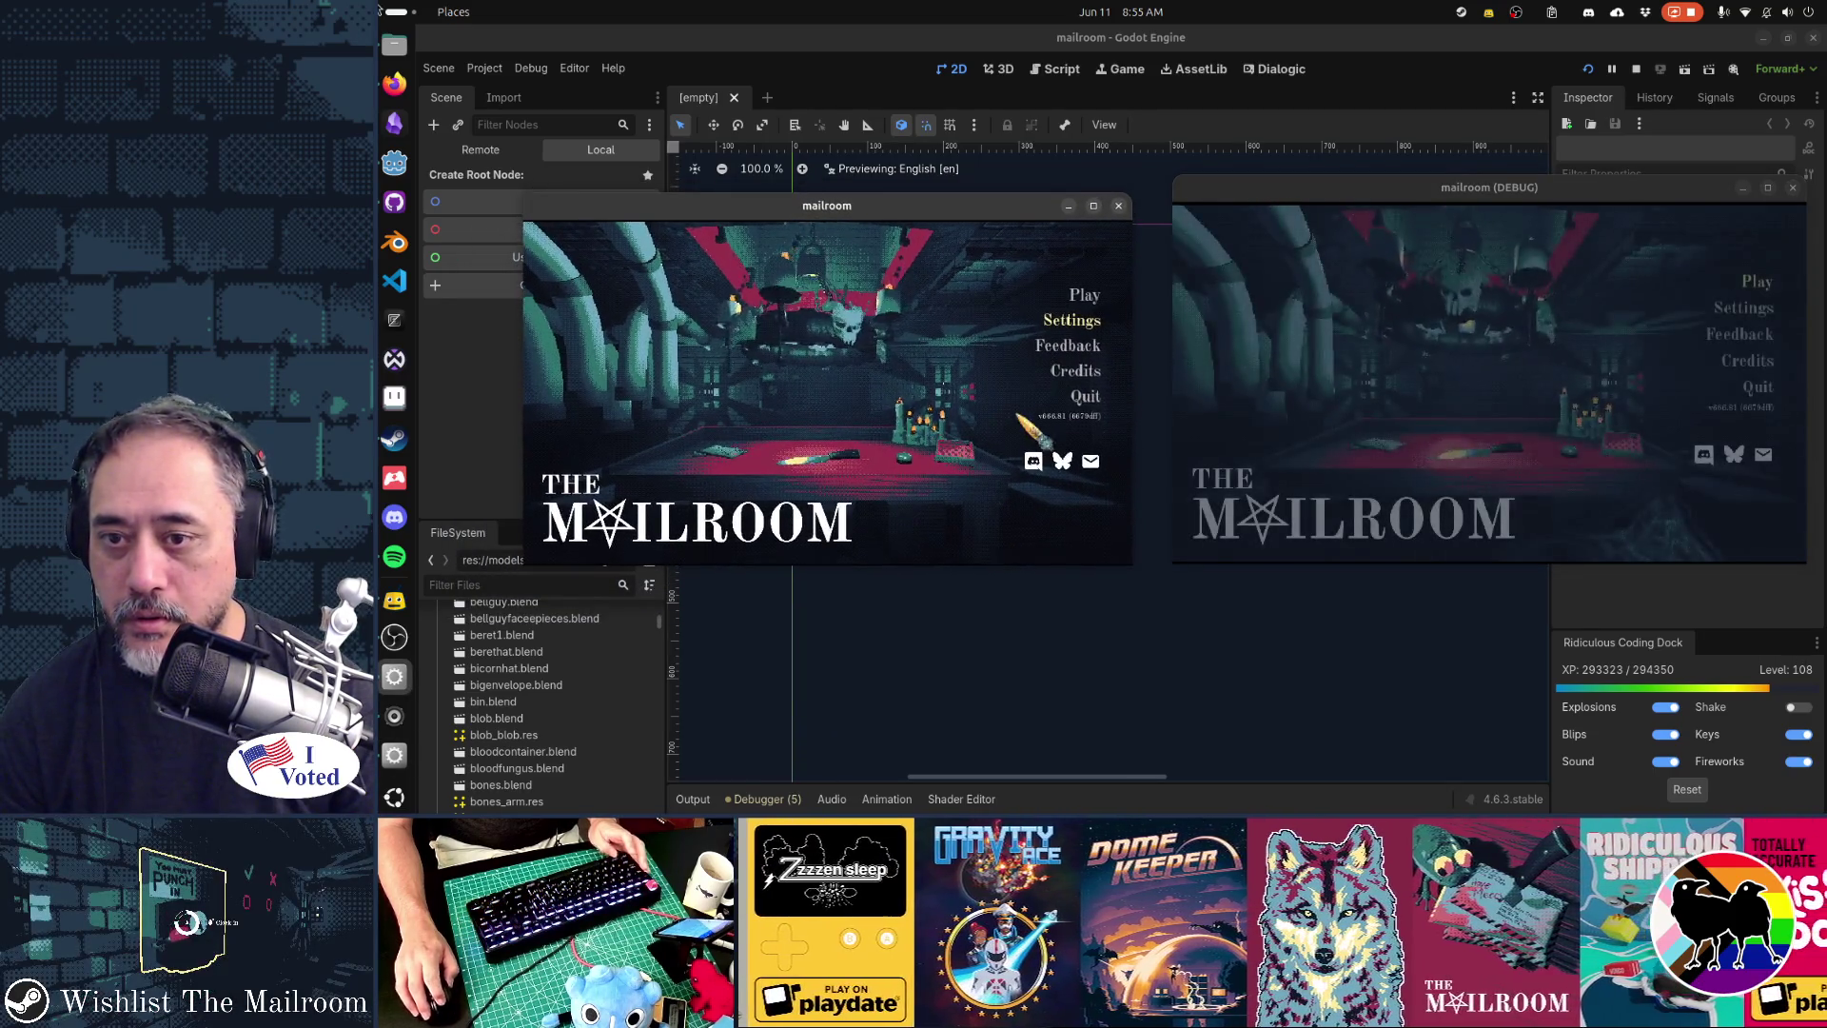
# - Open Settings in both the windowed and debug game copies, then return each to its main menu
pyautogui.click(1526, 407)
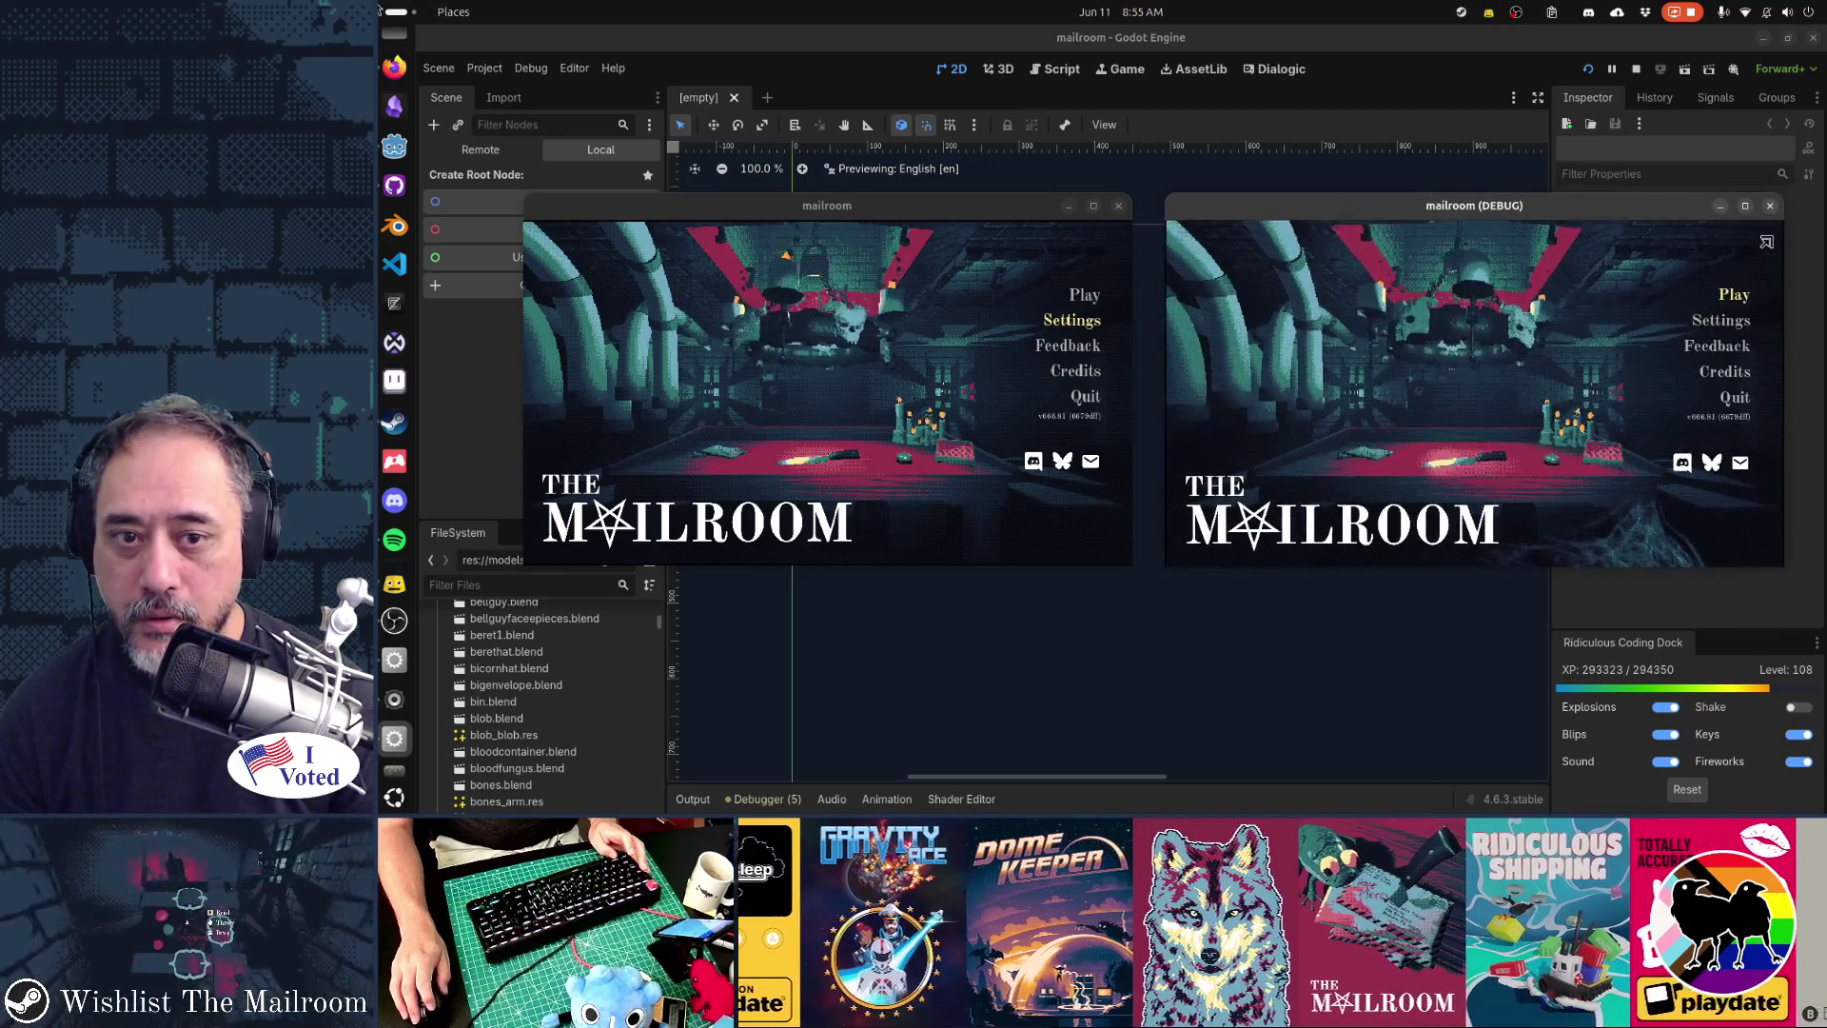
pyautogui.click(1067, 320)
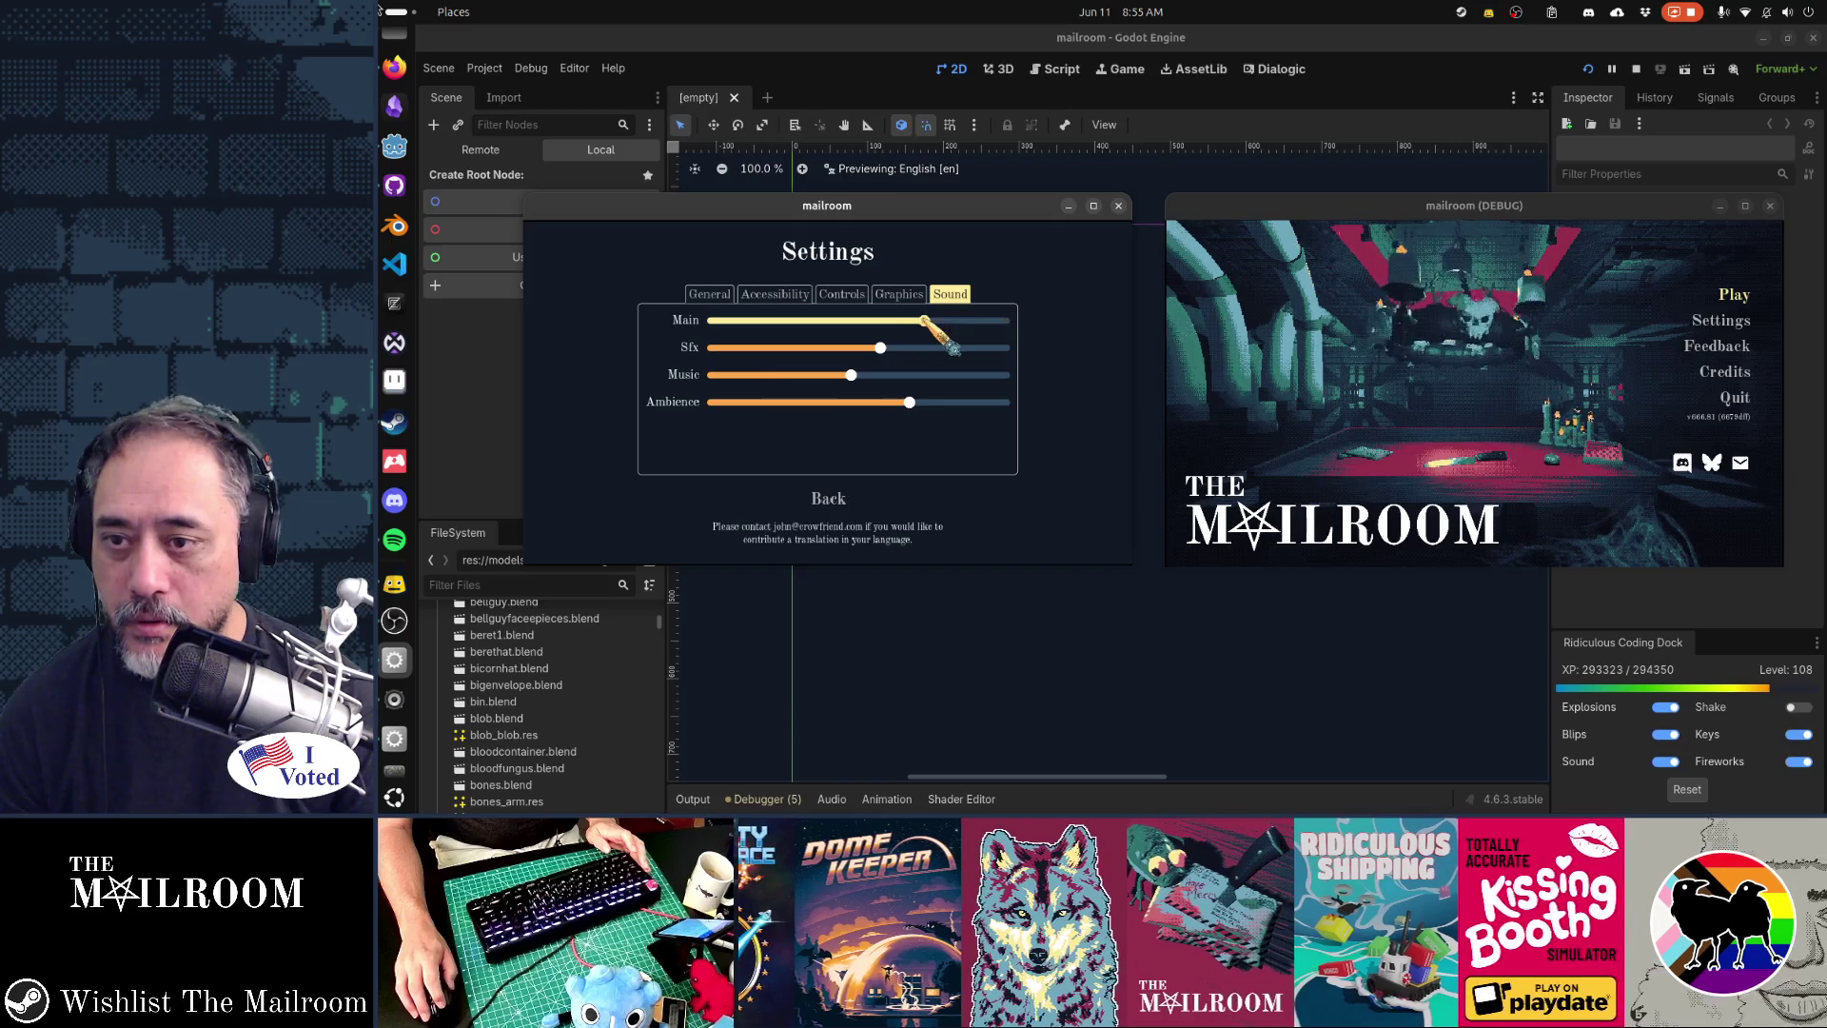
pyautogui.click(1609, 359)
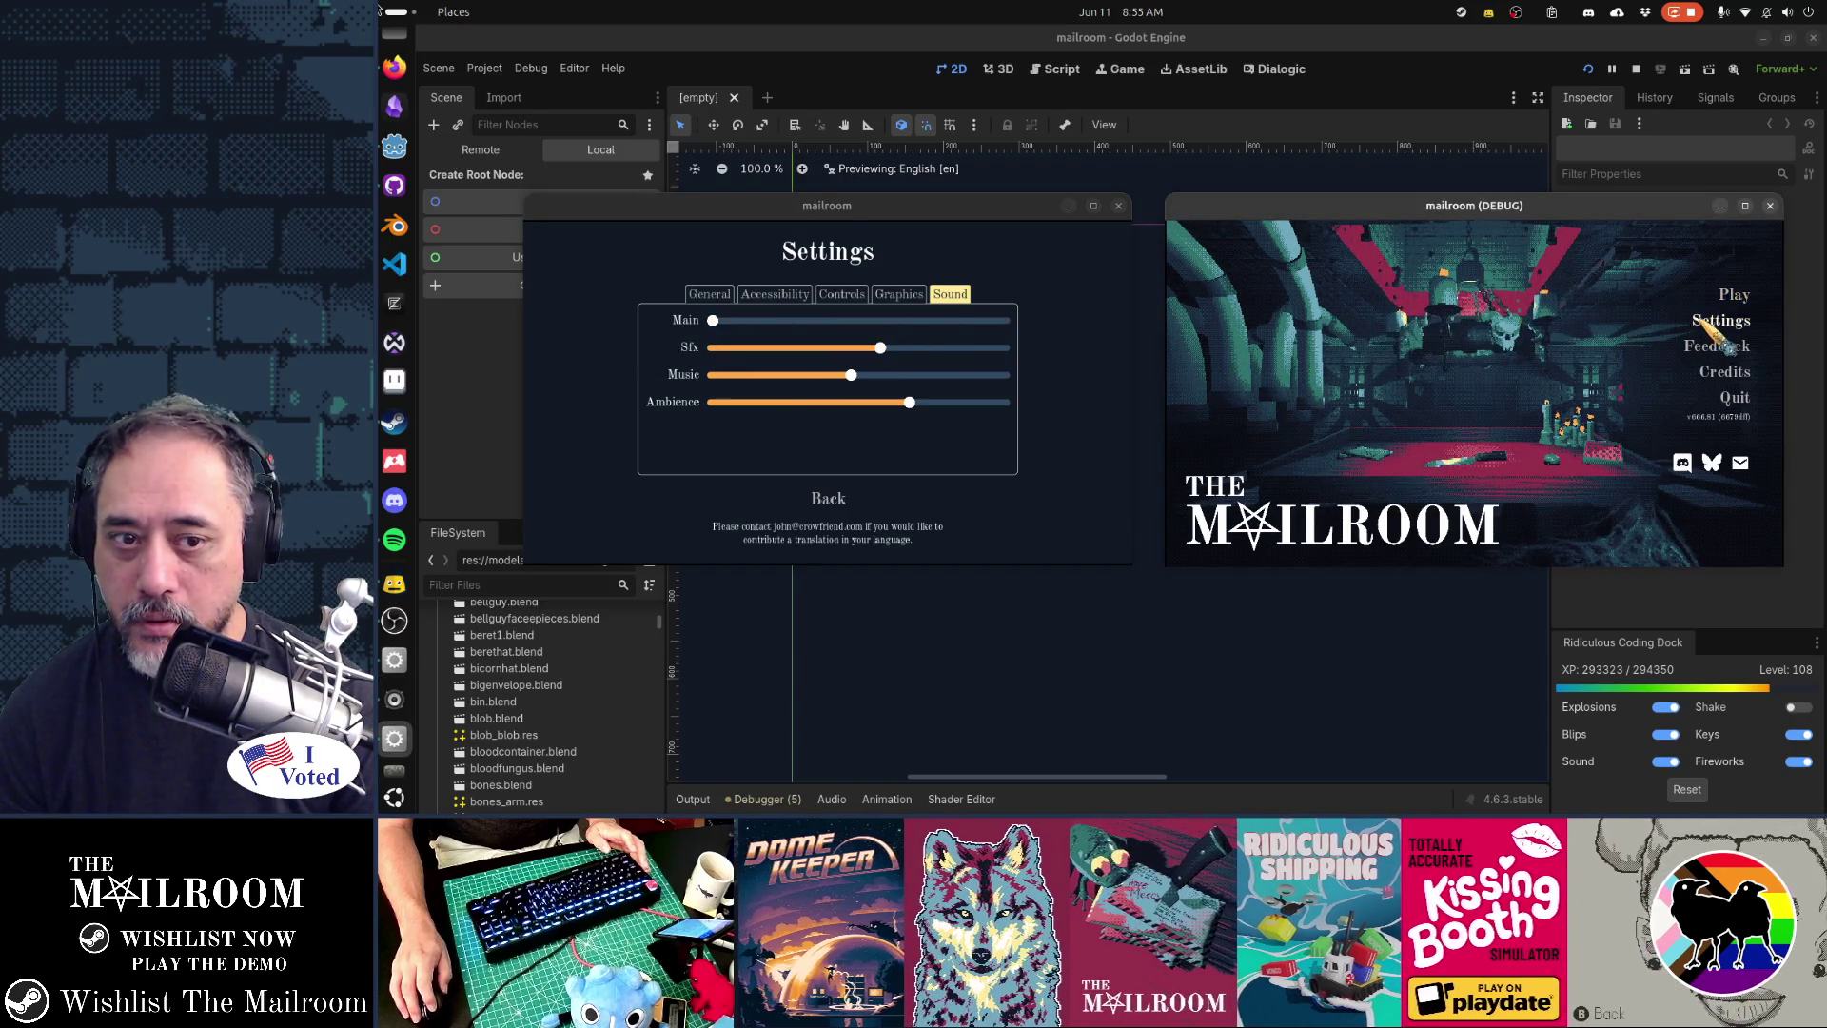
pyautogui.click(1702, 322)
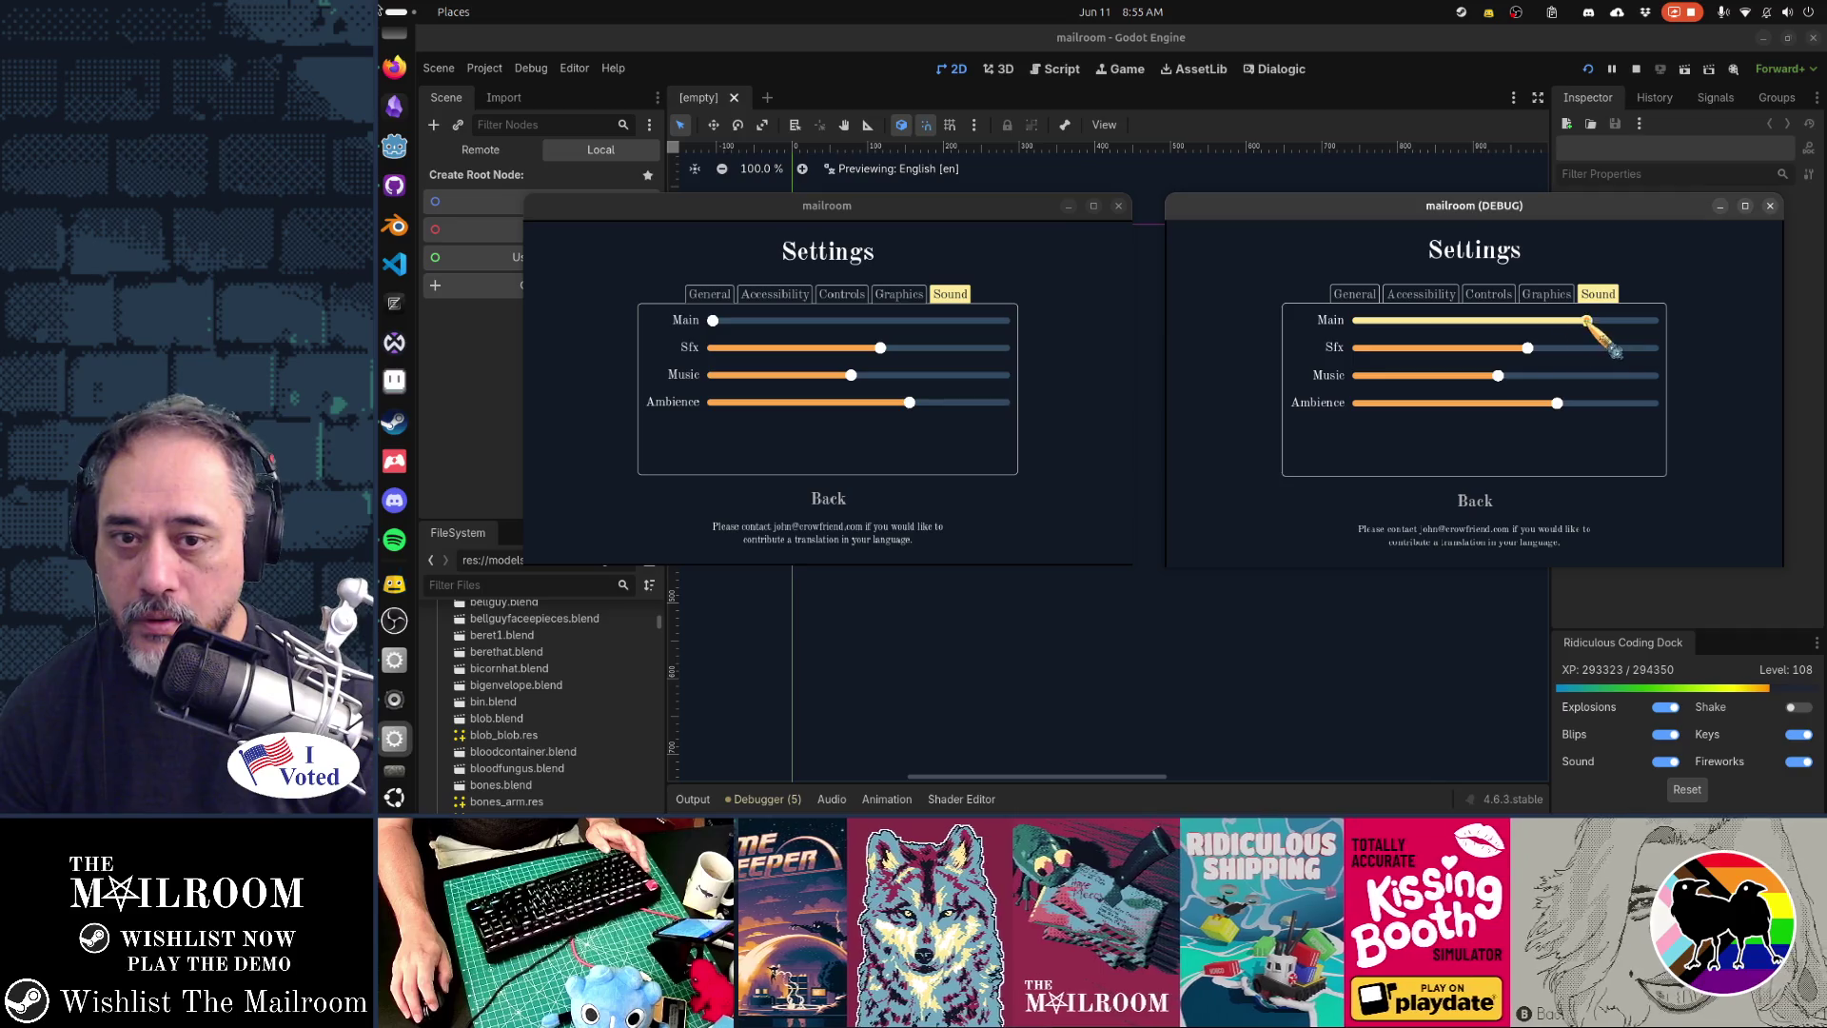
pyautogui.press('Escape')
pyautogui.click(1109, 474)
pyautogui.press('Escape')
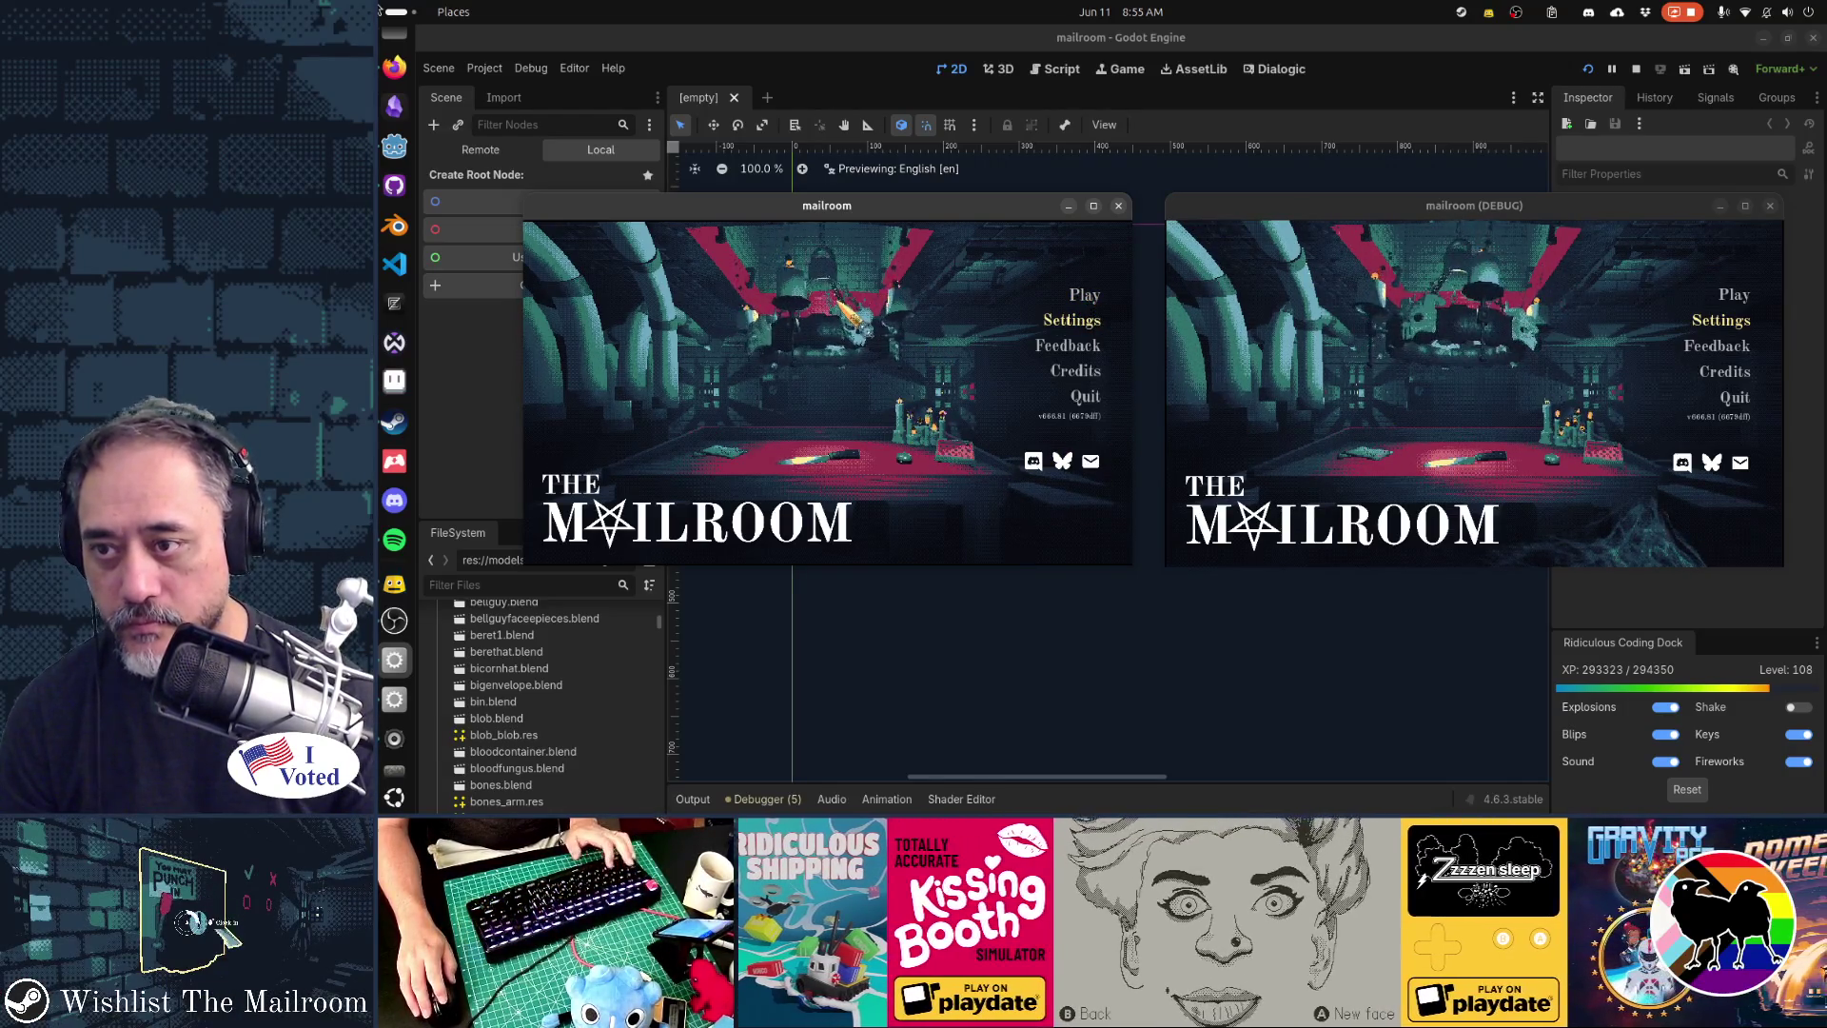
# - Start the debug copy with Play and start Play day from the F1 Testing menu in the windowed copy
pyautogui.click(1435, 435)
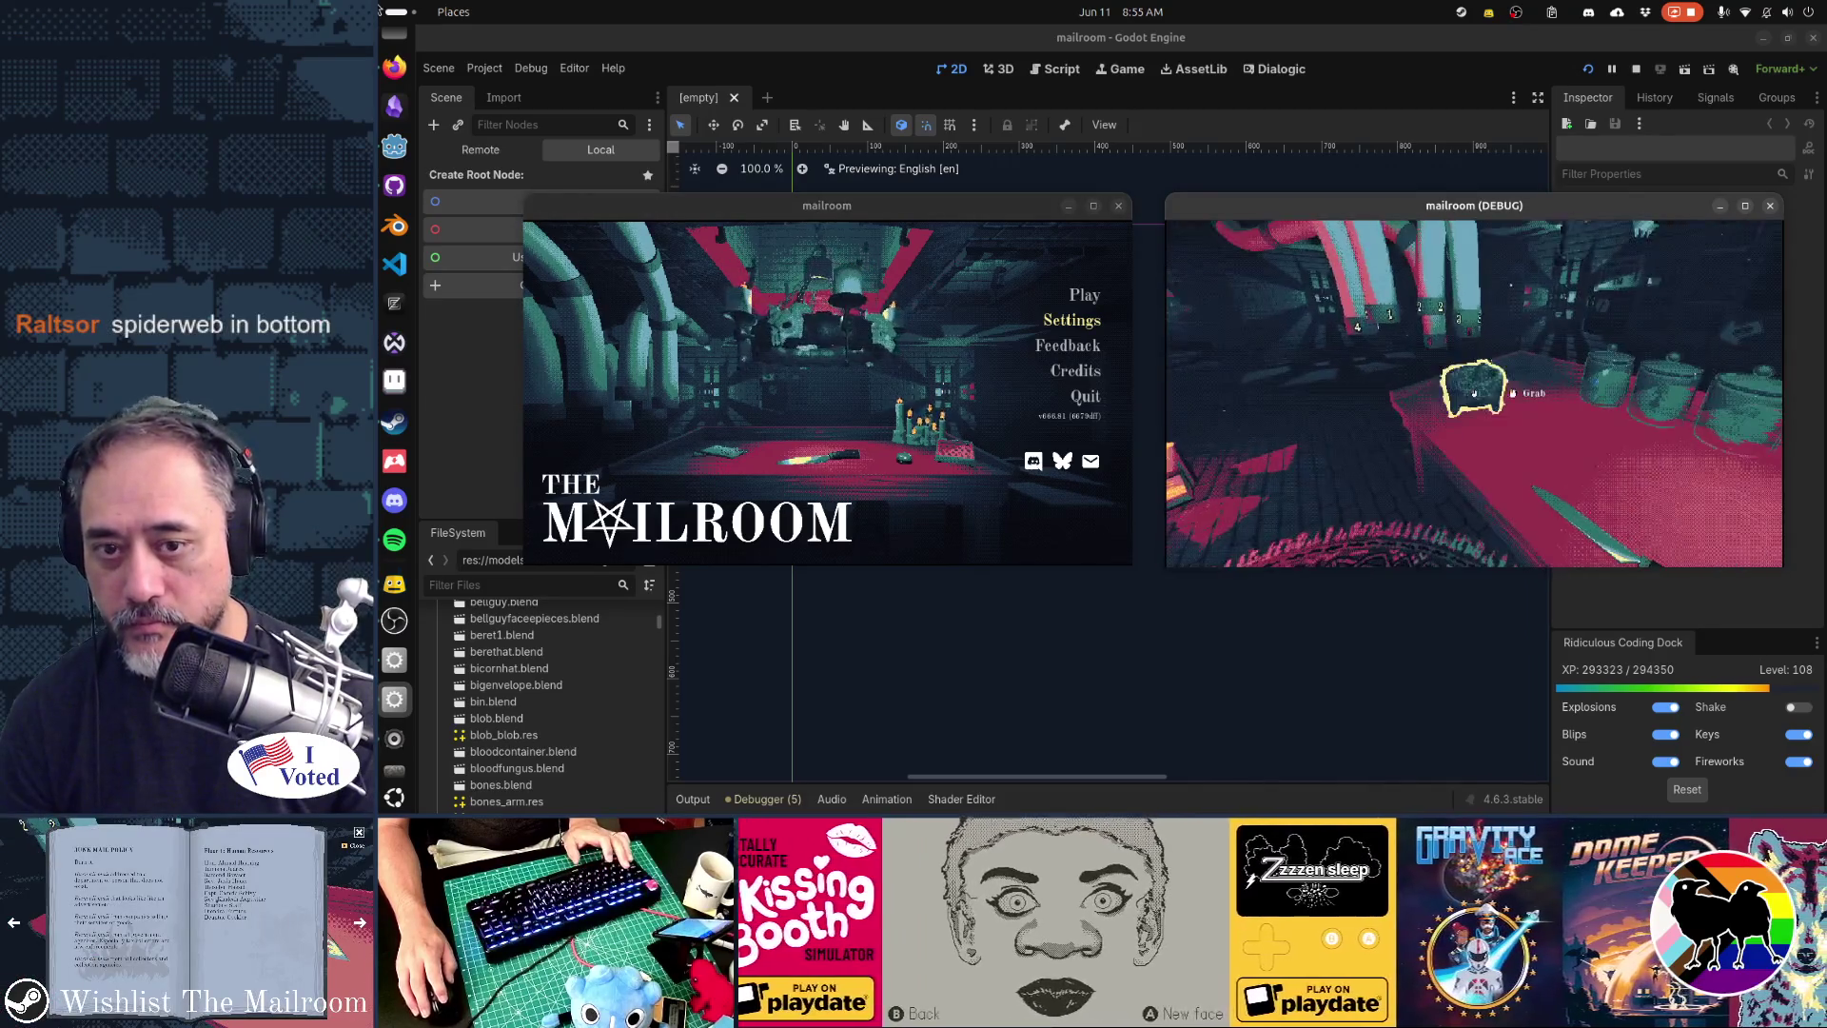
pyautogui.press('F1')
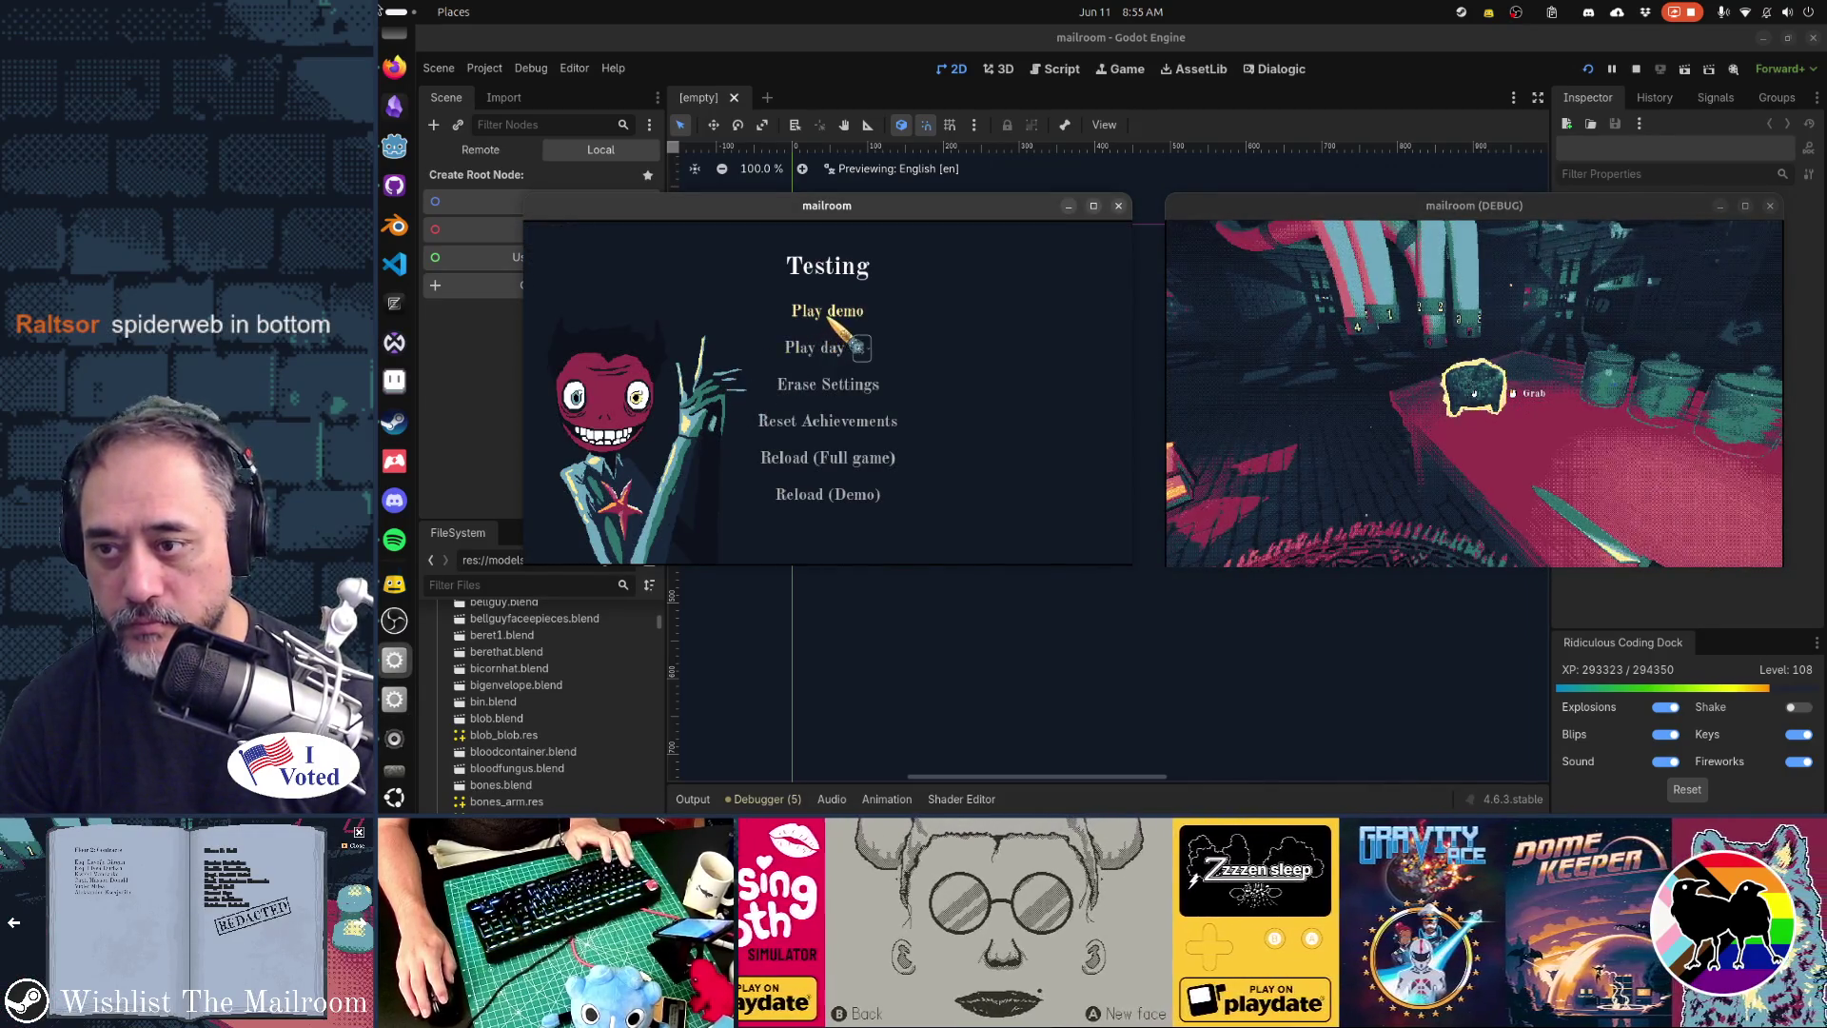
pyautogui.click(834, 348)
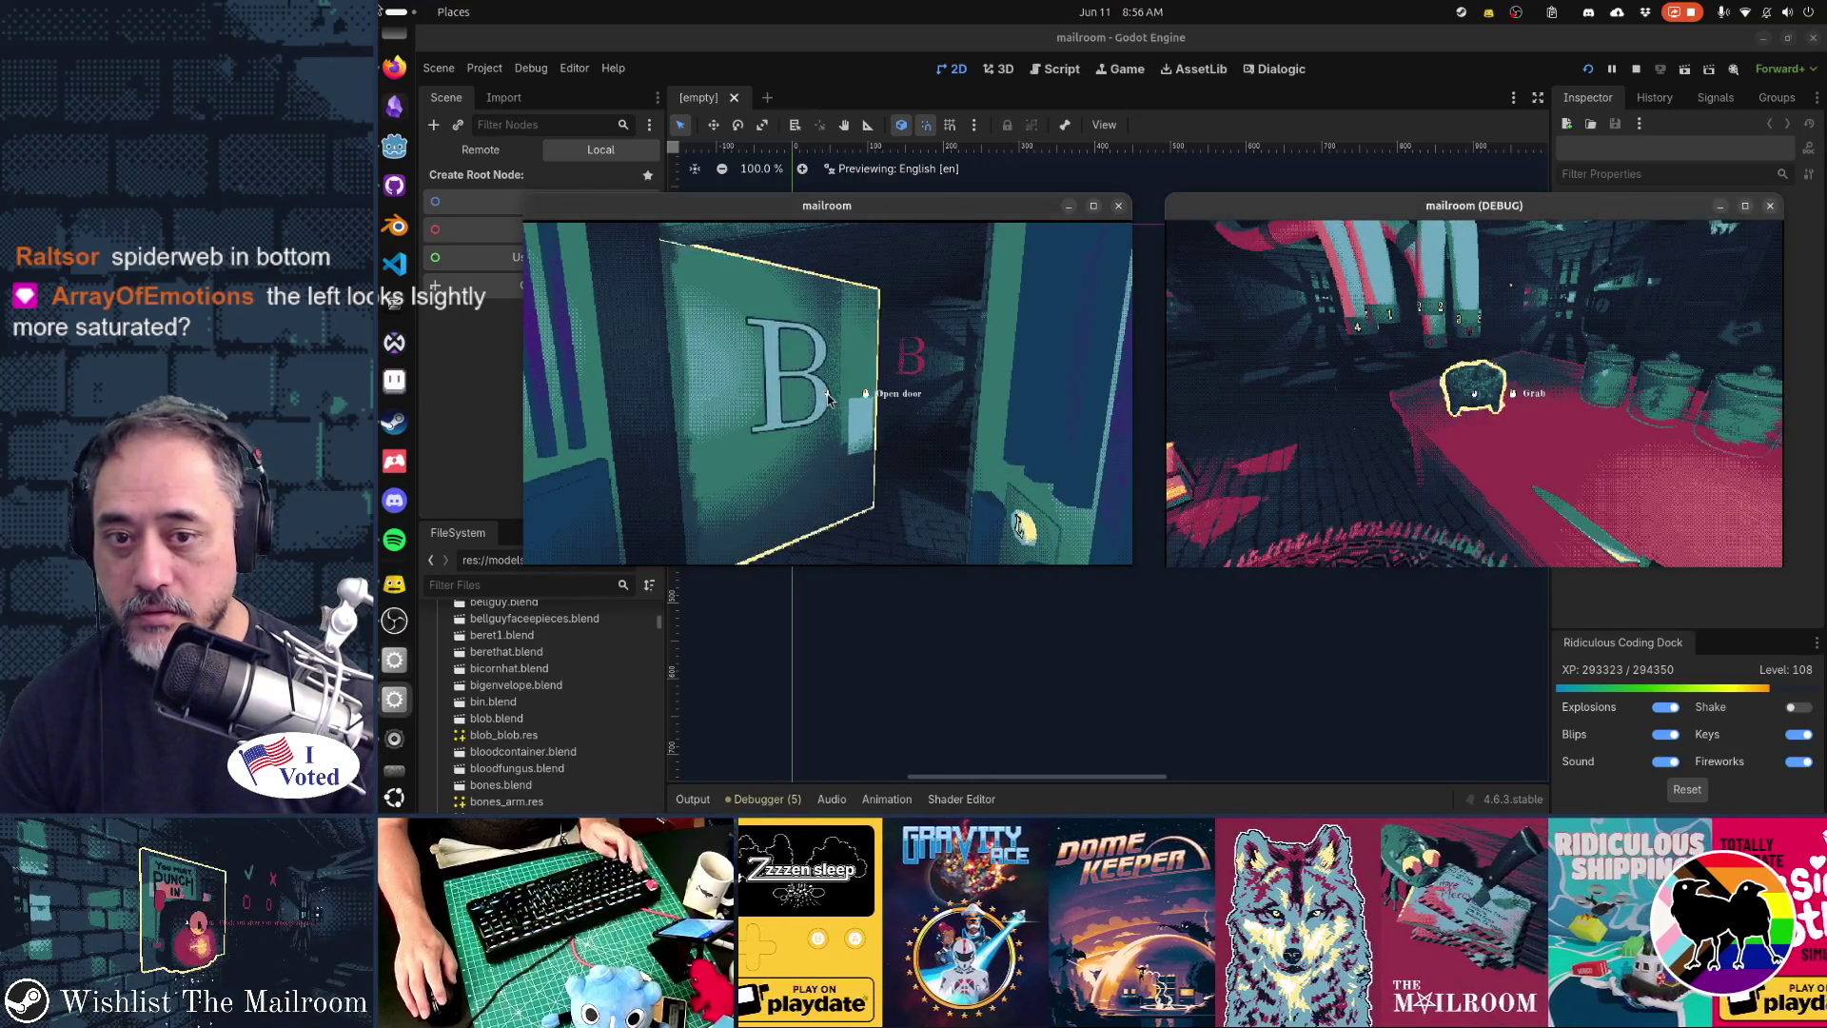
# - Resume the game, open the B door and walk the player through it into the pipe room
pyautogui.hotkey('alt', 'Tab')
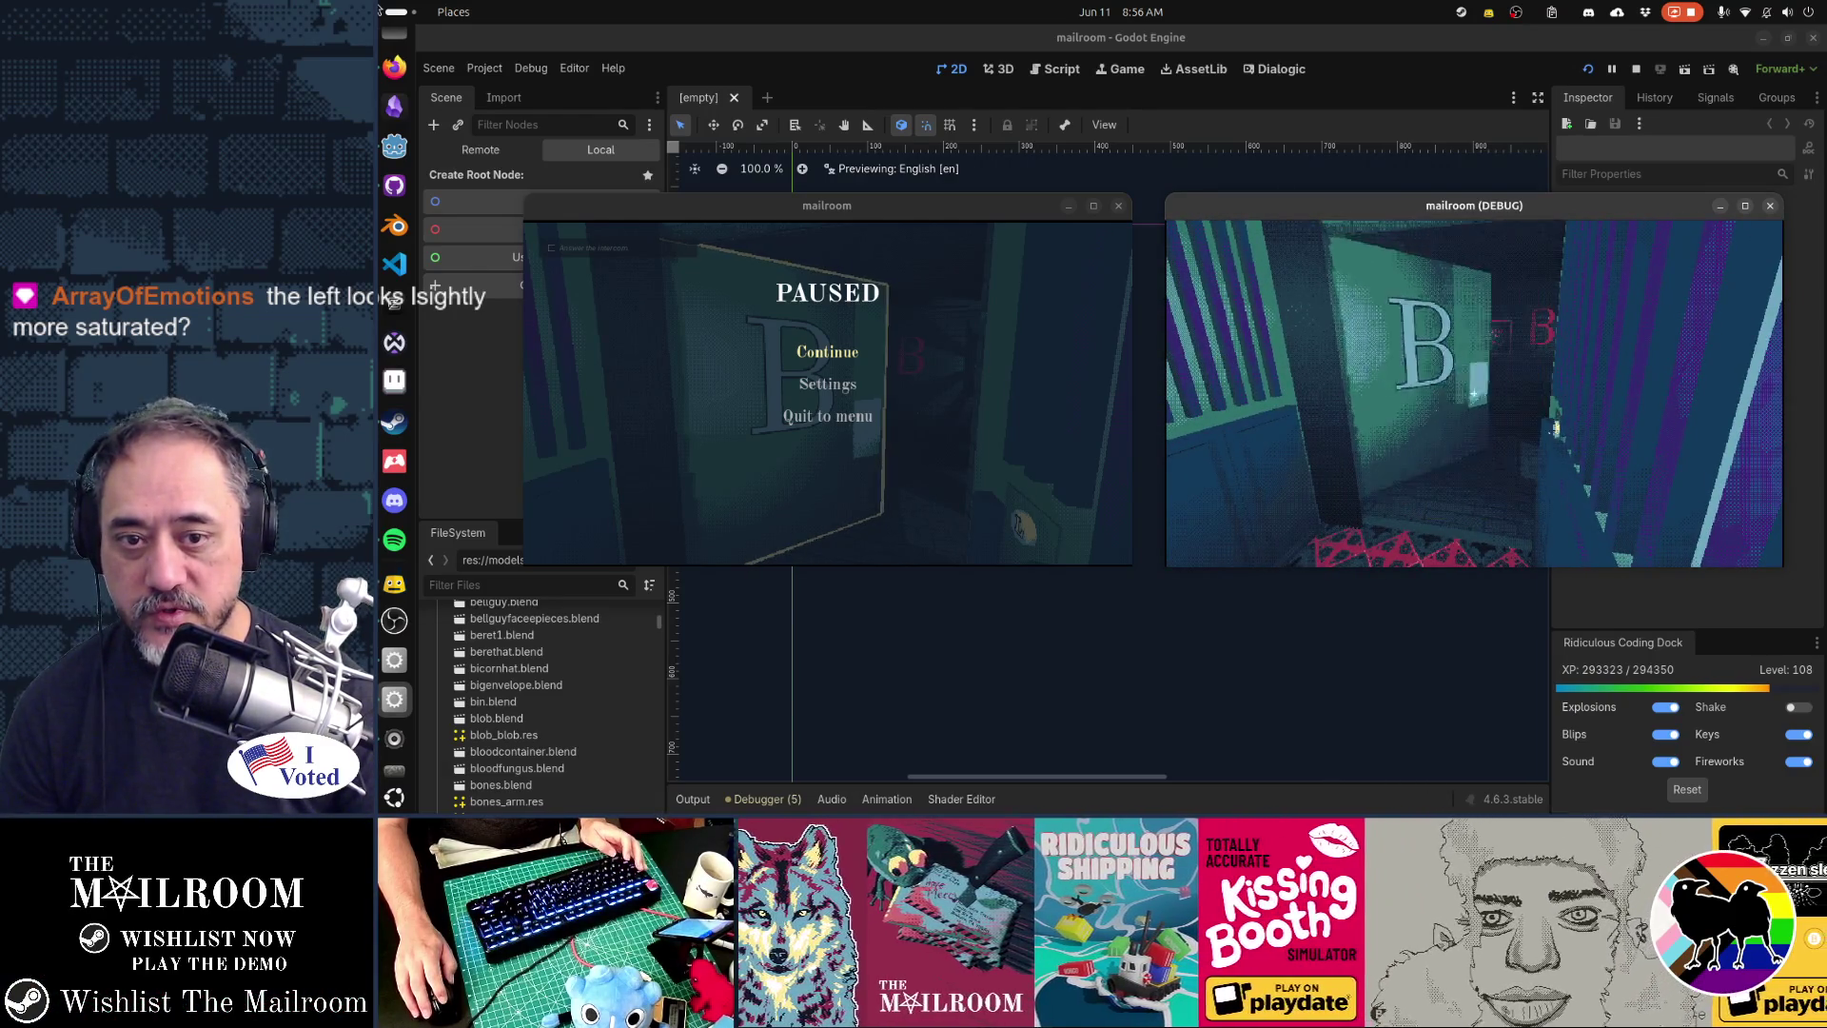
pyautogui.press('Escape')
pyautogui.click(836, 350)
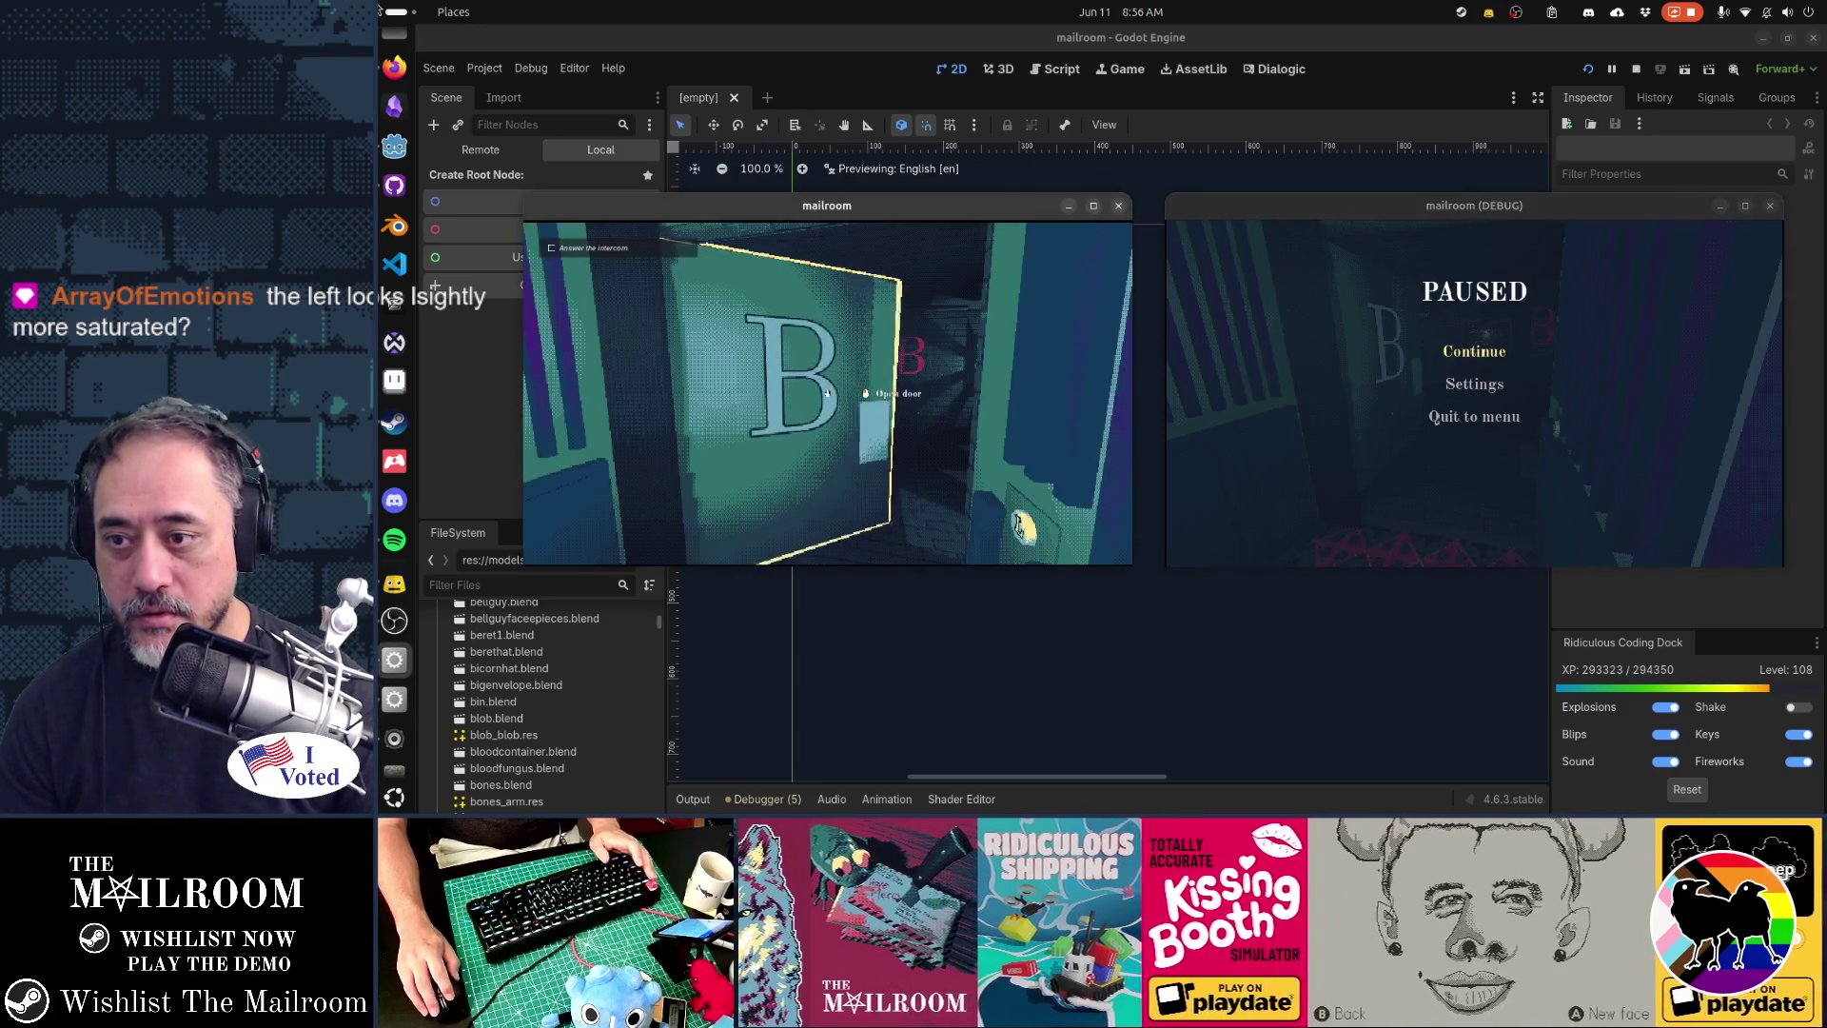
pyautogui.click(827, 393)
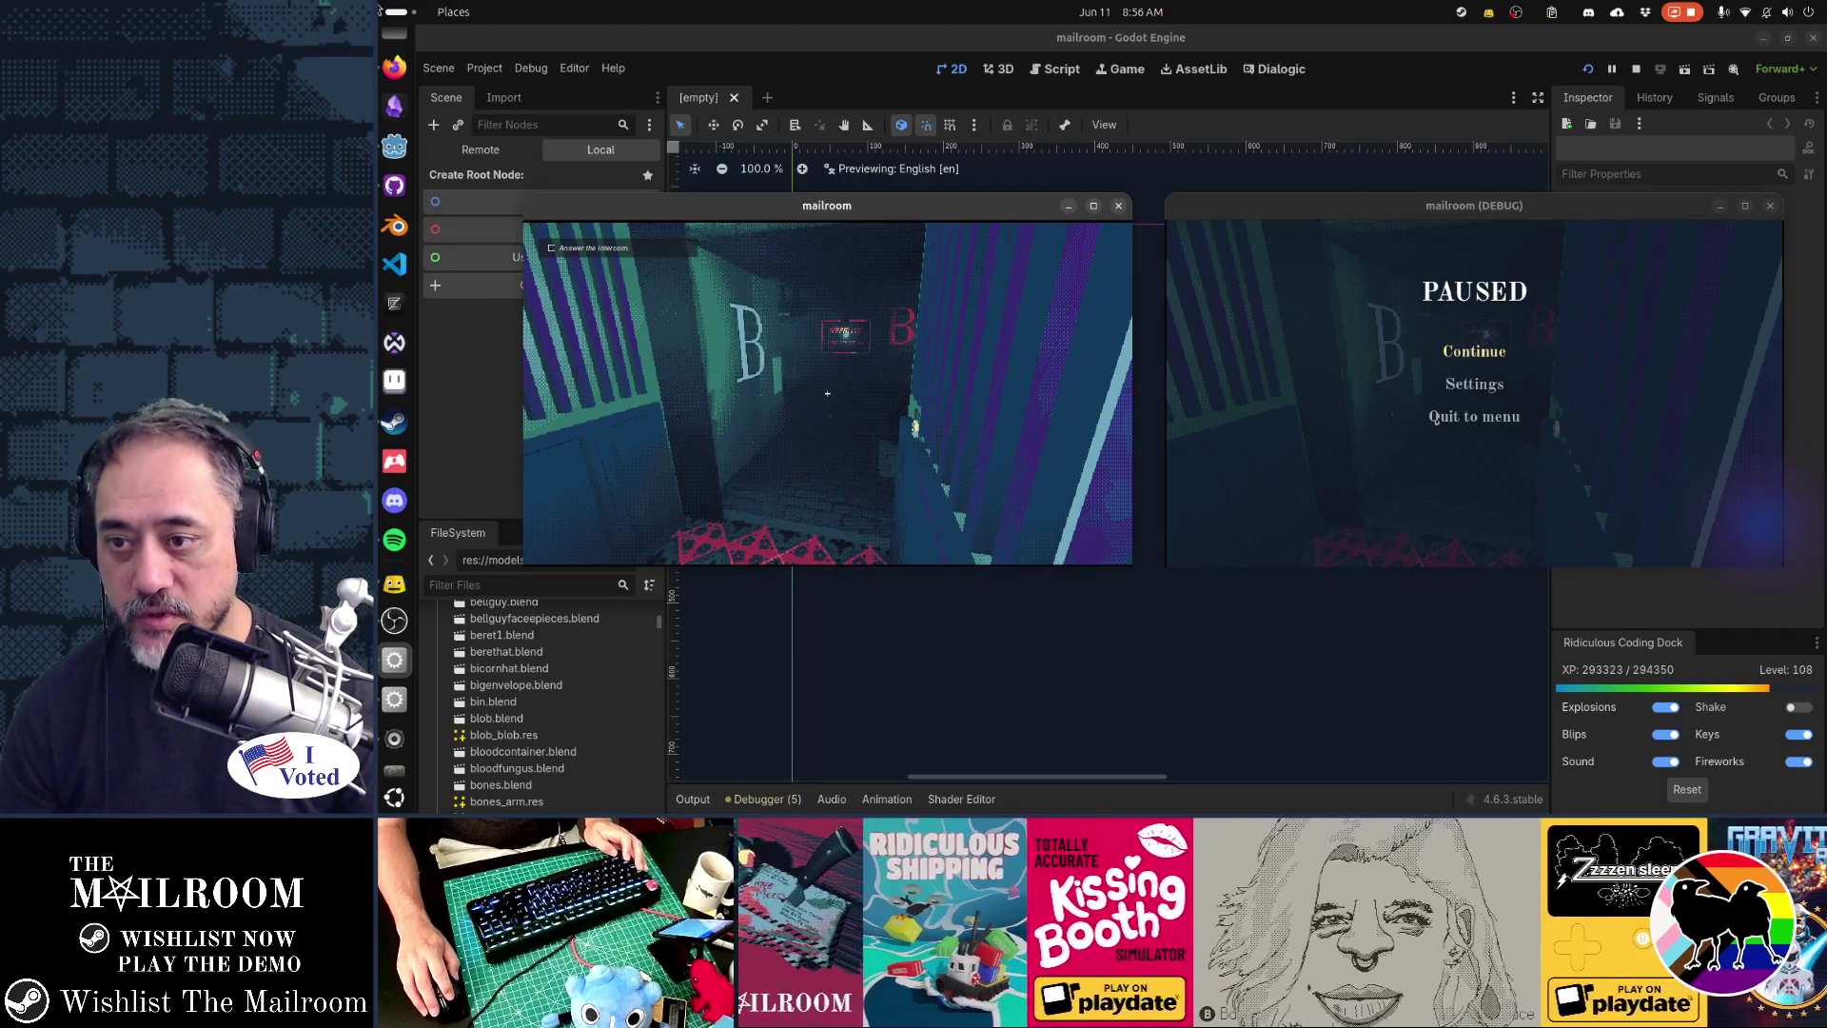
pyautogui.hotkey('alt', 'Tab')
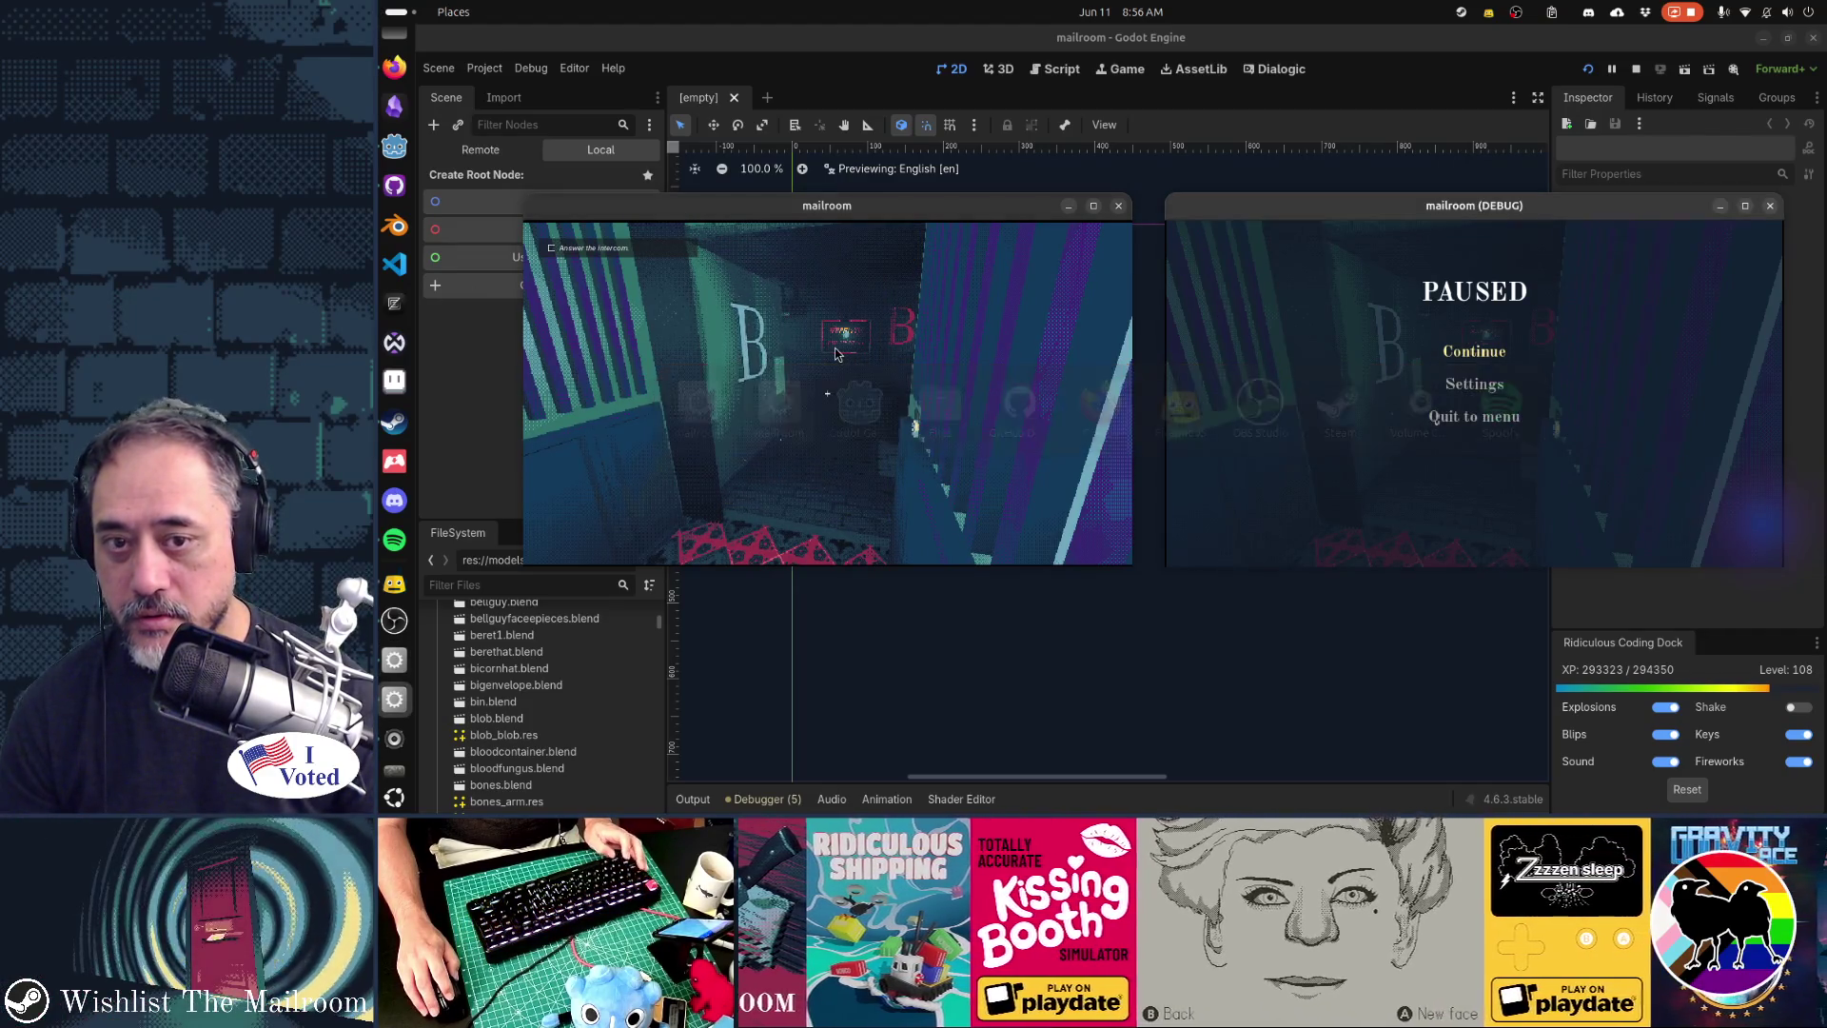
pyautogui.click(833, 352)
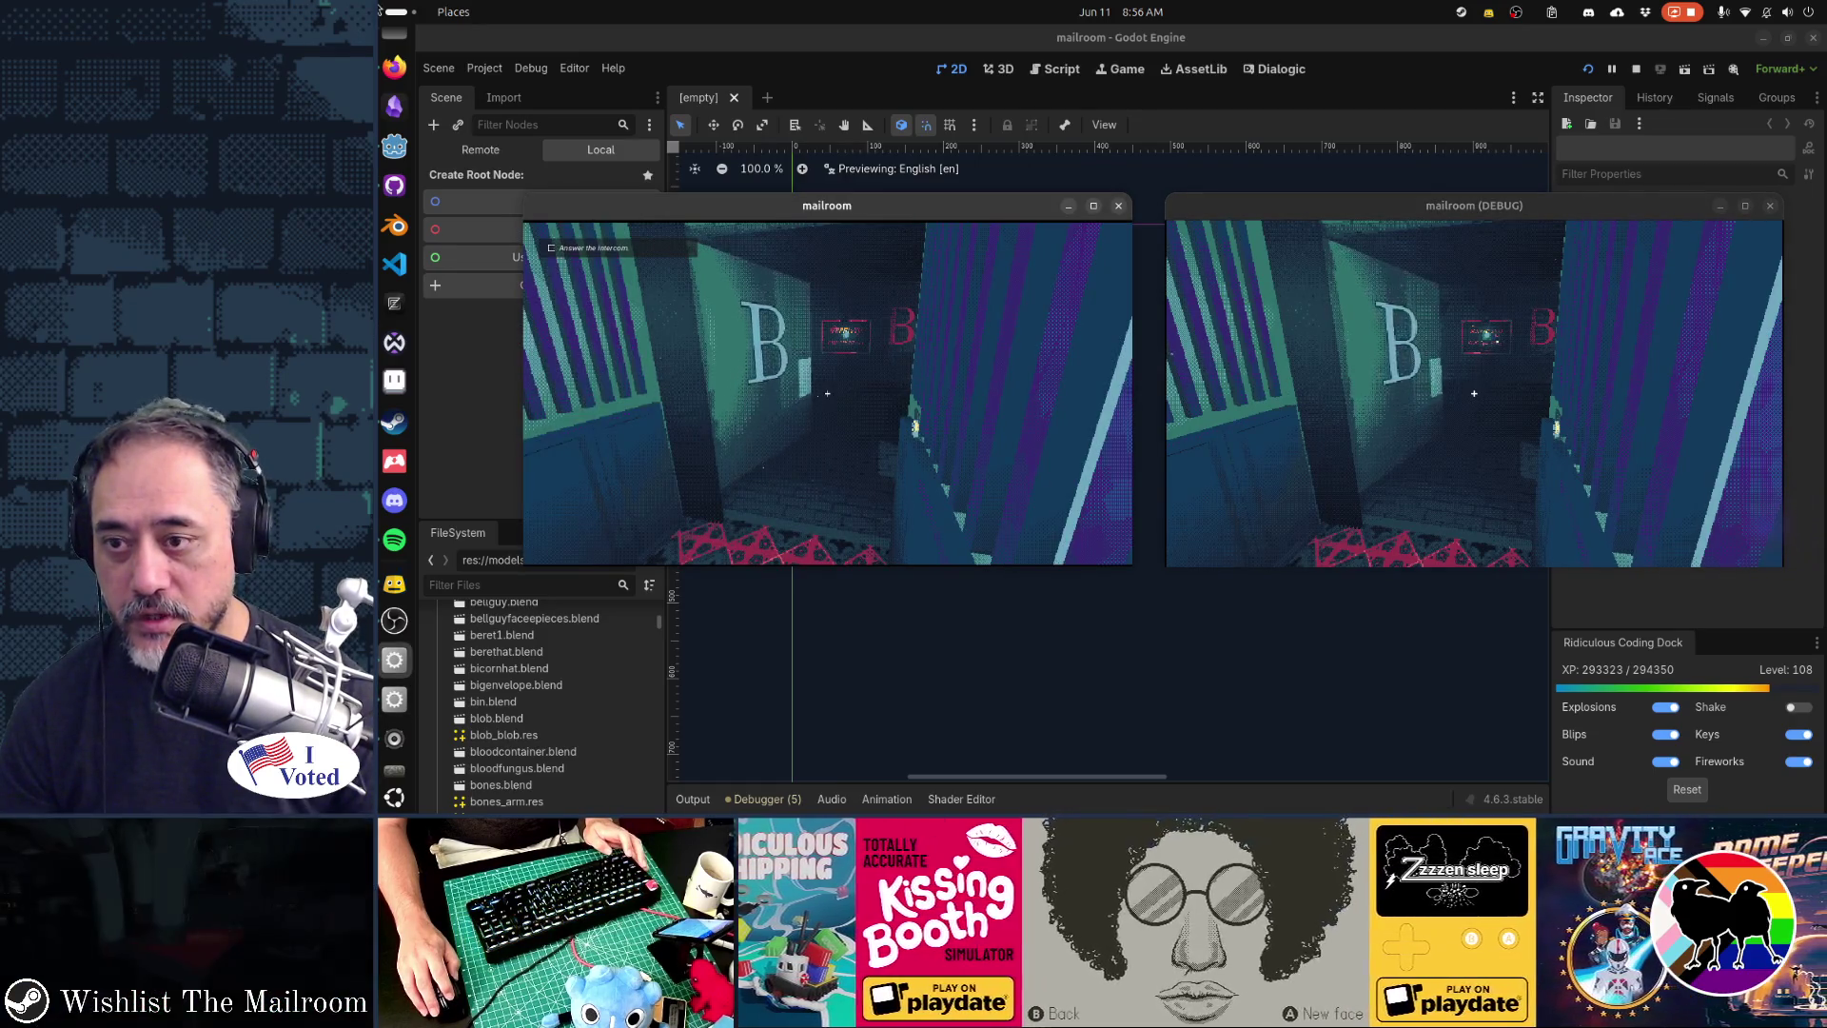
pyautogui.press('w')
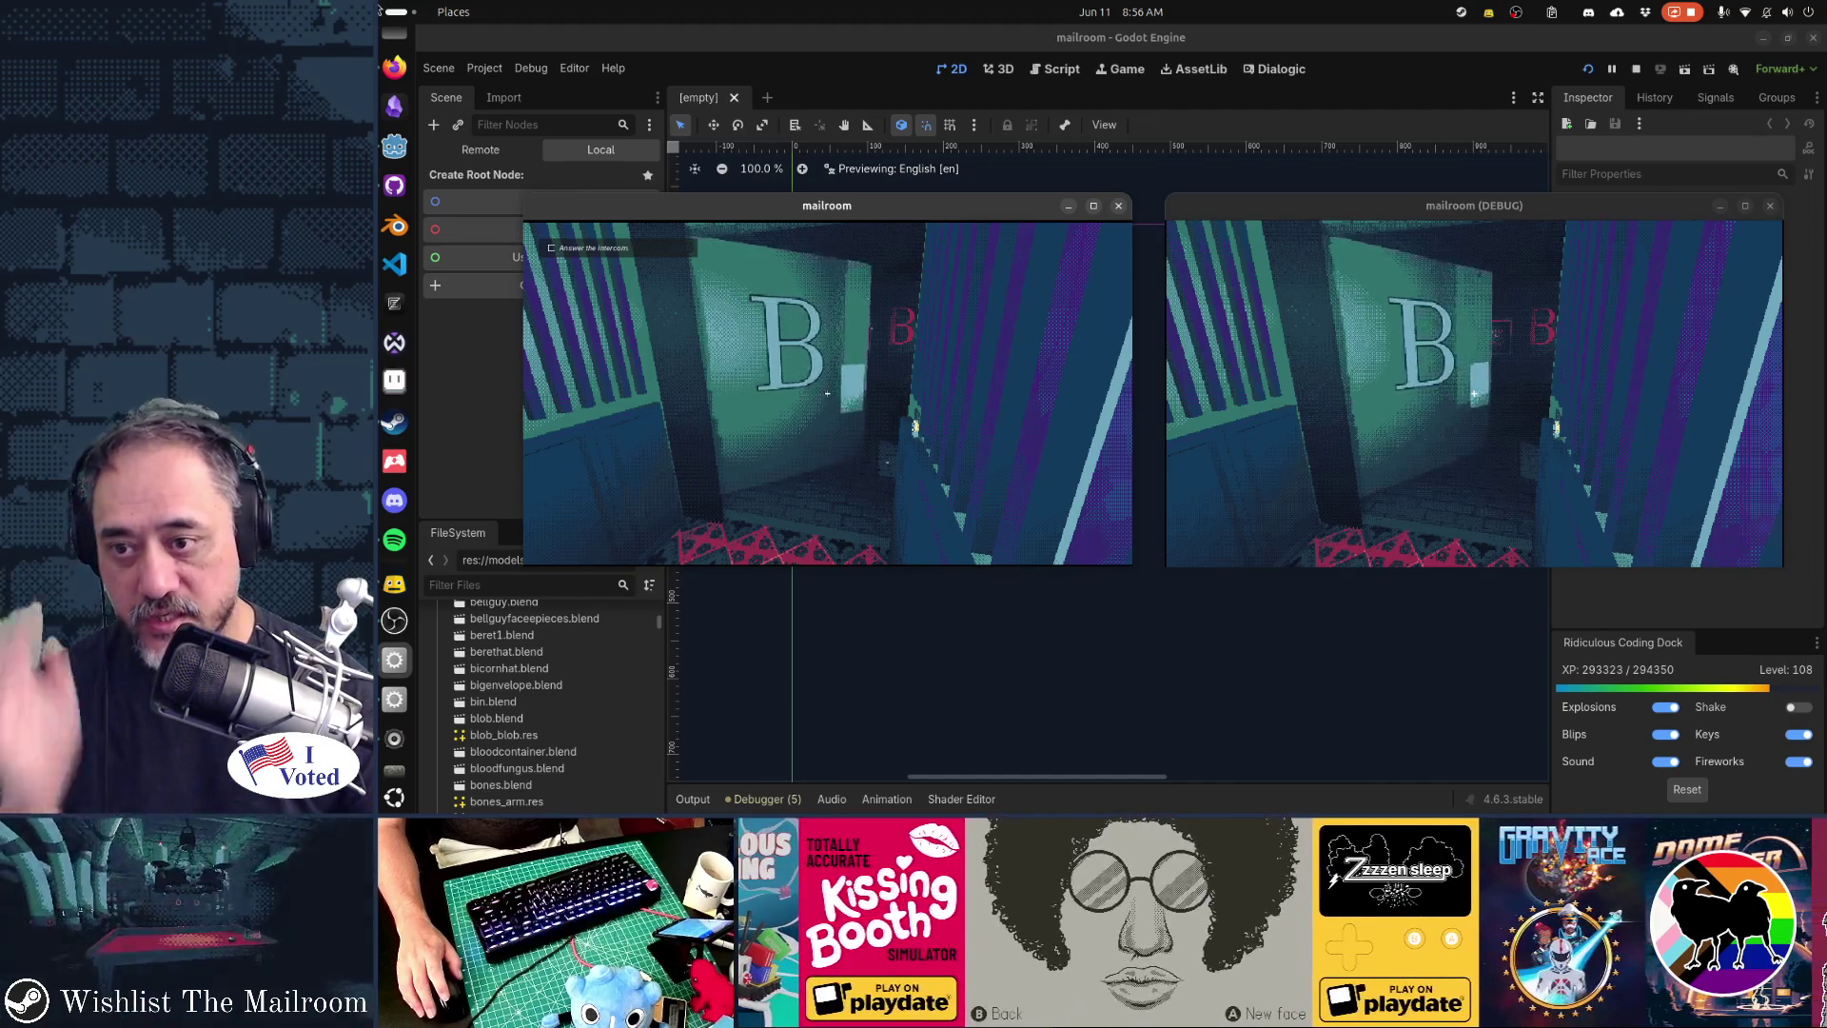
pyautogui.click(827, 393)
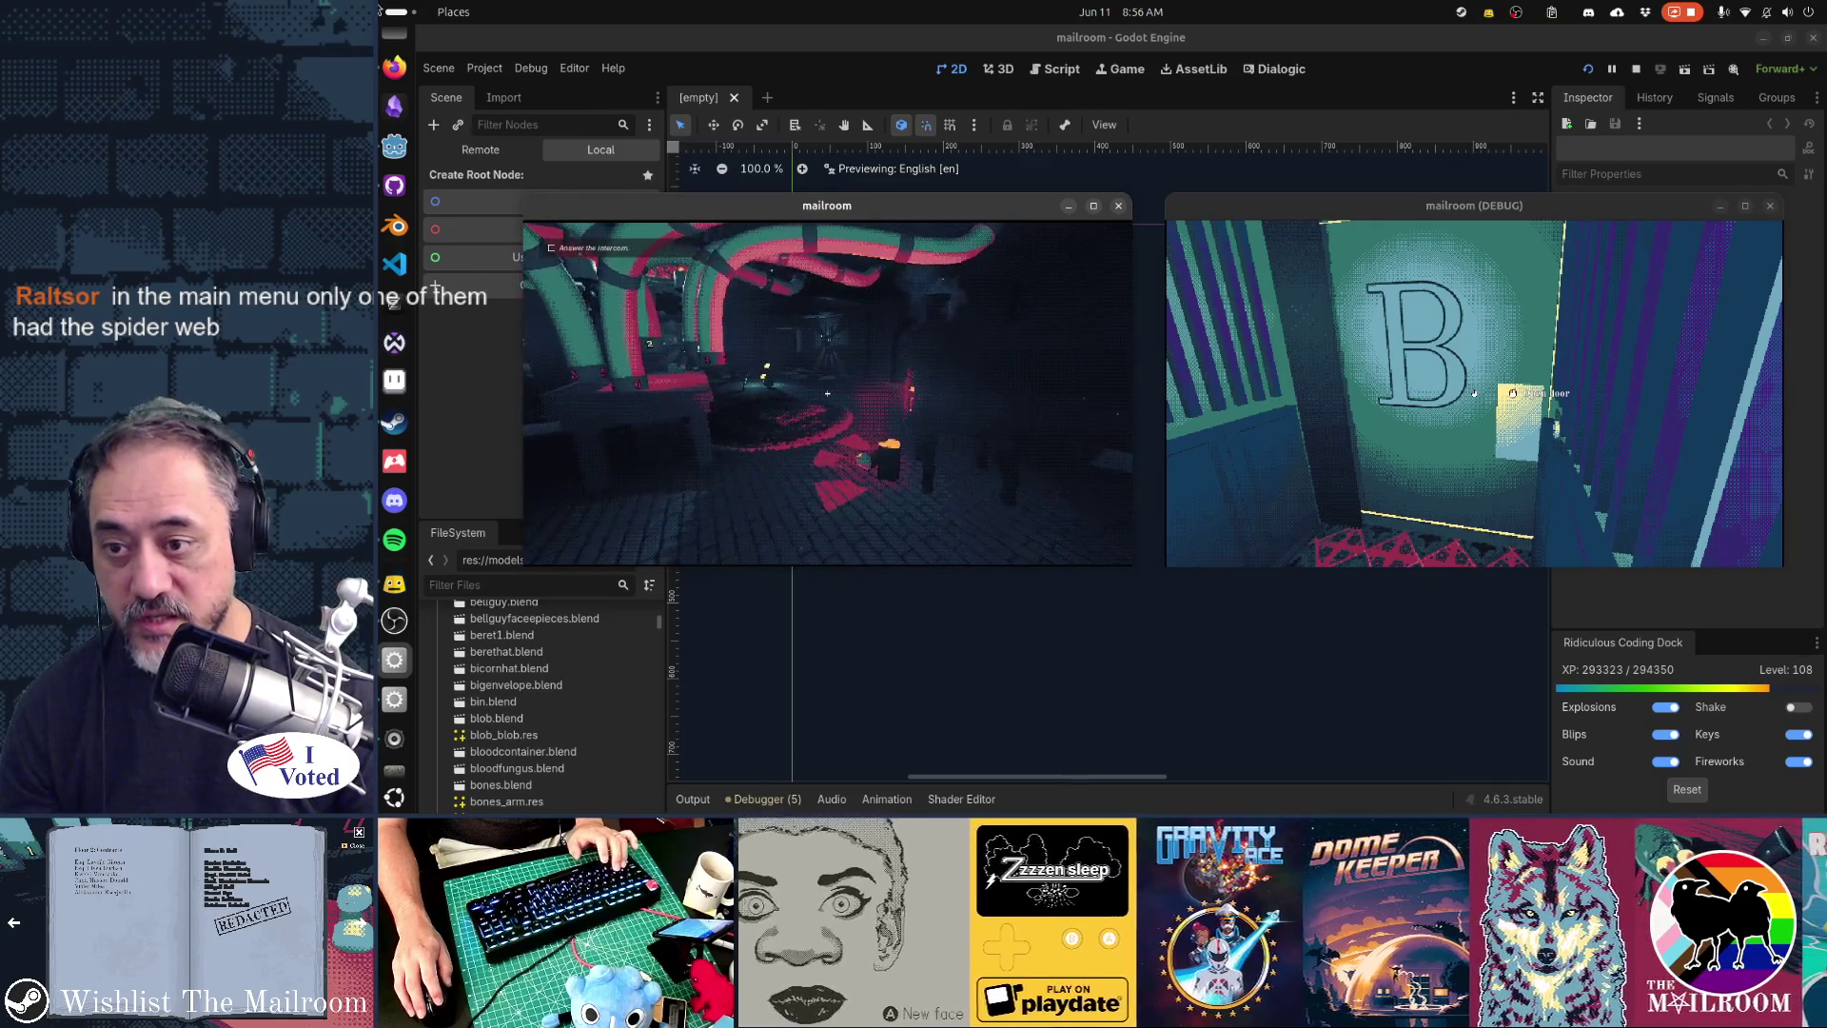
# - Briefly resume the mailroom window's game, then pause it again
pyautogui.hotkey('alt', 'Tab')
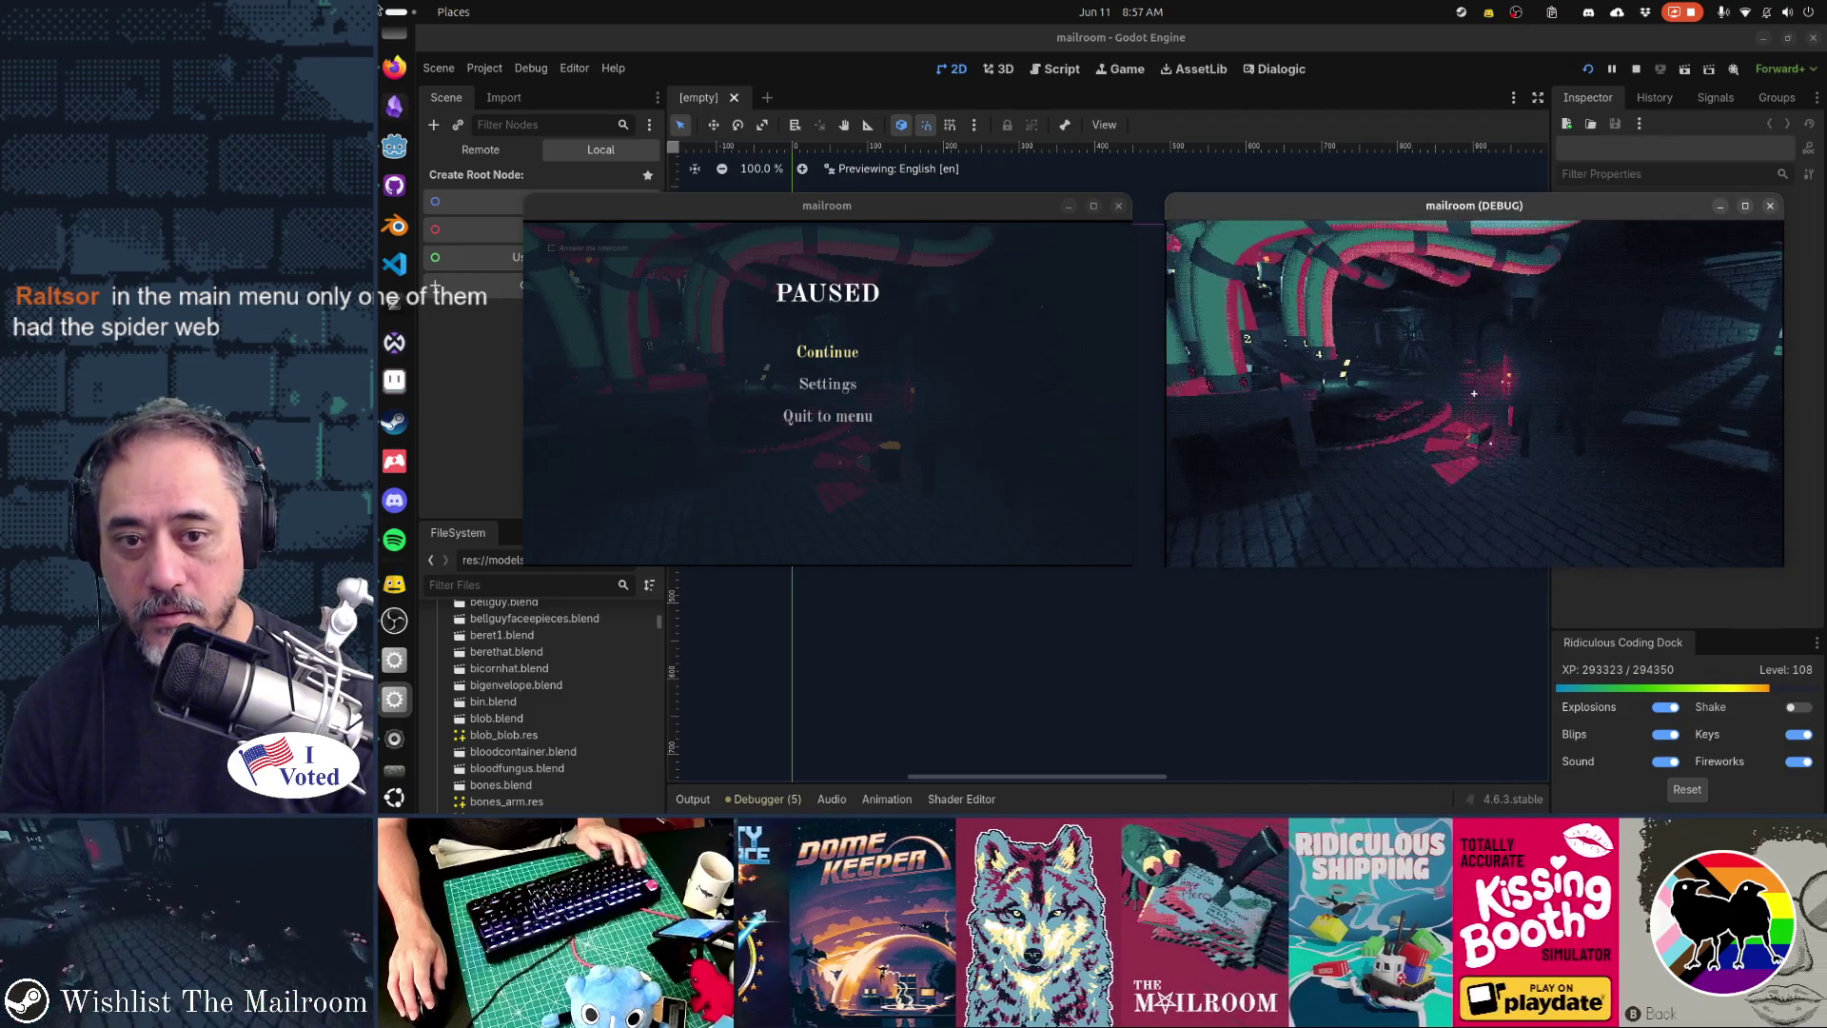
pyautogui.click(1116, 379)
pyautogui.click(835, 362)
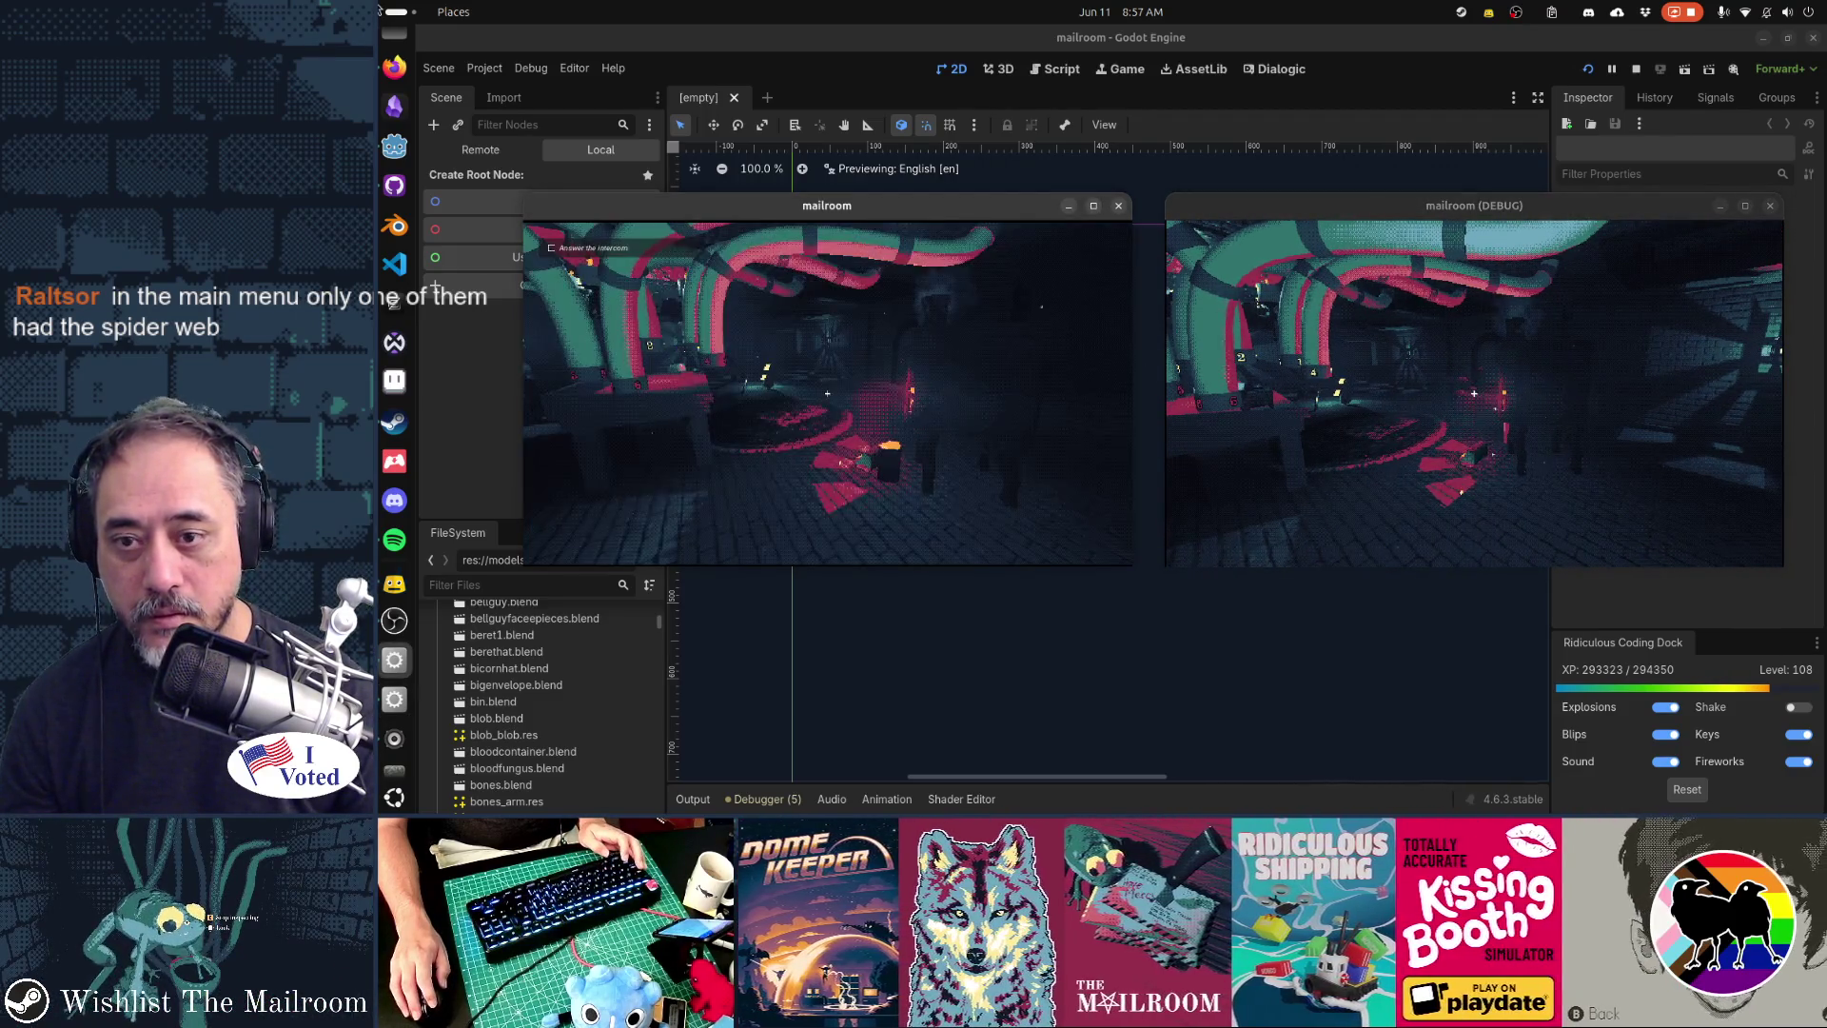
pyautogui.press('Escape')
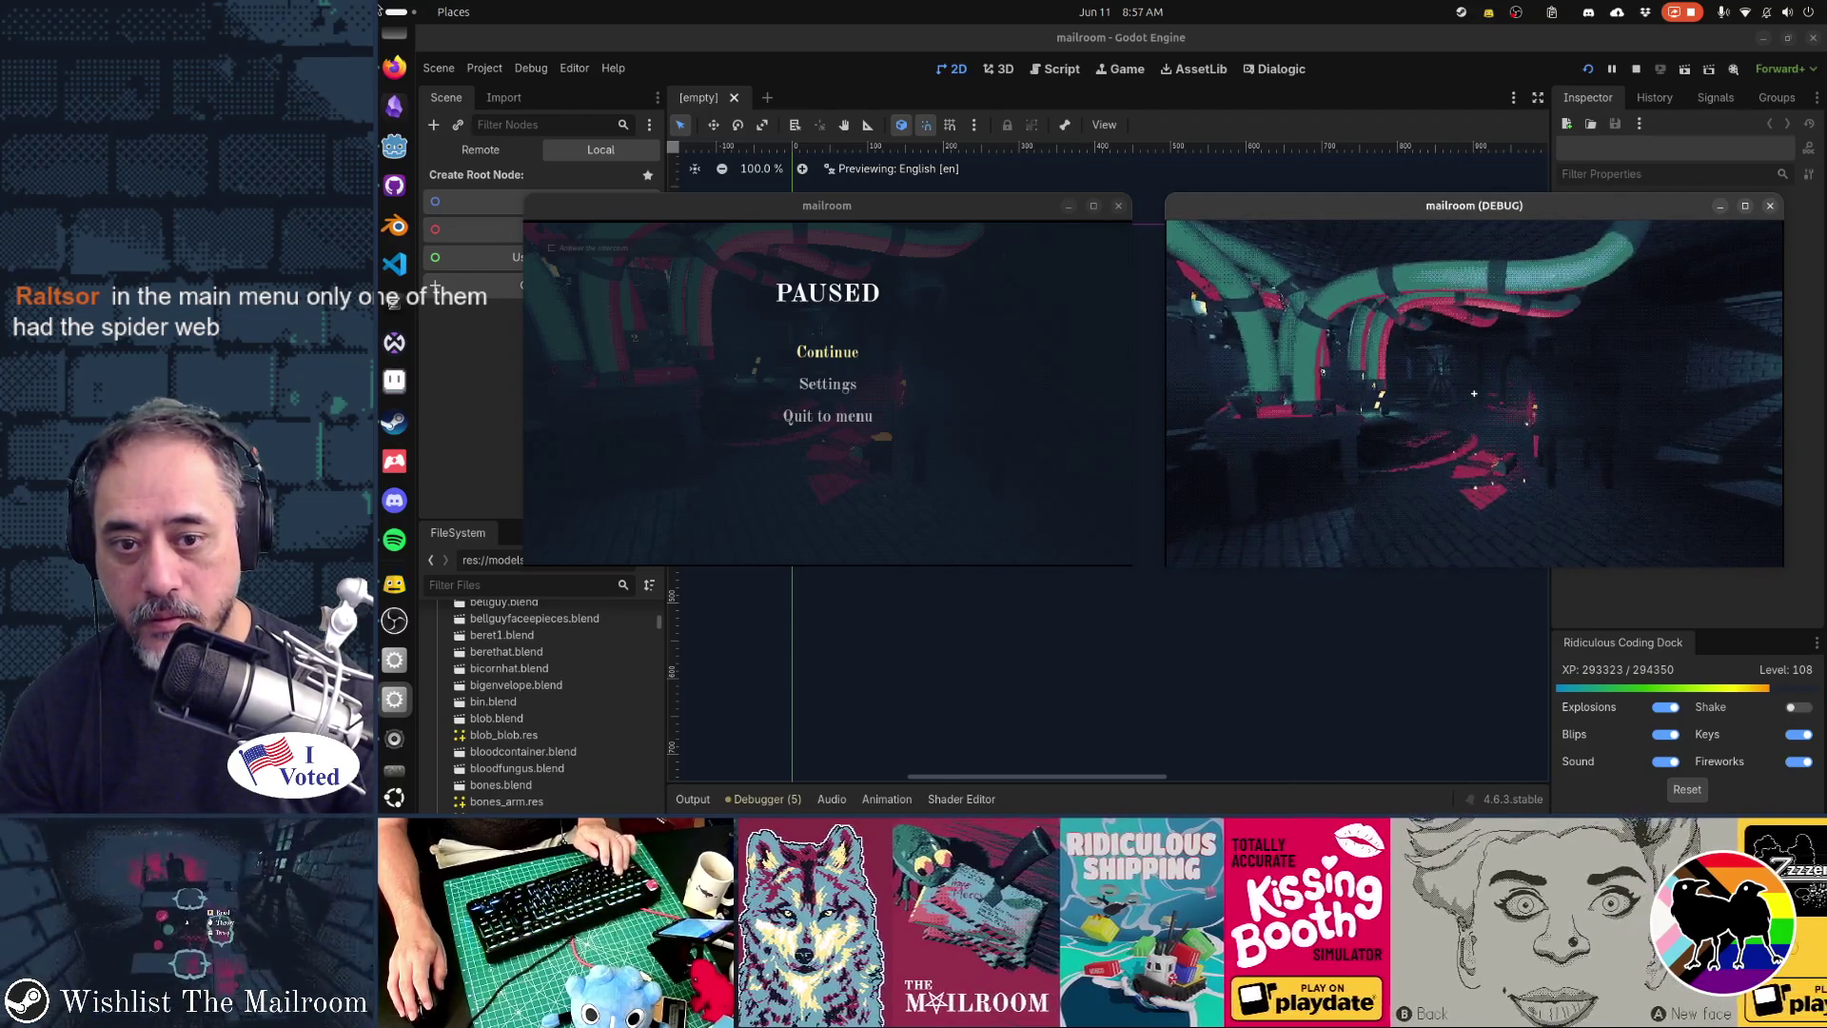
pyautogui.click(1063, 379)
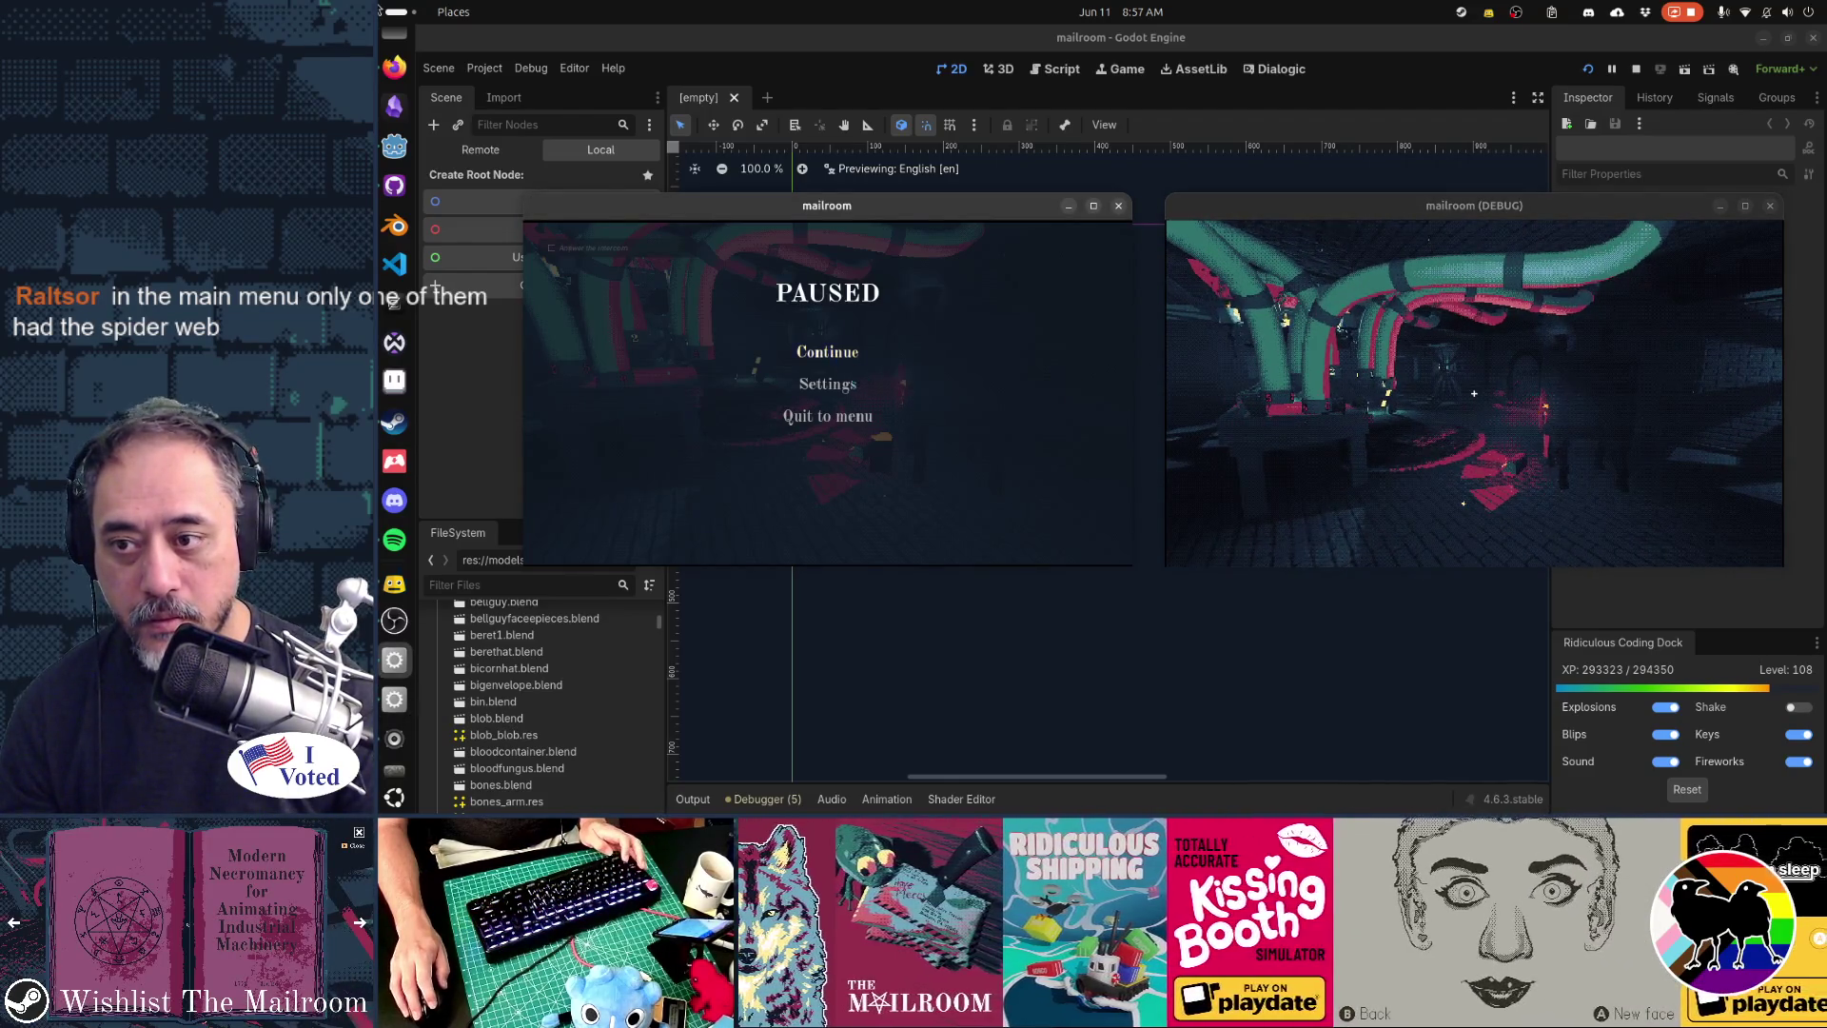
# - Walk the mailroom player until the Machine Room is discovered, then pause and continue in its corridor
pyautogui.press('Escape')
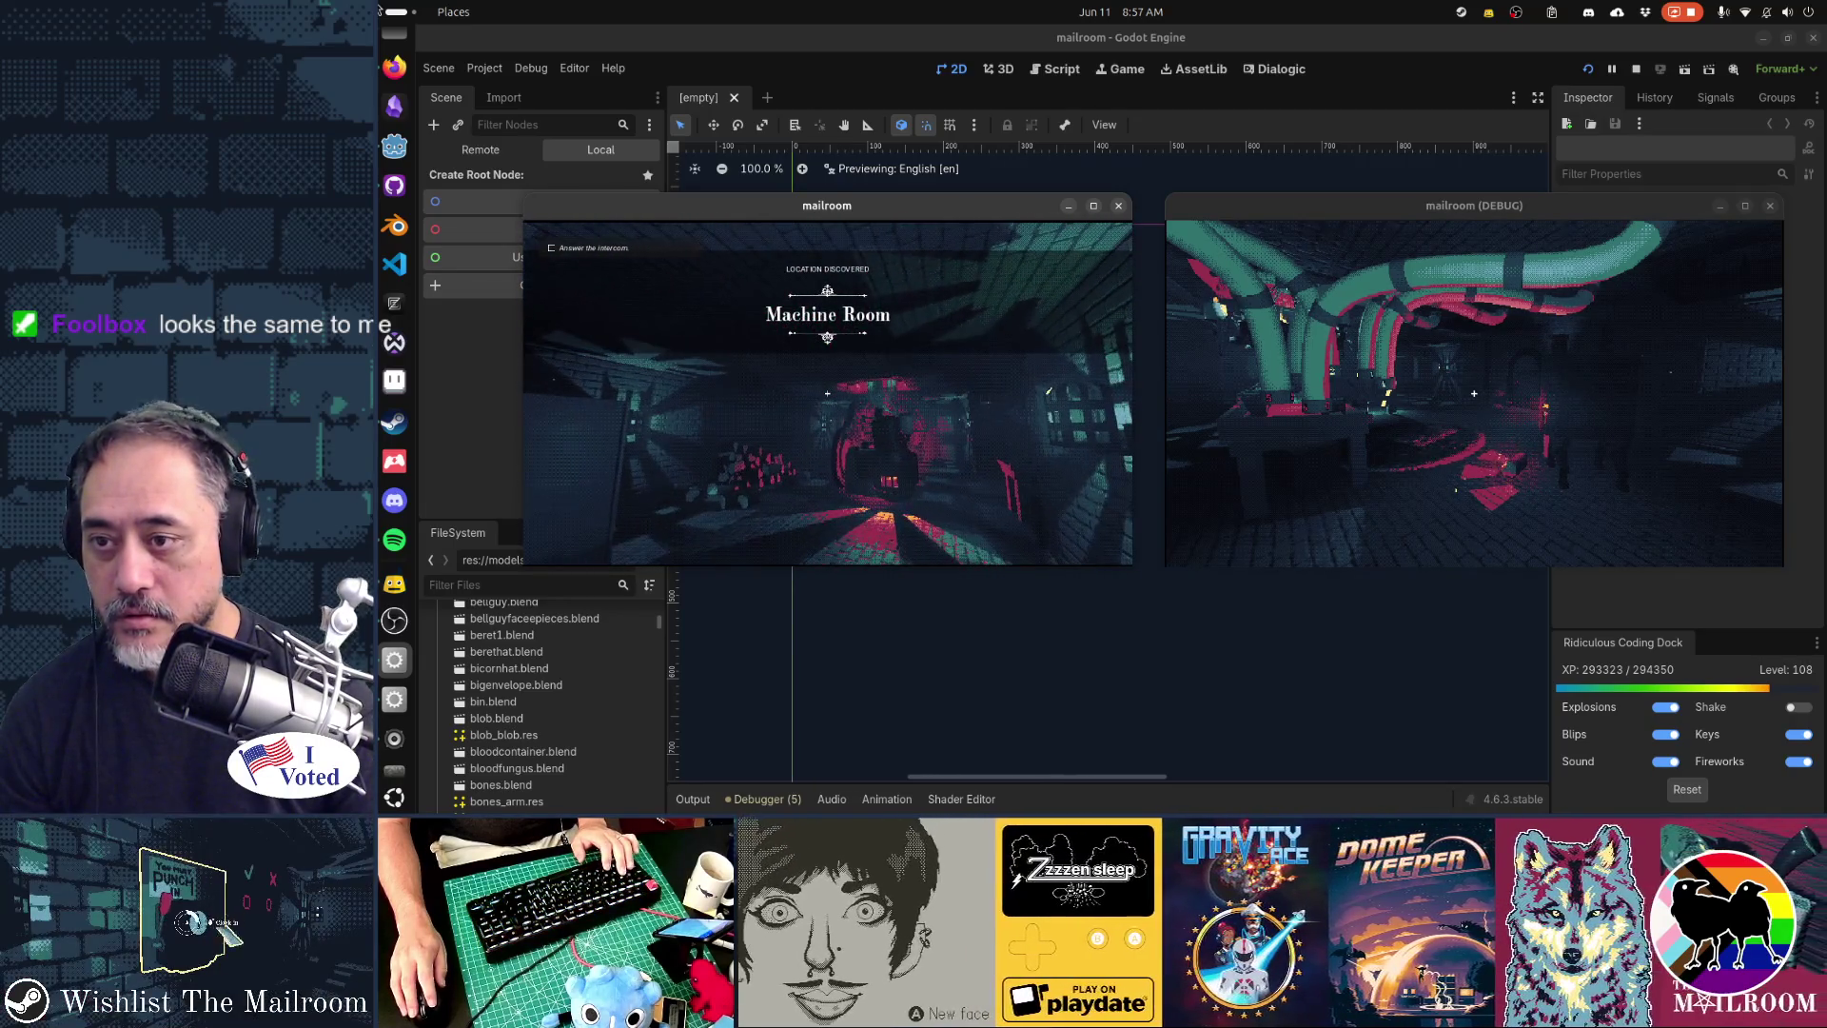
pyautogui.hotkey('alt', 'Tab')
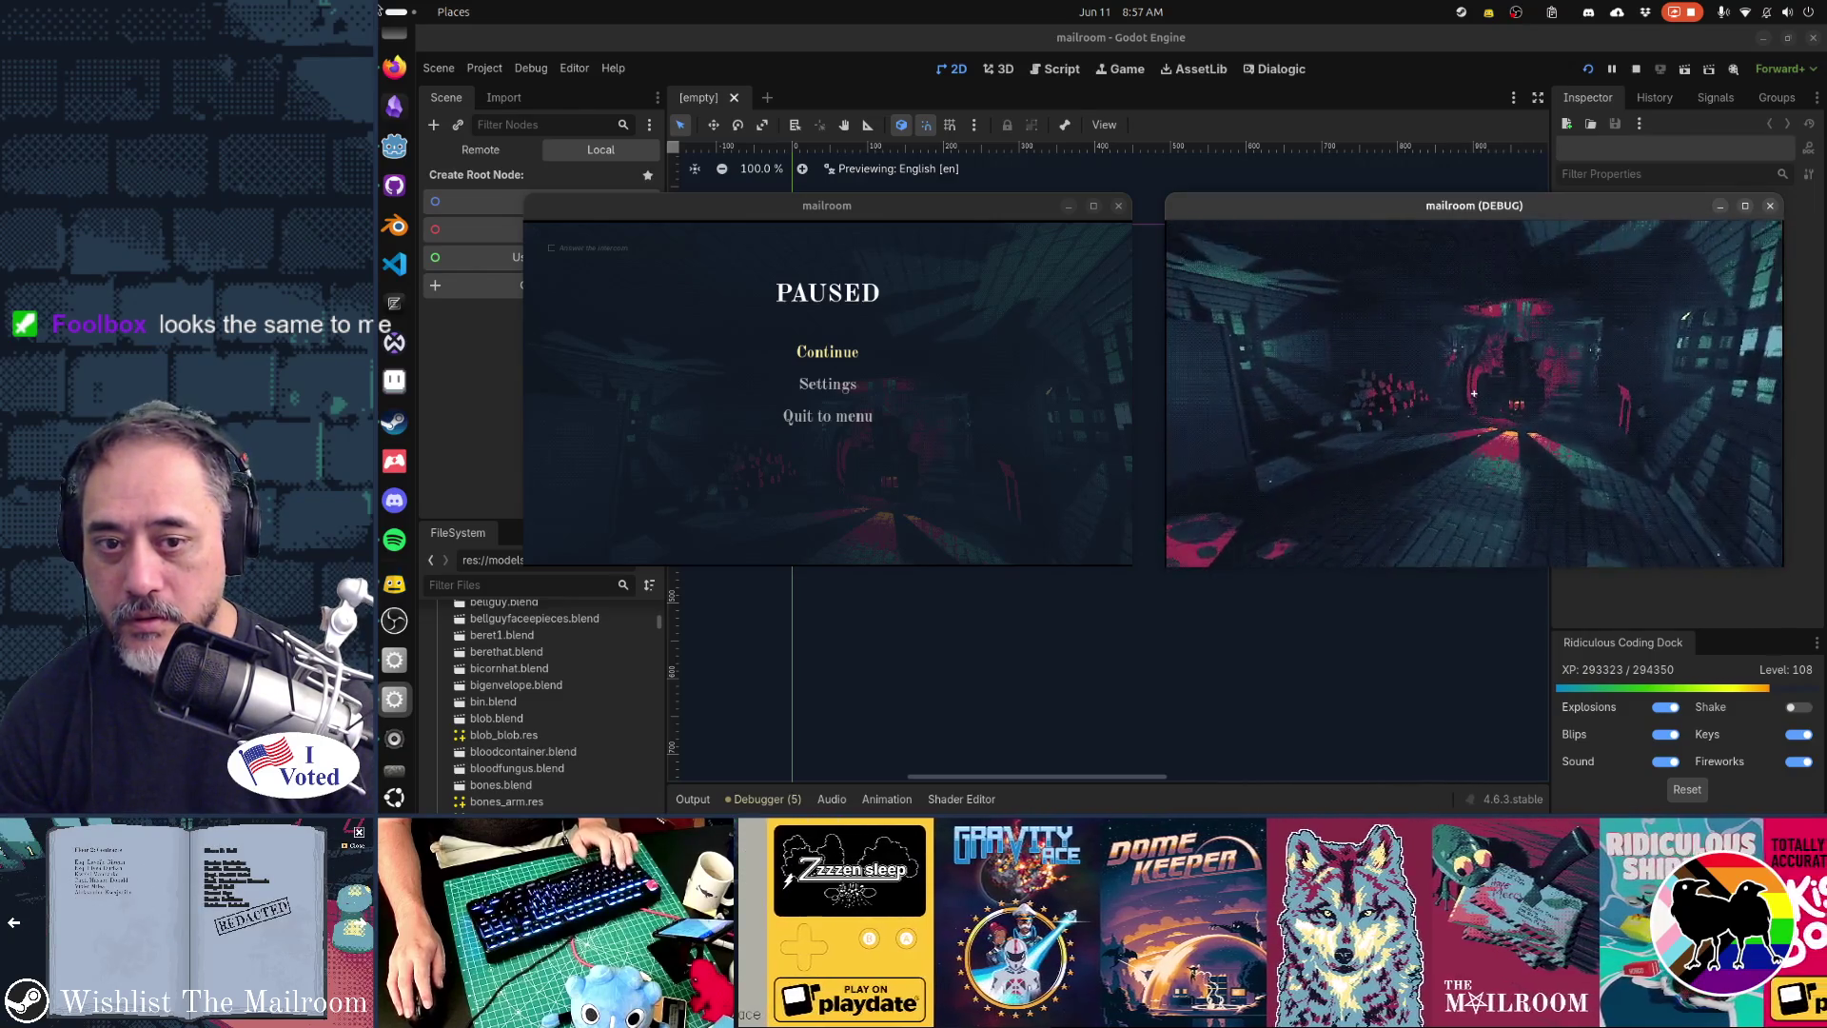
pyautogui.click(684, 362)
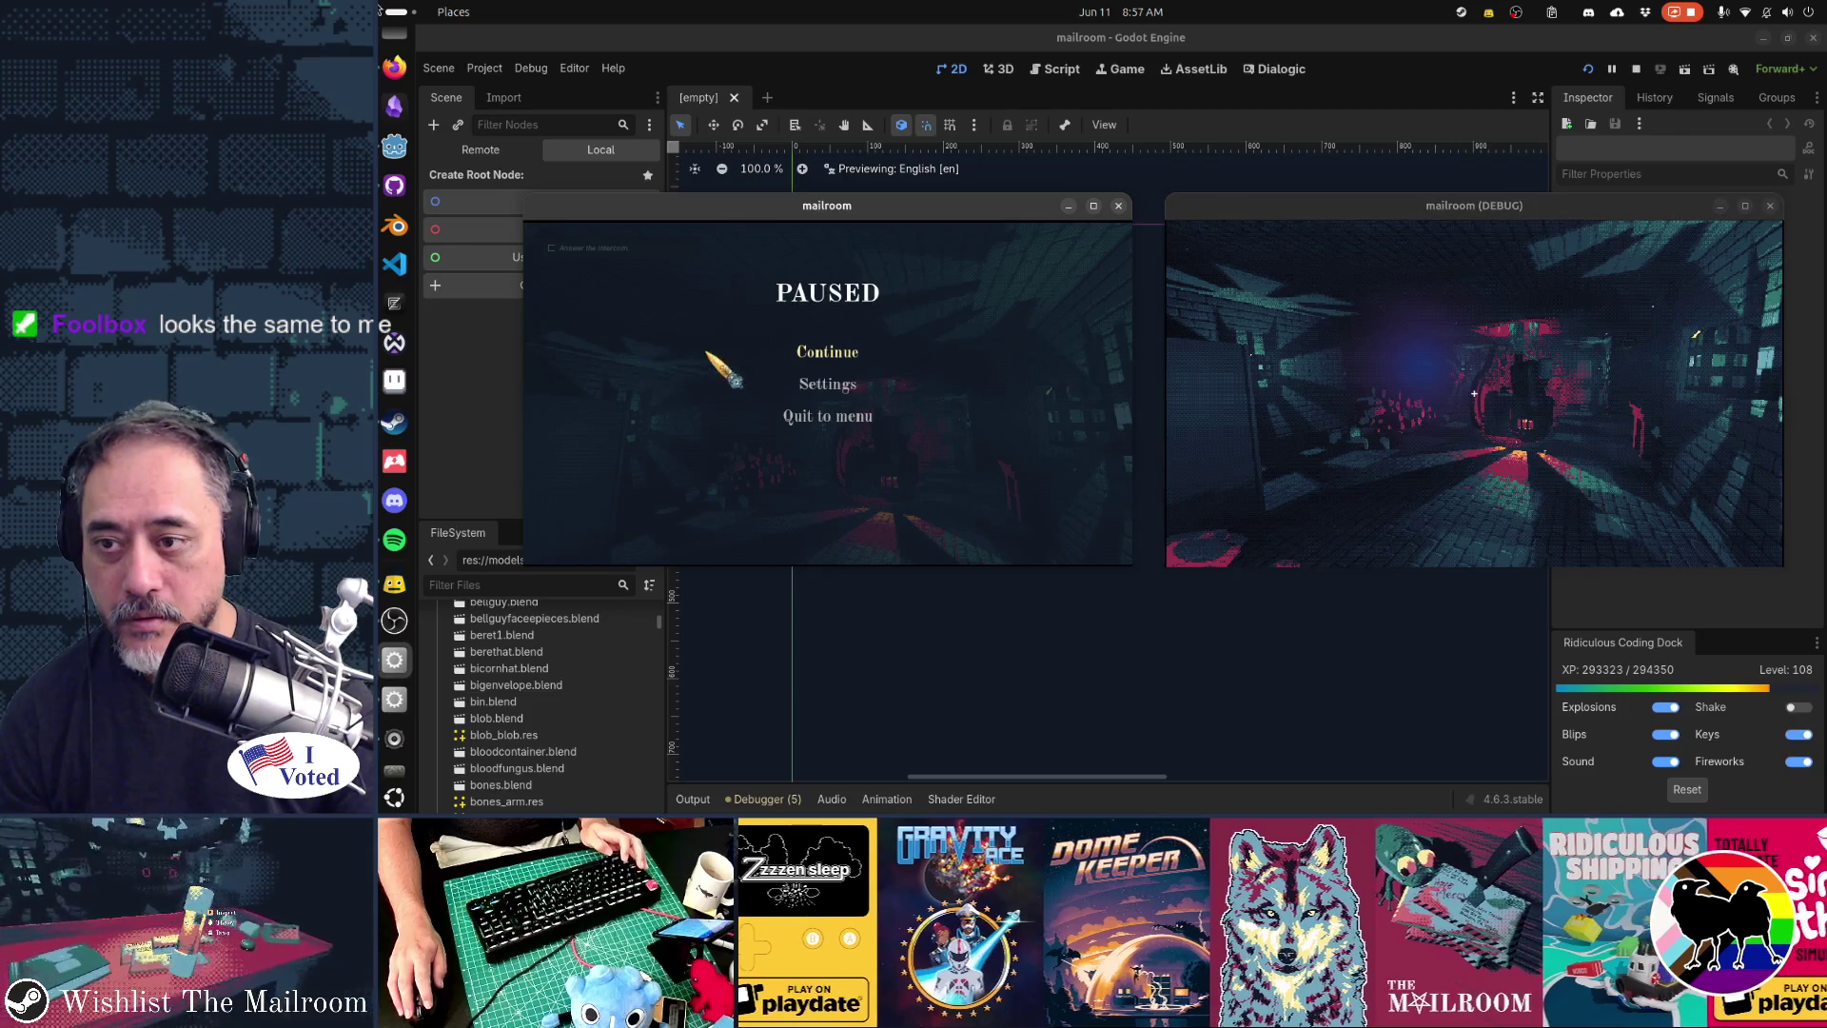
pyautogui.click(811, 358)
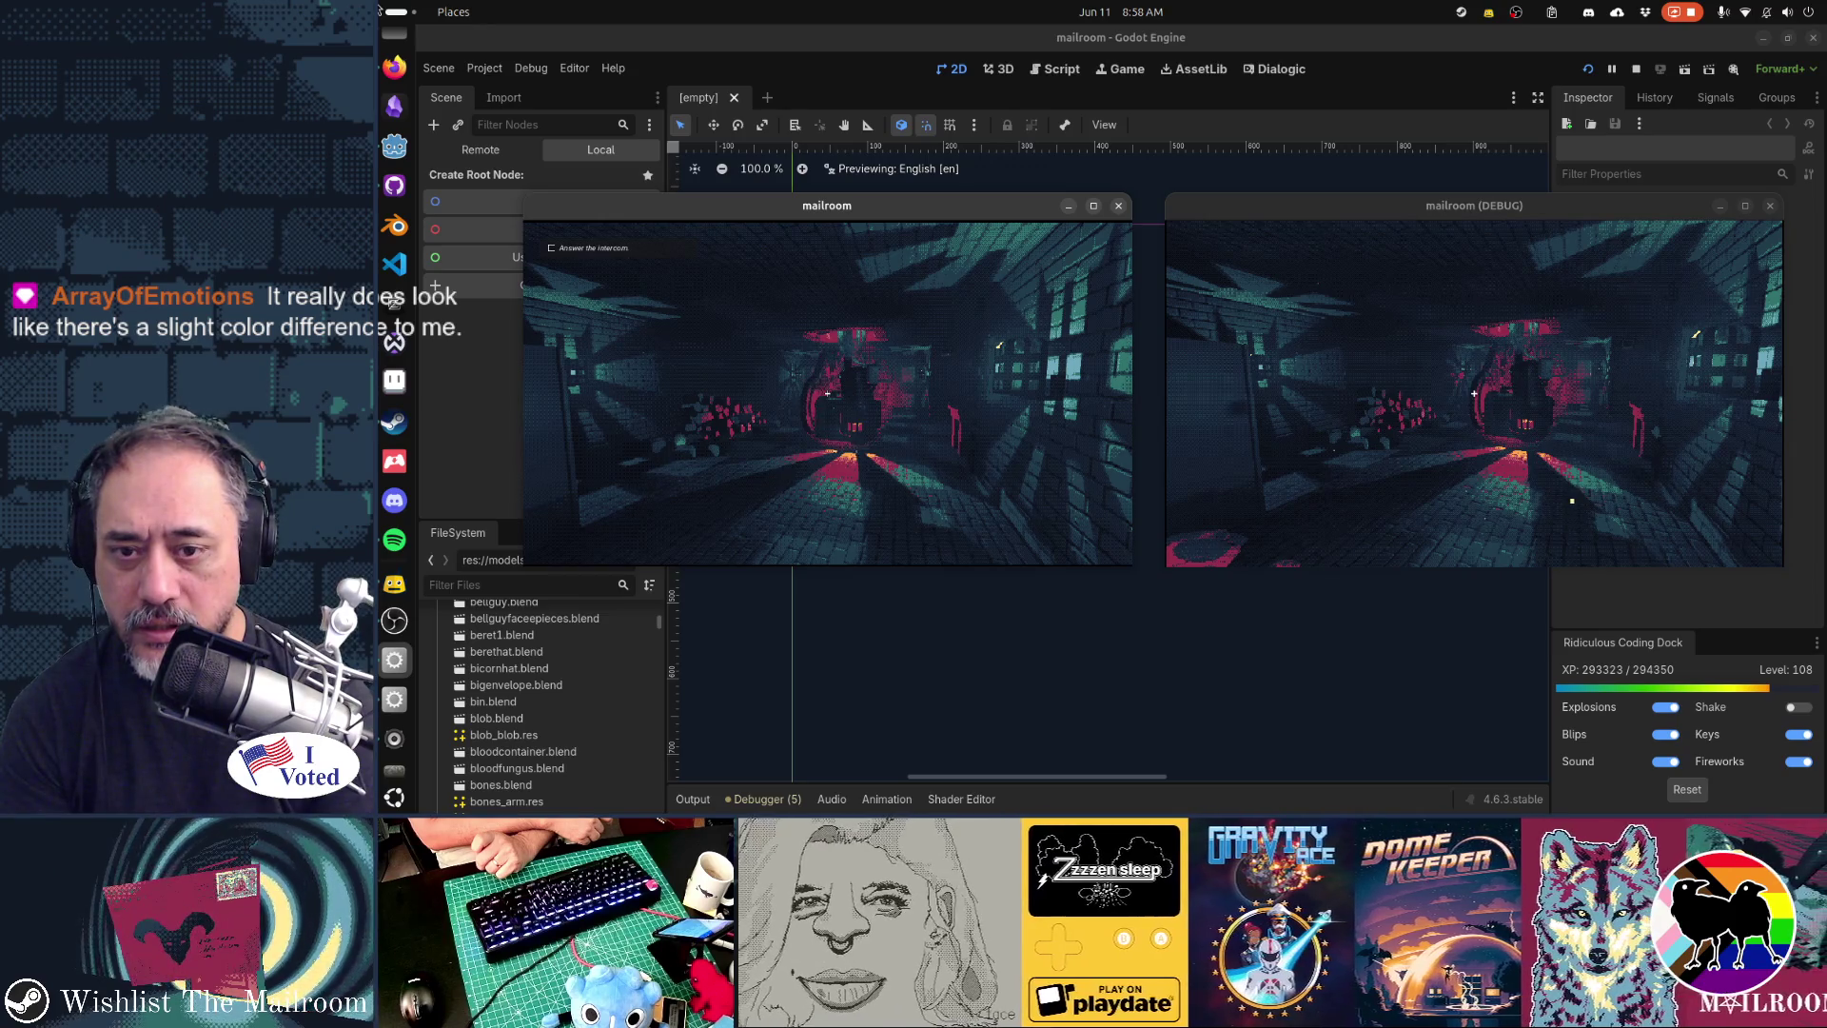
# - Walk up to the locked door, then pick up the lamp stand and drop it on the floor
pyautogui.moveTo(827, 393)
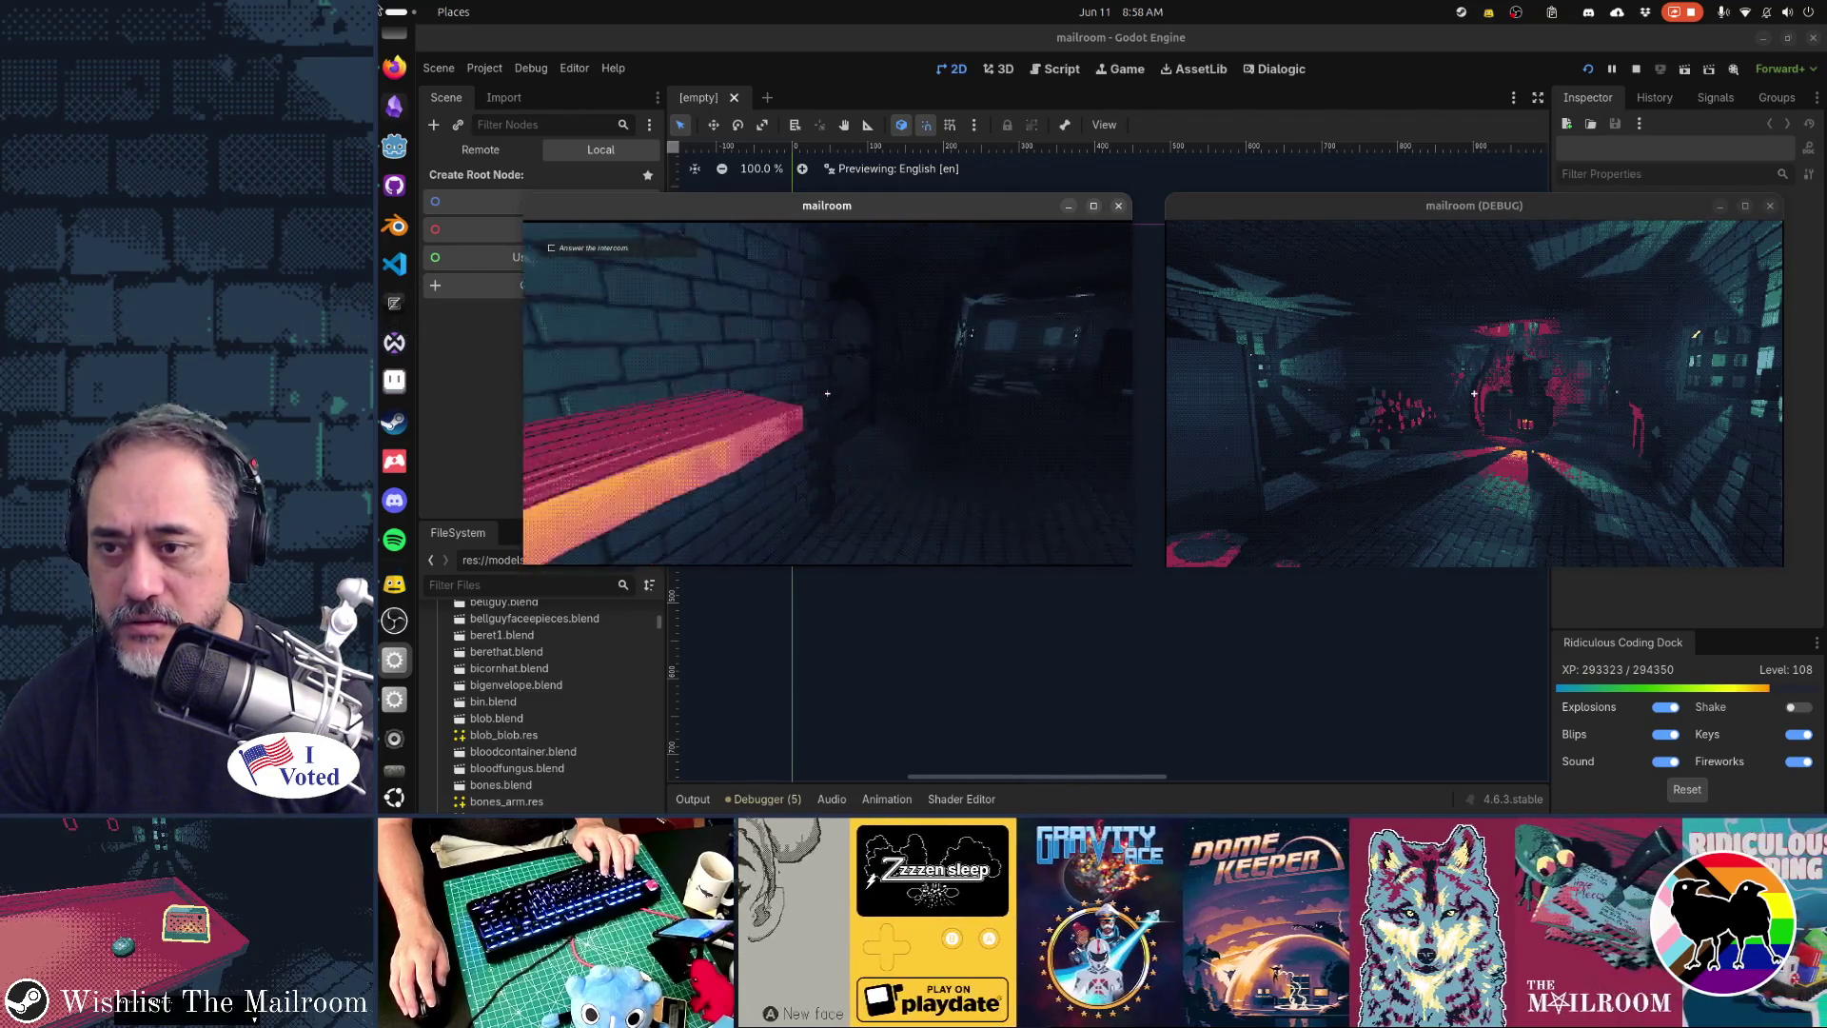
pyautogui.press('w')
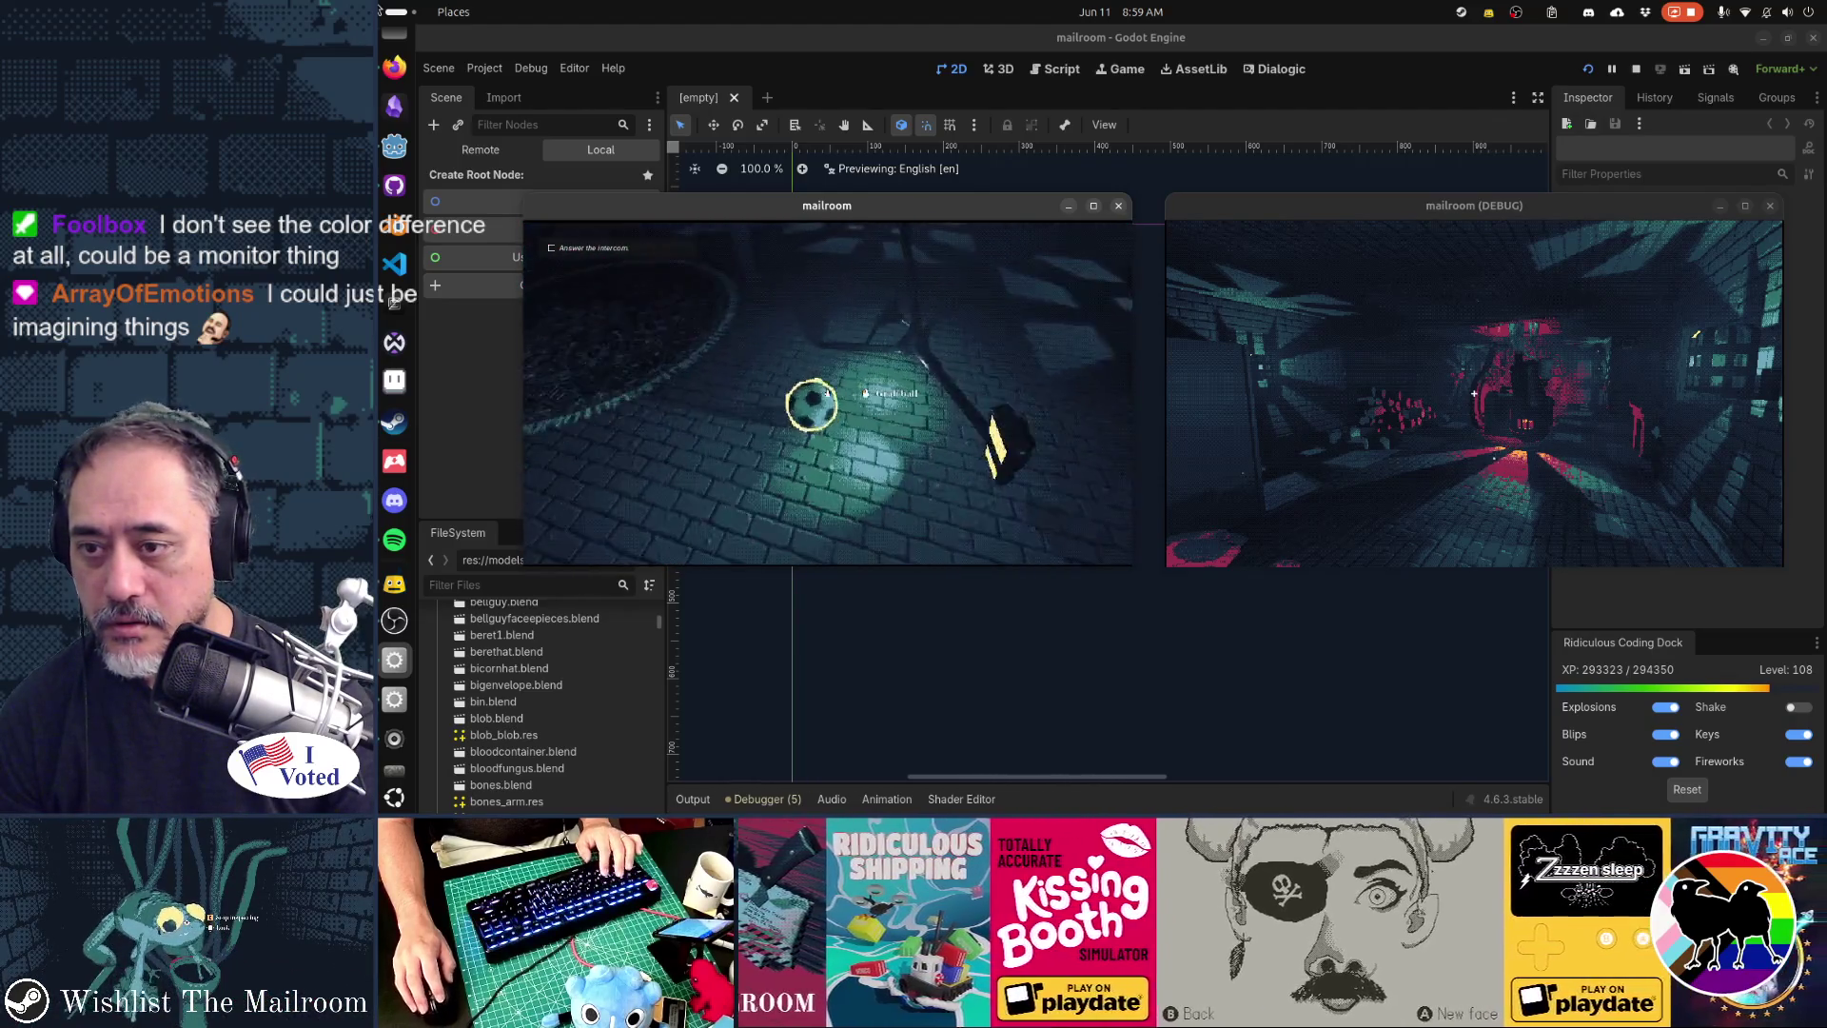
pyautogui.click(828, 393)
pyautogui.click(827, 393)
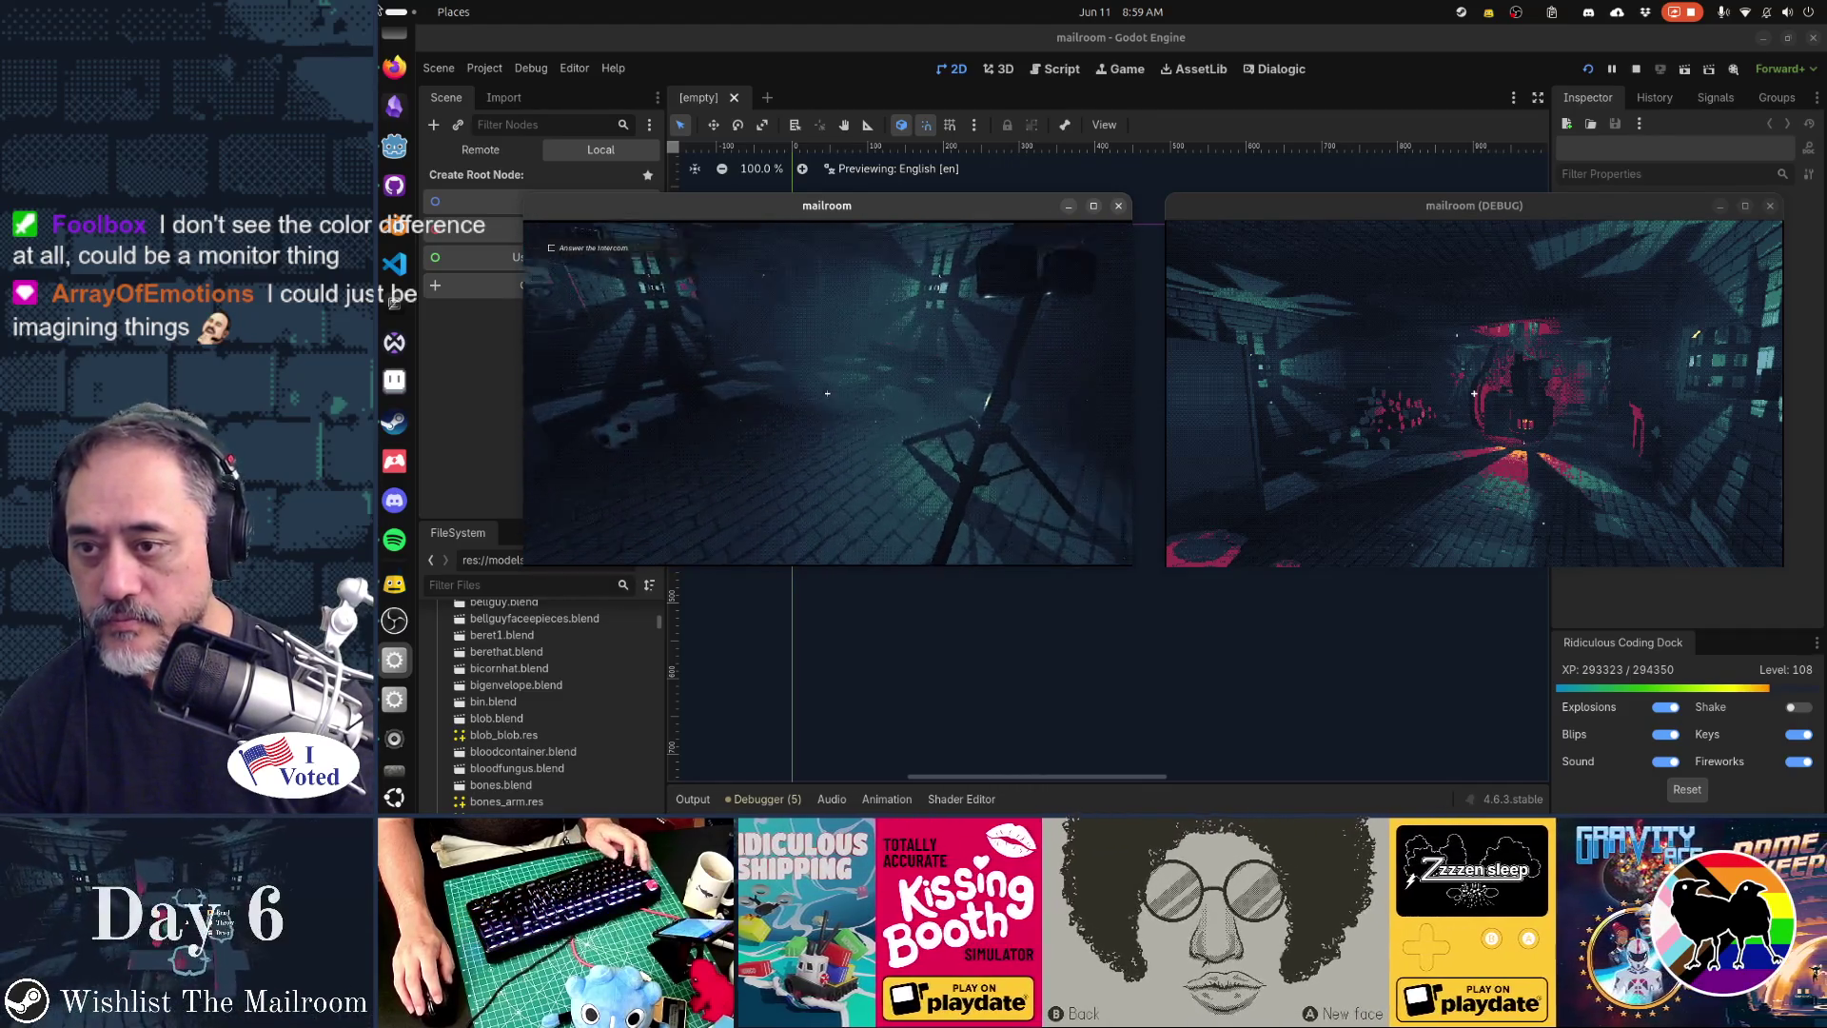
# - Grab the lamp stand in the debug copy, then stop the project with F8
pyautogui.hotkey('alt', 'Tab')
pyautogui.press('s')
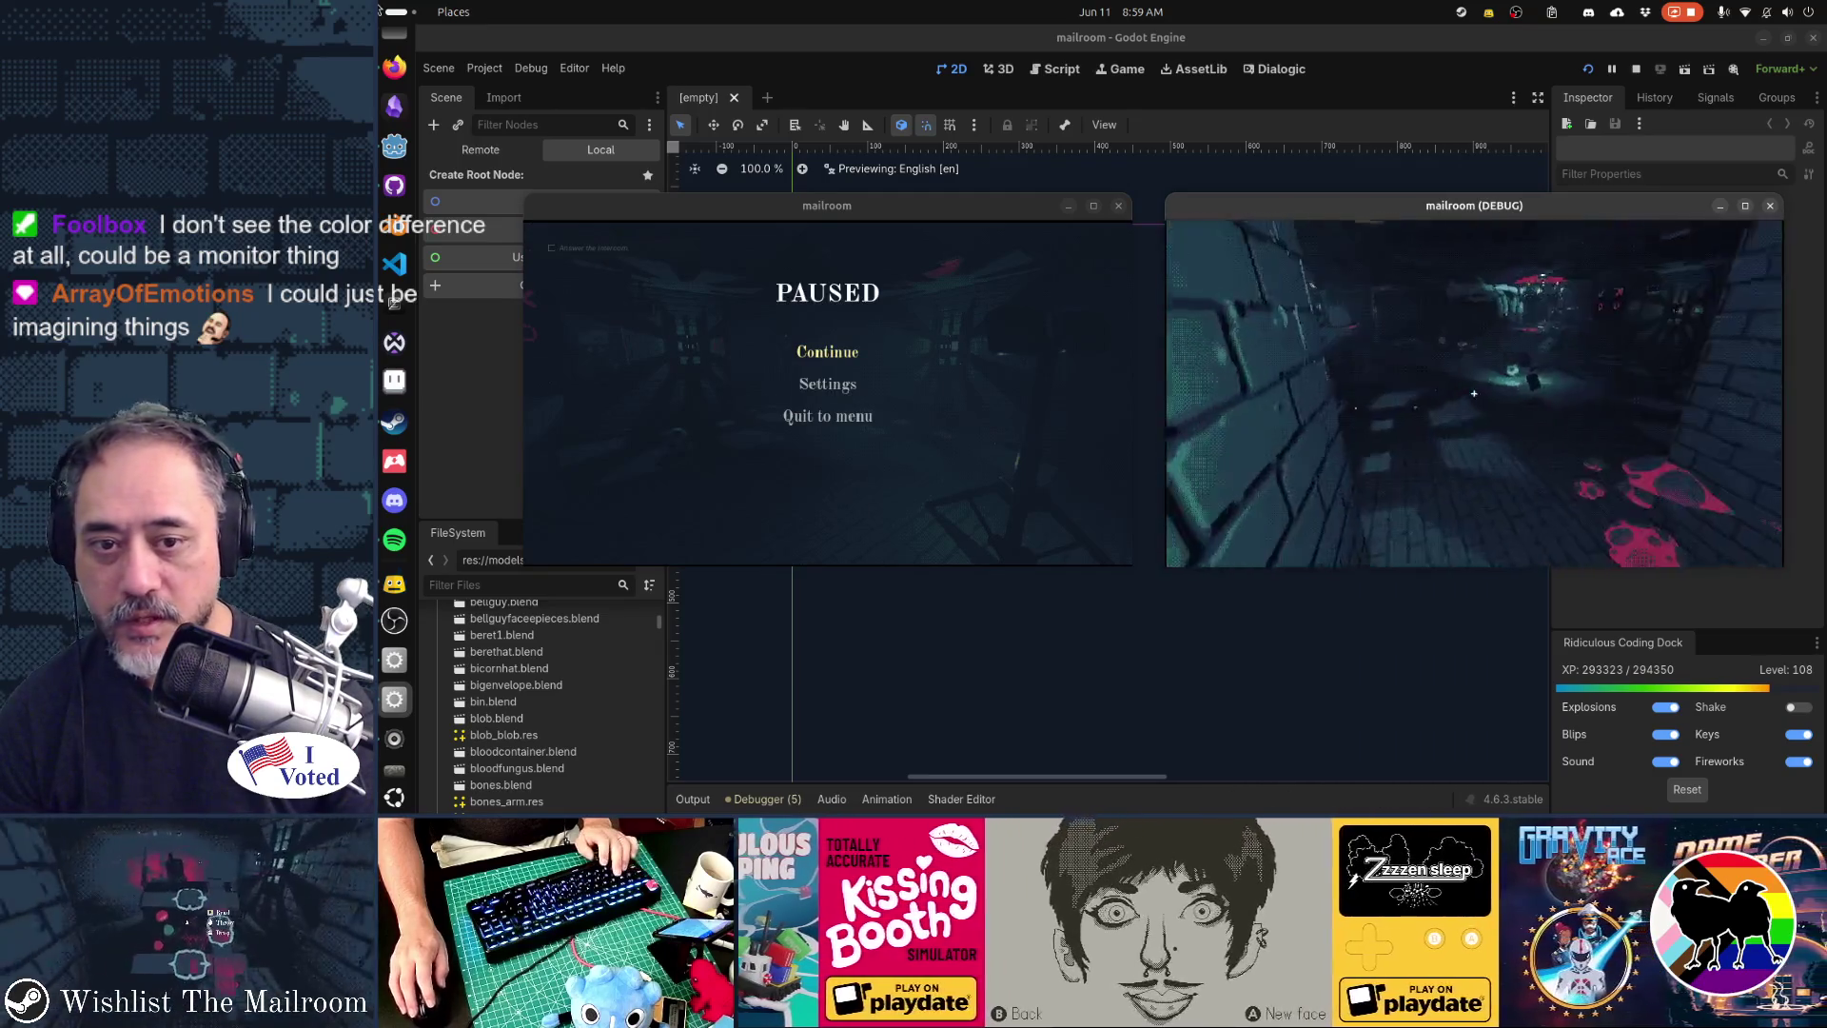
pyautogui.click(1475, 393)
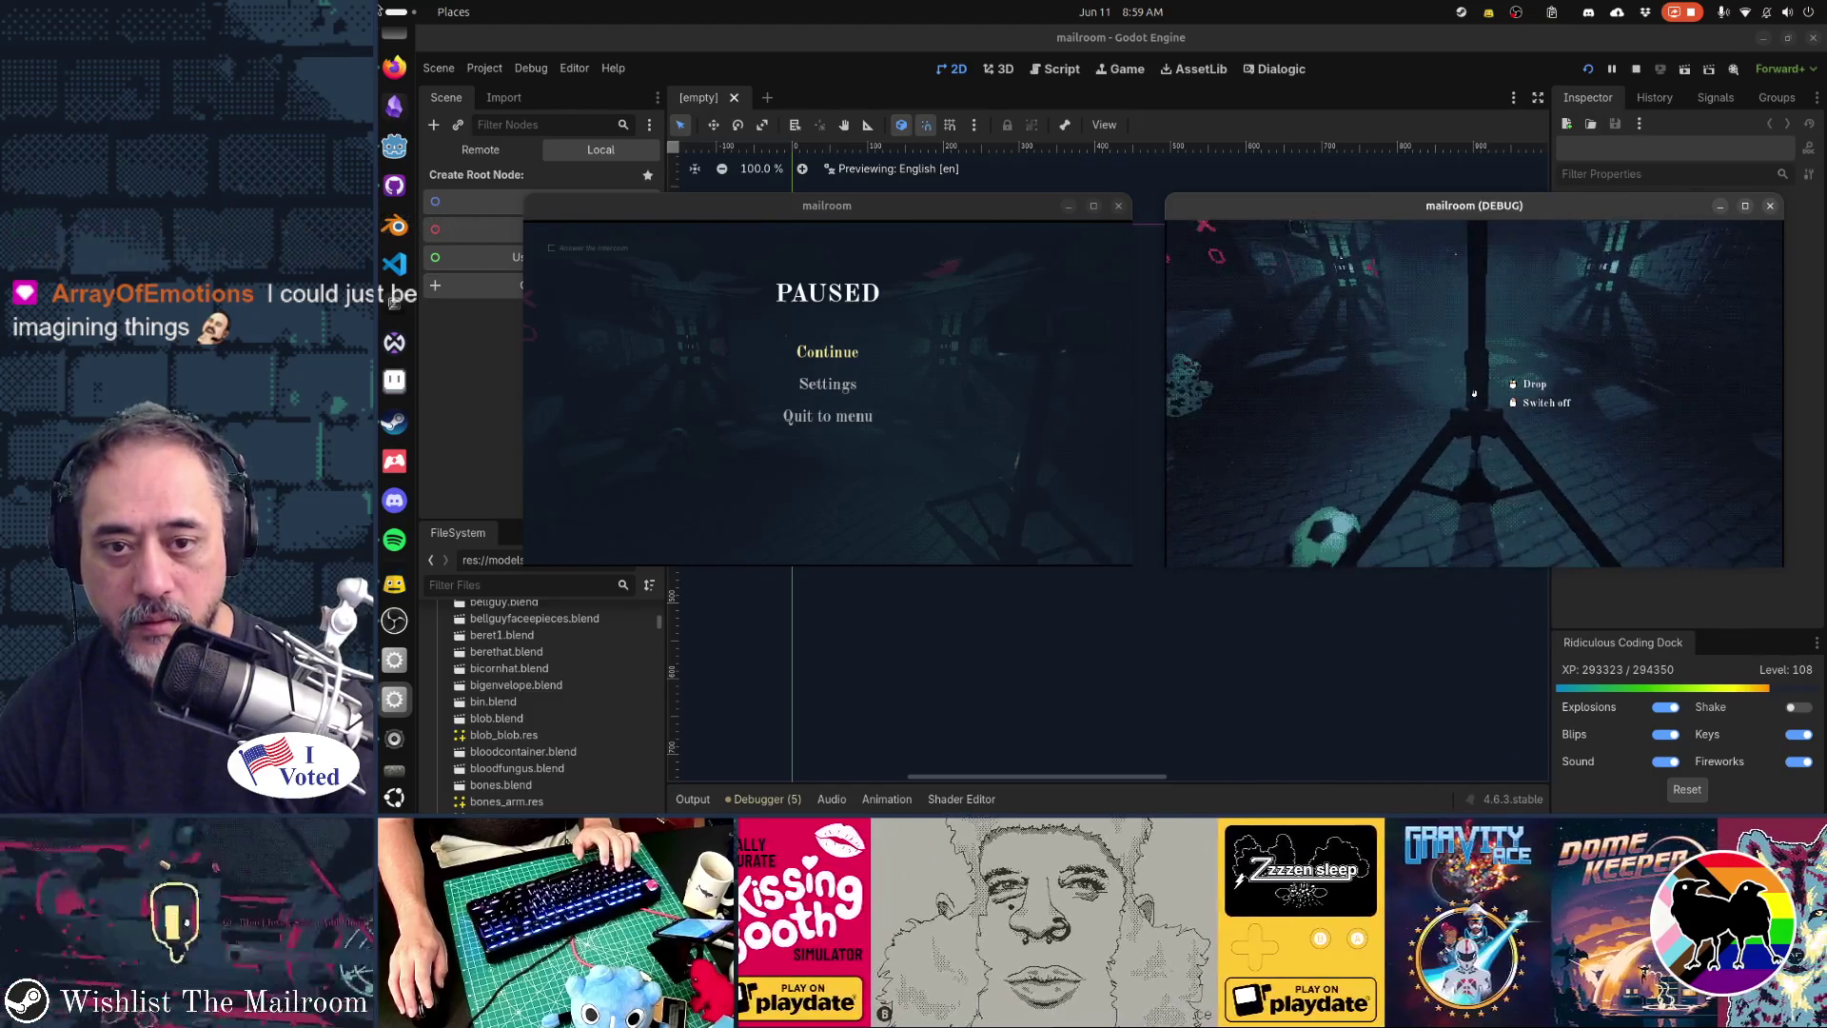
pyautogui.press('F8')
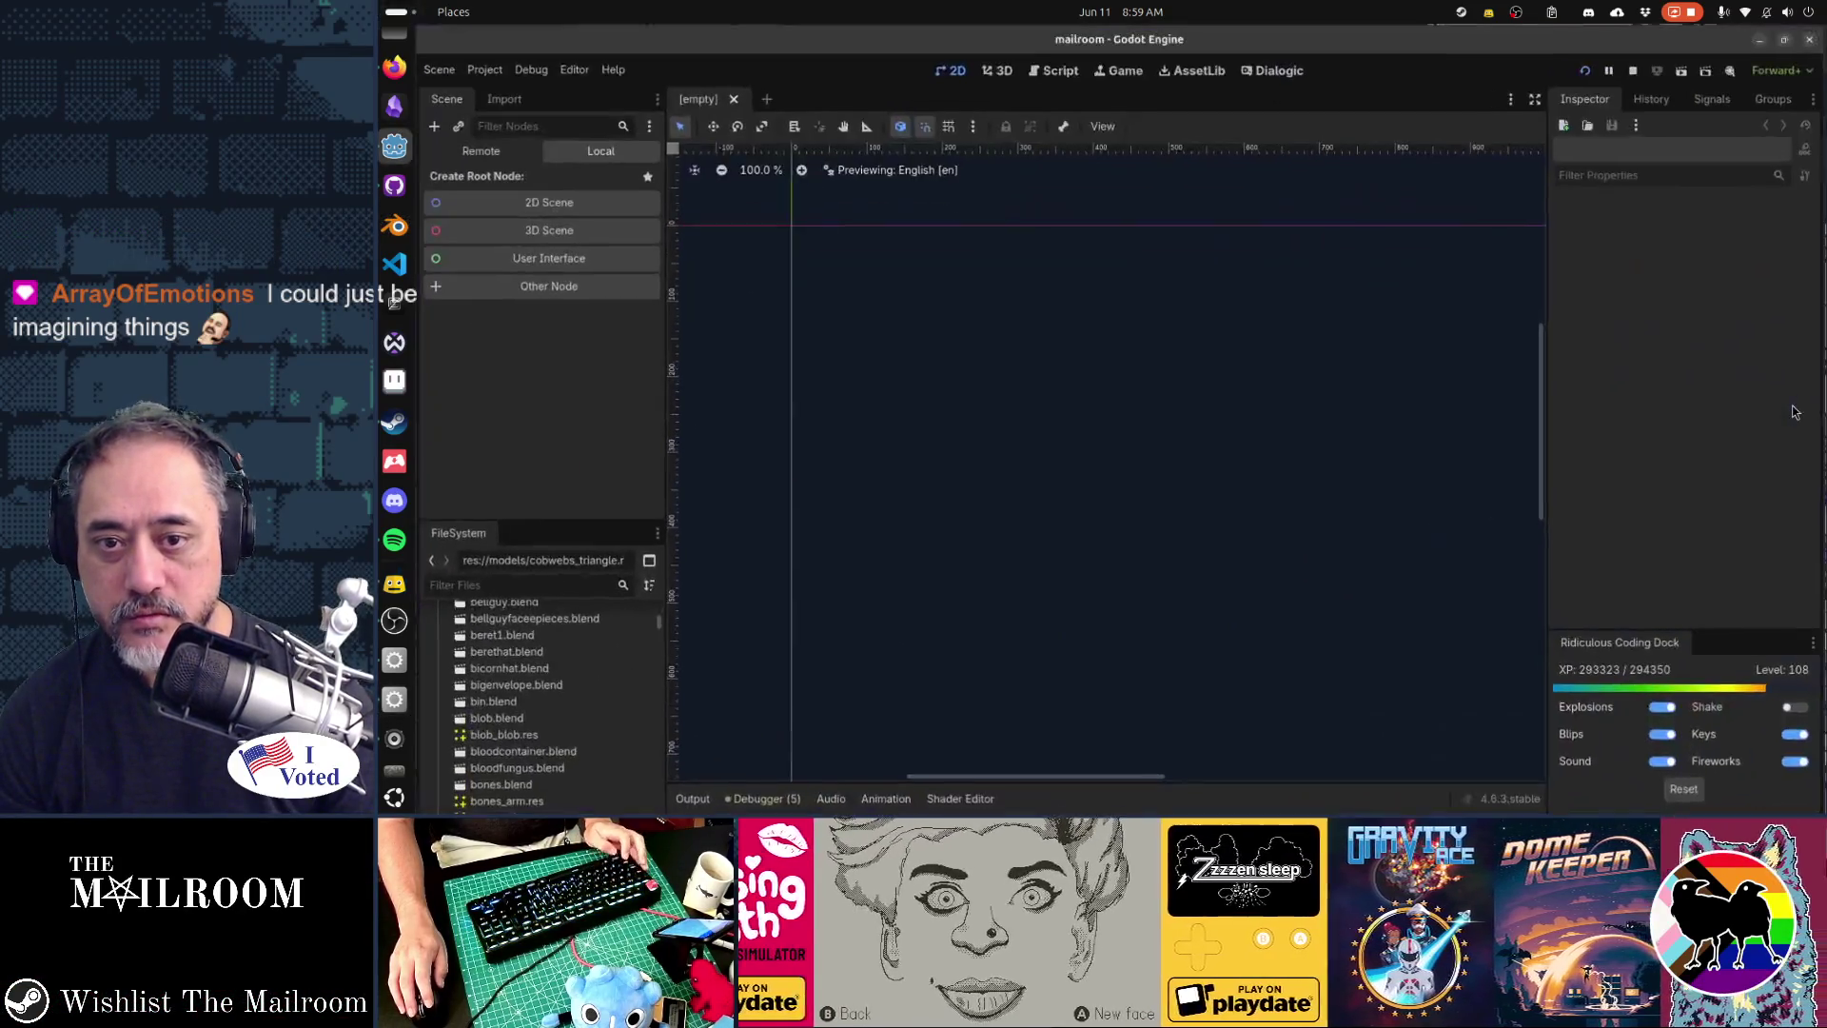
# - Restore both Mailroom game windows and resume the paused mailroom game
pyautogui.press('super')
pyautogui.click(1718, 365)
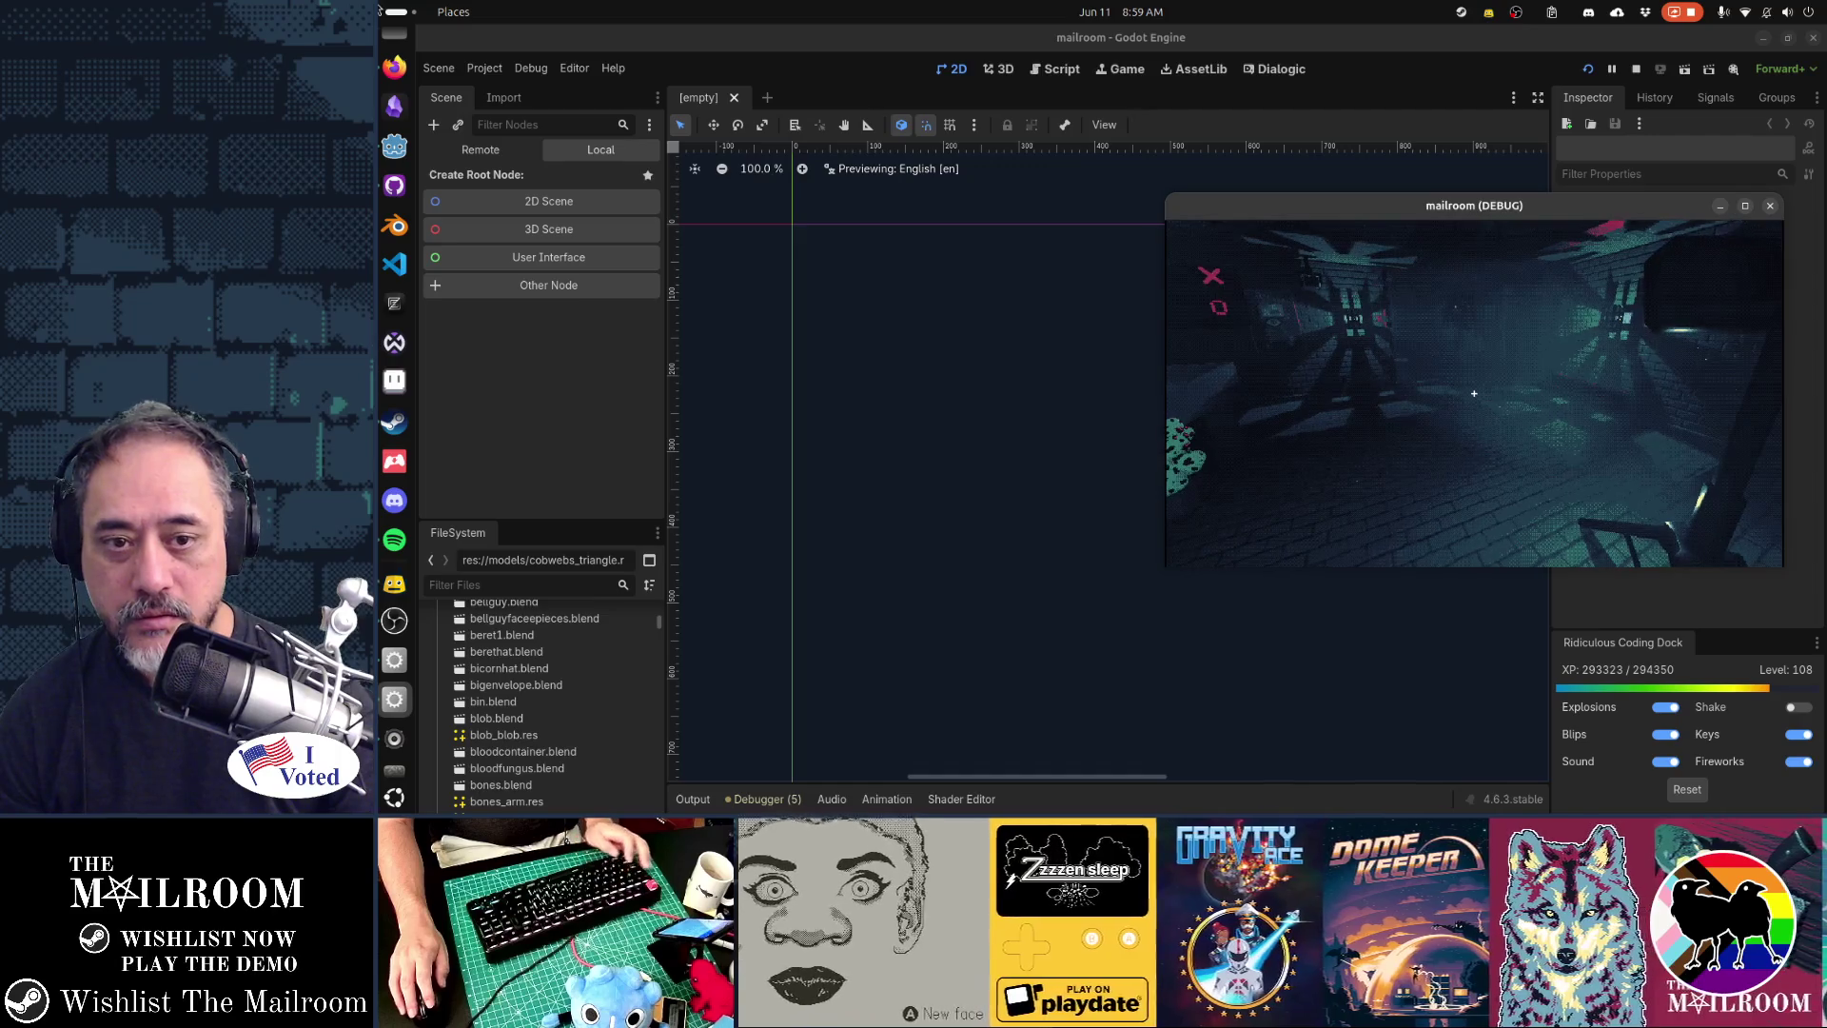
pyautogui.hotkey('alt', 'Tab')
pyautogui.hotkey('alt', 'Tab')
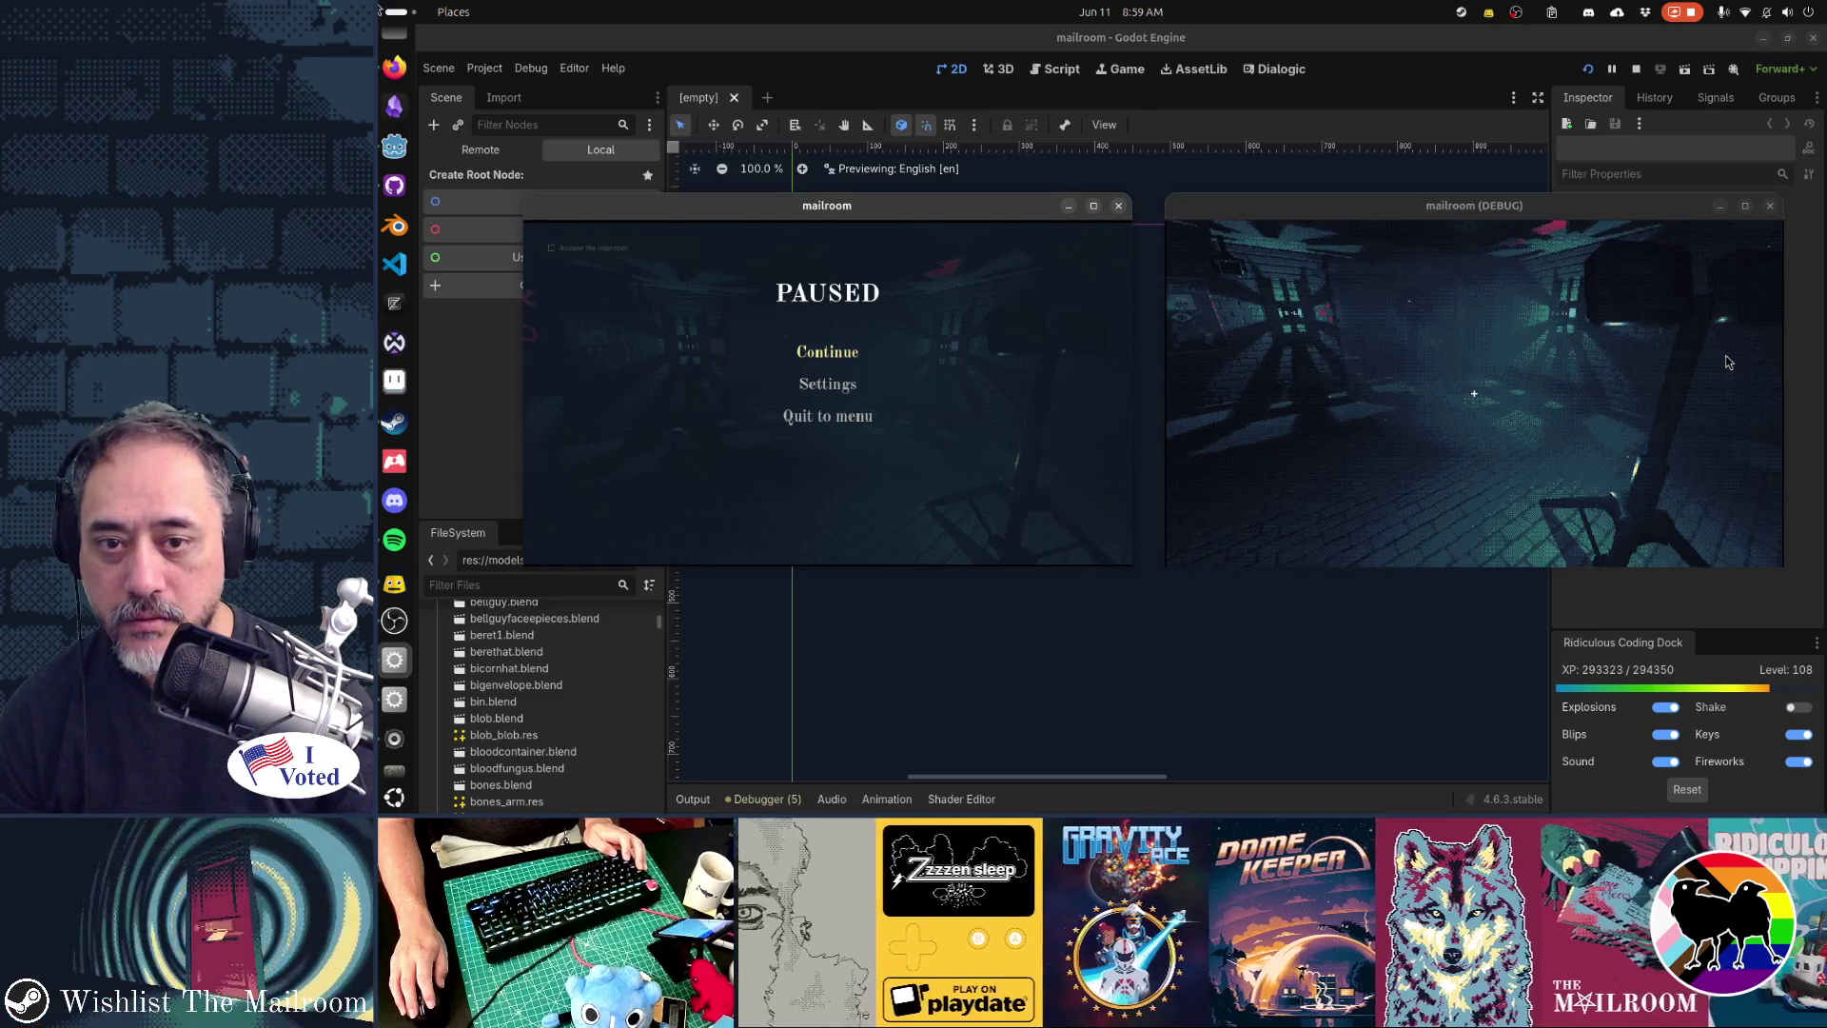
pyautogui.hotkey('alt', 'Tab')
pyautogui.hotkey('alt', 'Tab')
pyautogui.hotkey('alt', 'Tab')
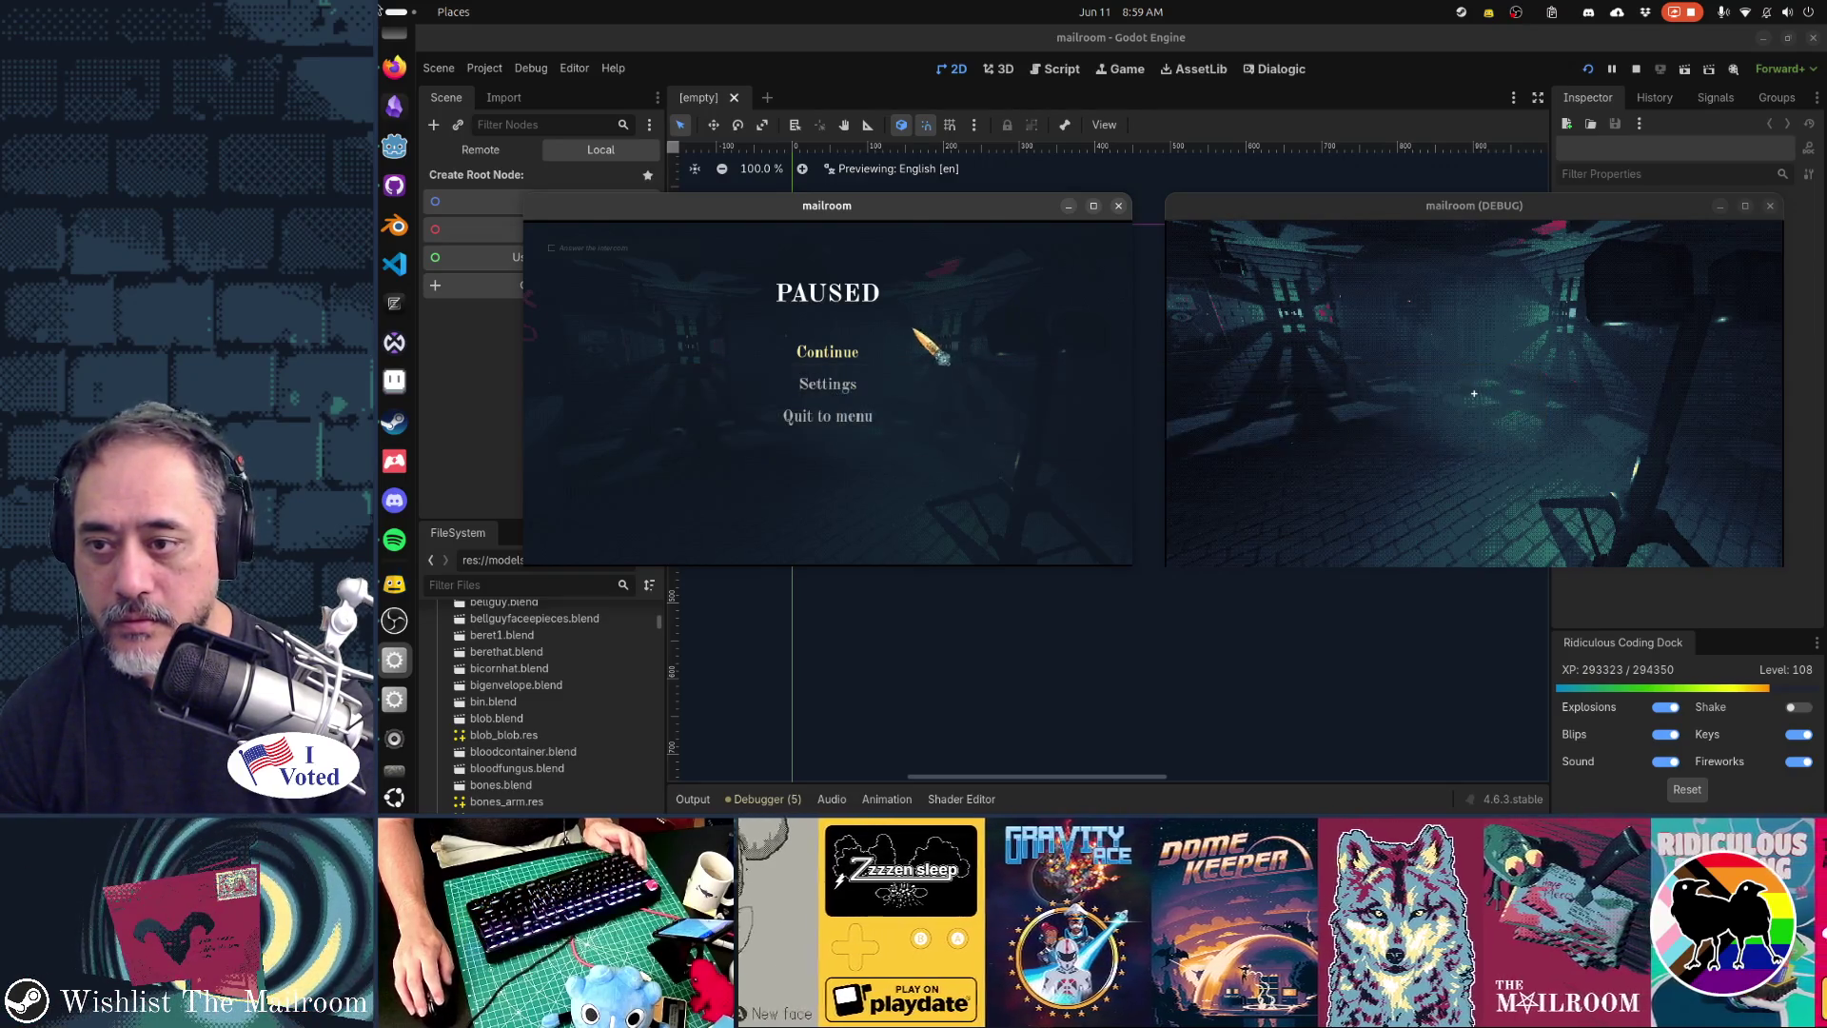
pyautogui.click(827, 352)
# - Pick up the lamp stand in the corridor and set it back down
pyautogui.click(827, 393)
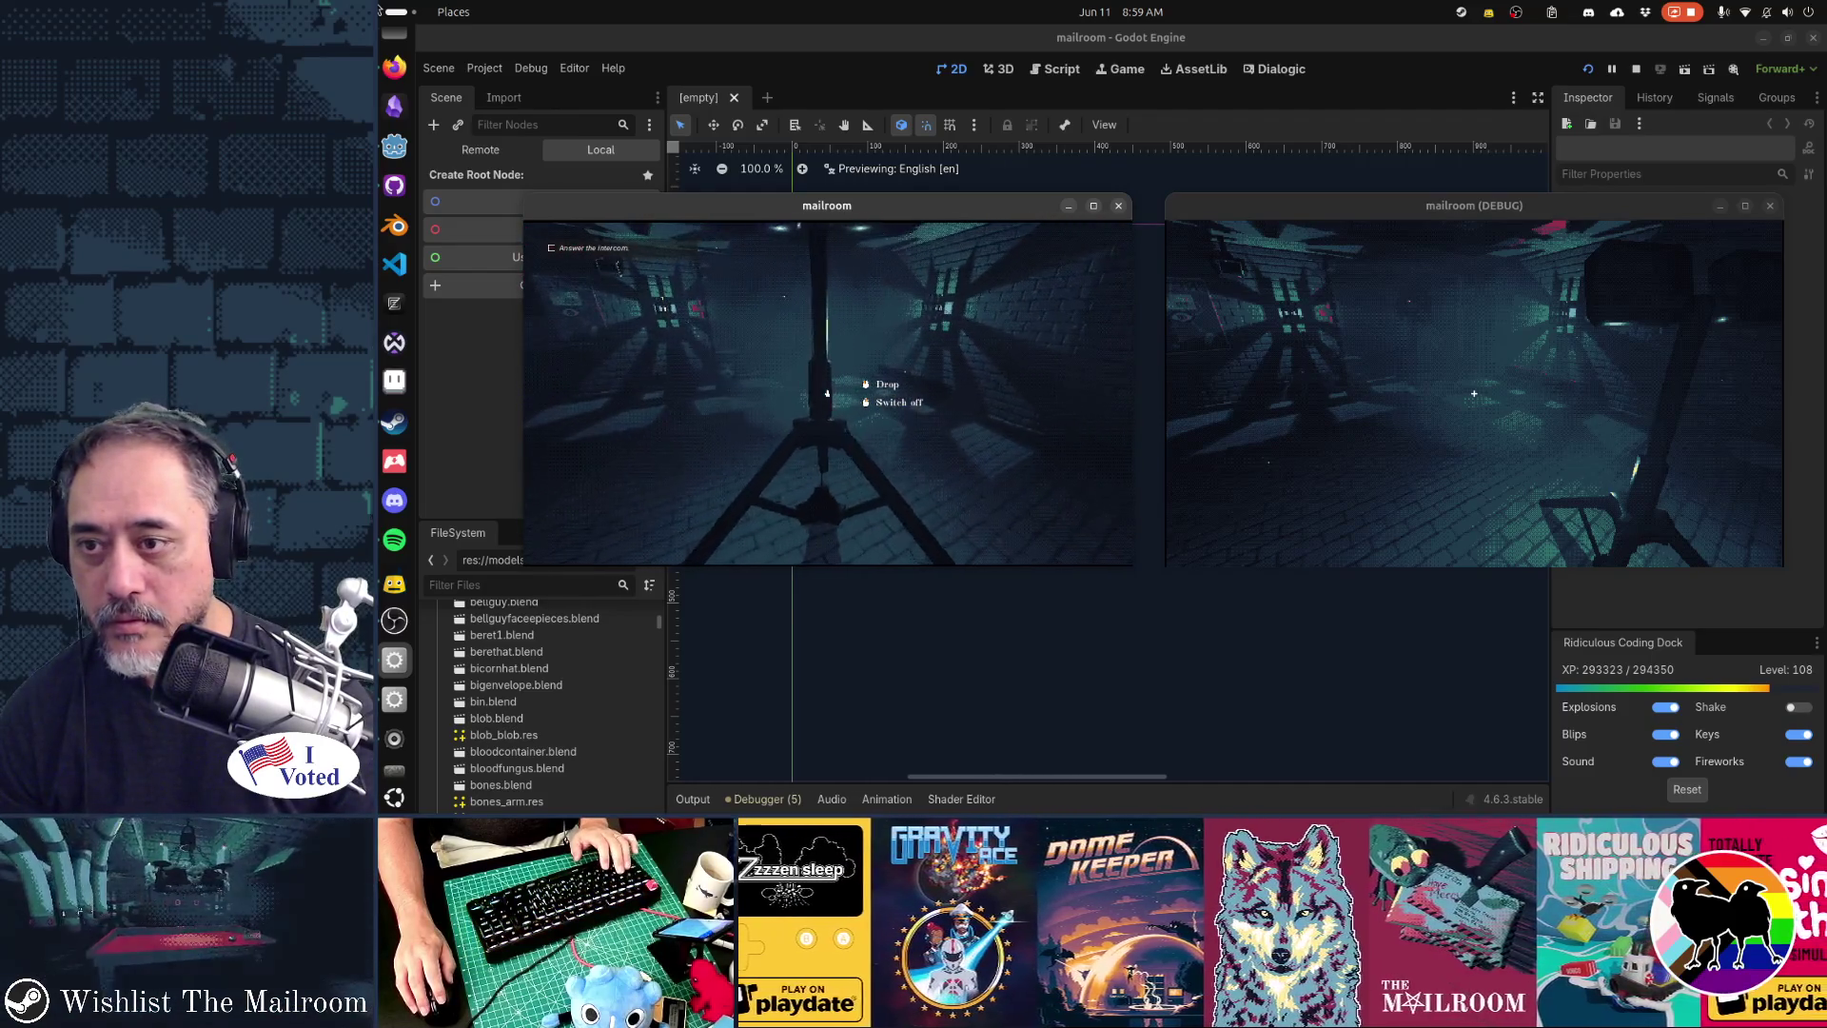
pyautogui.click(827, 393)
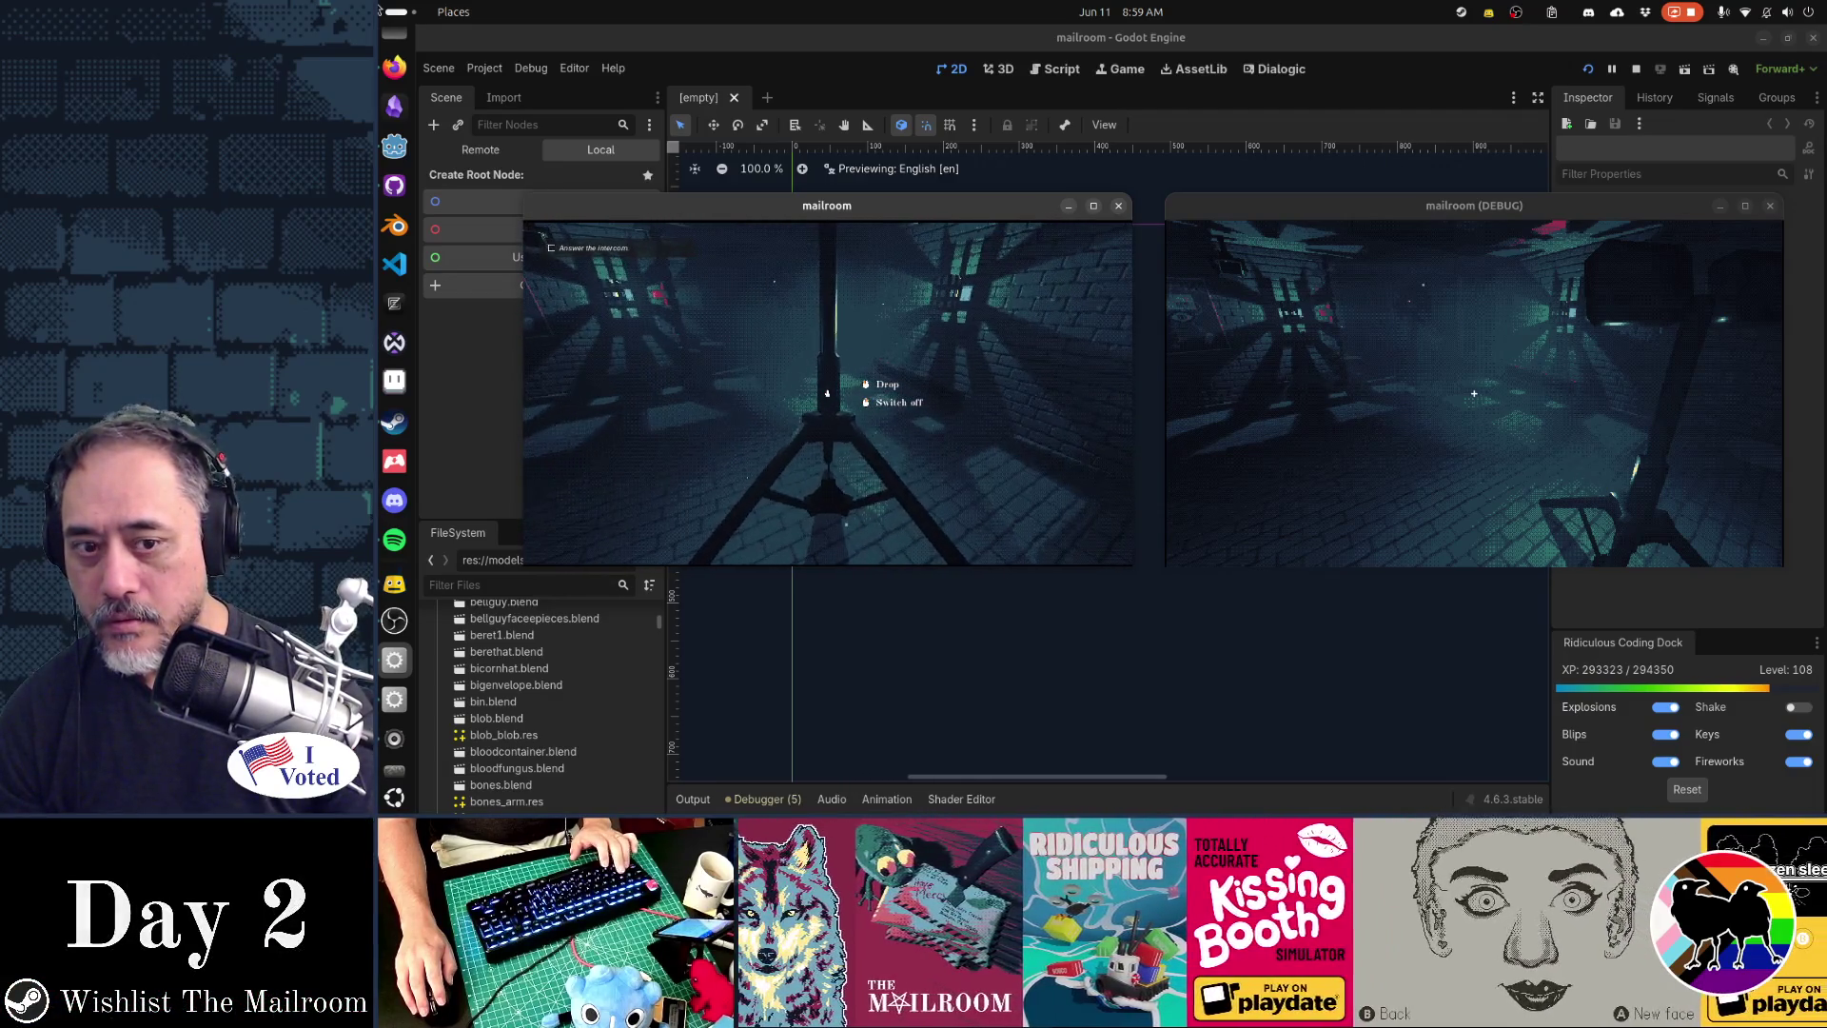
pyautogui.click(827, 393)
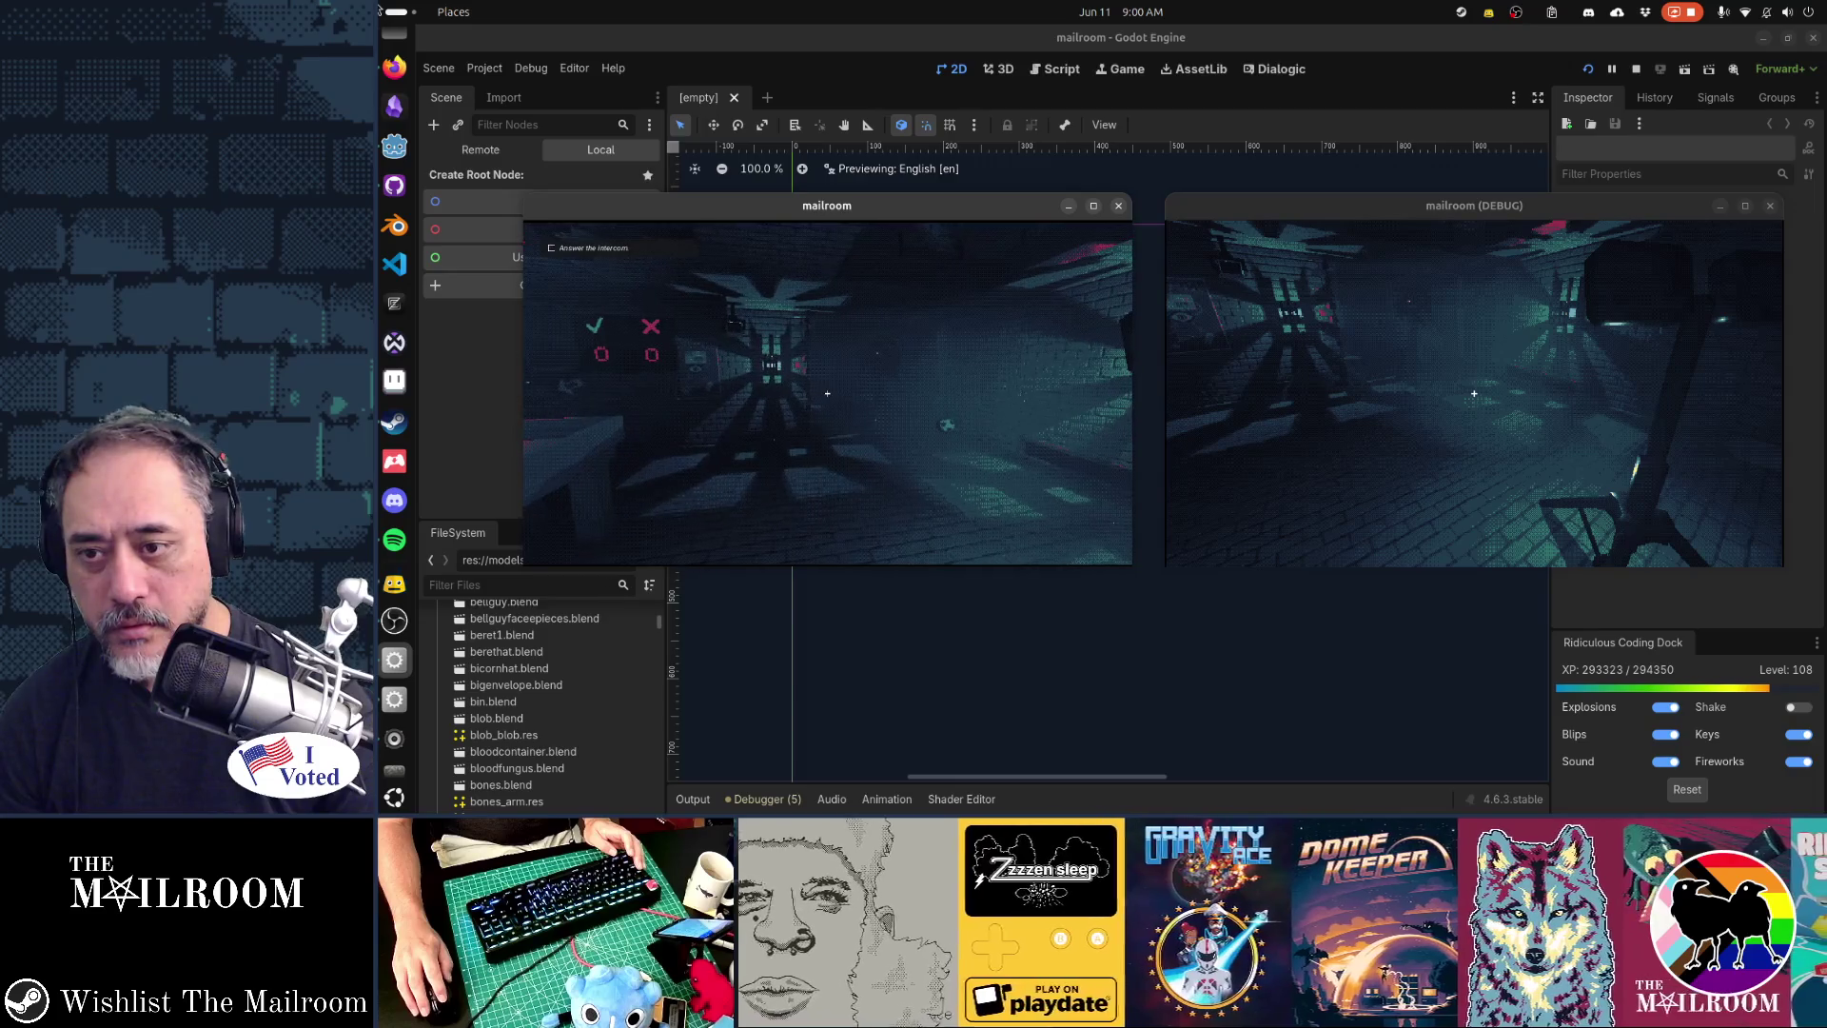
# - Pick up the soccer ball in the debug window and drop it on the floor
pyautogui.hotkey('alt', 'Tab')
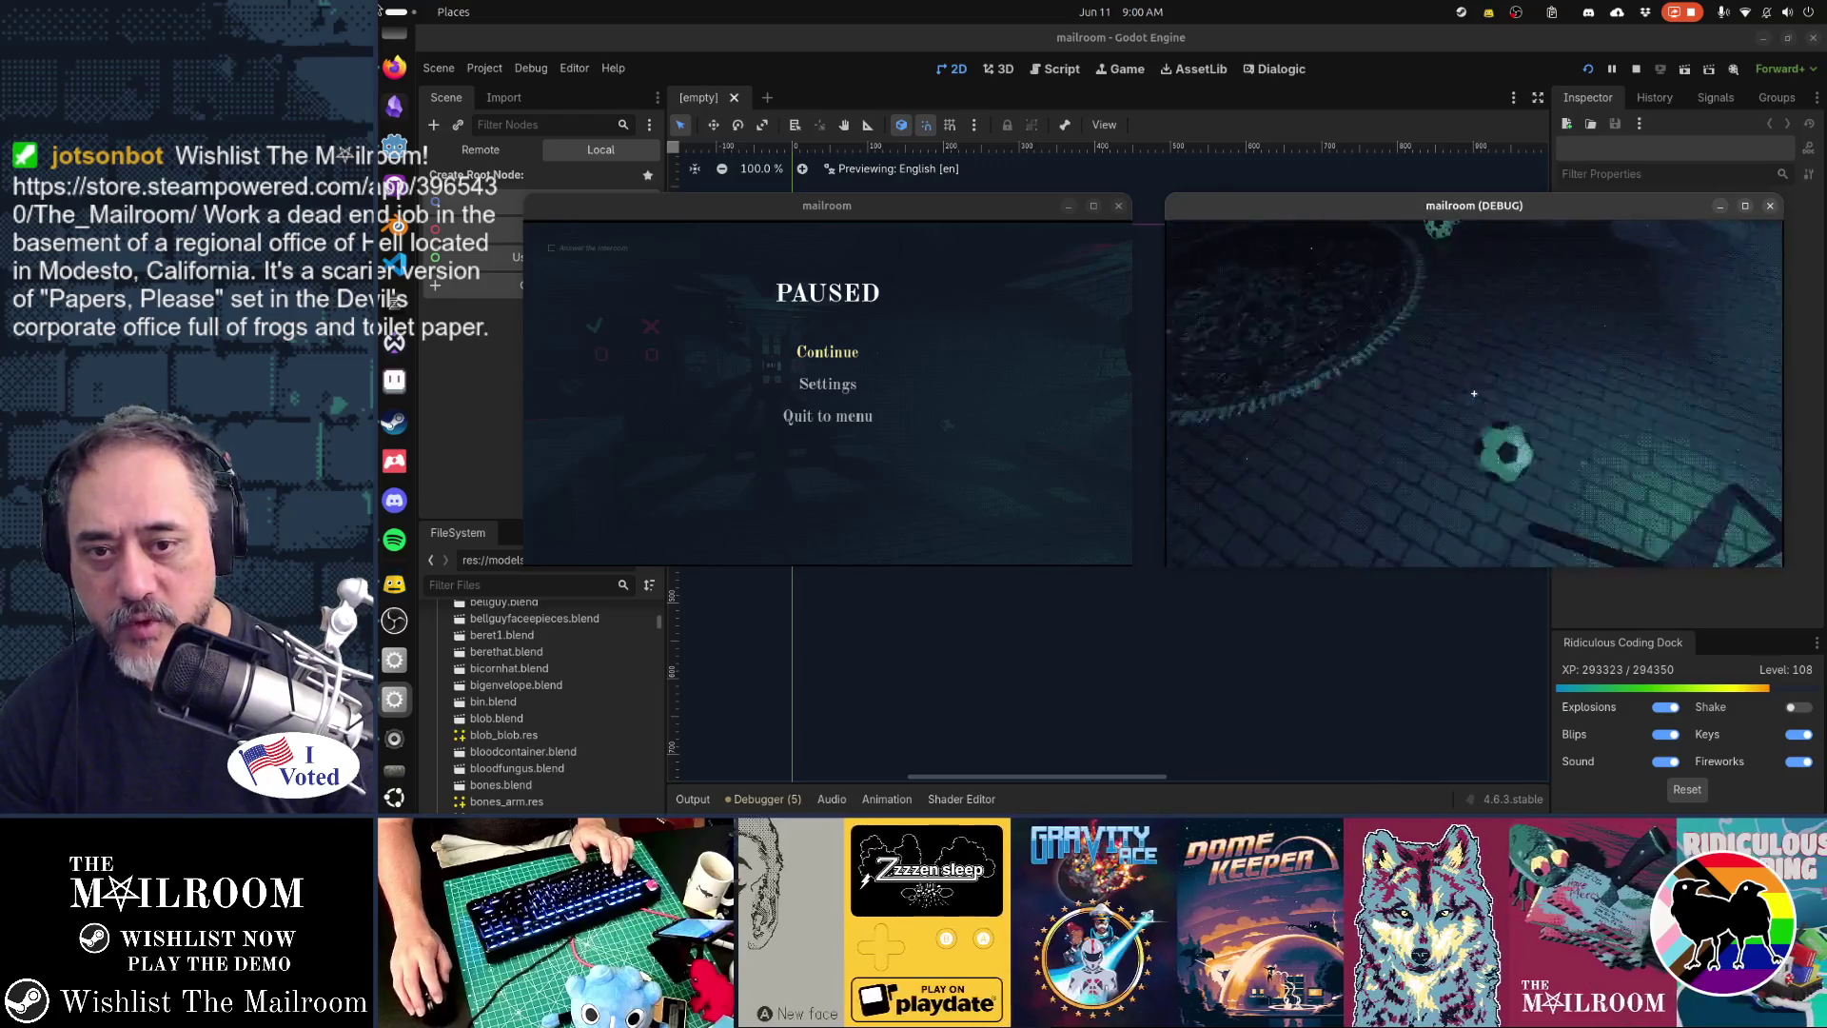
pyautogui.click(1475, 393)
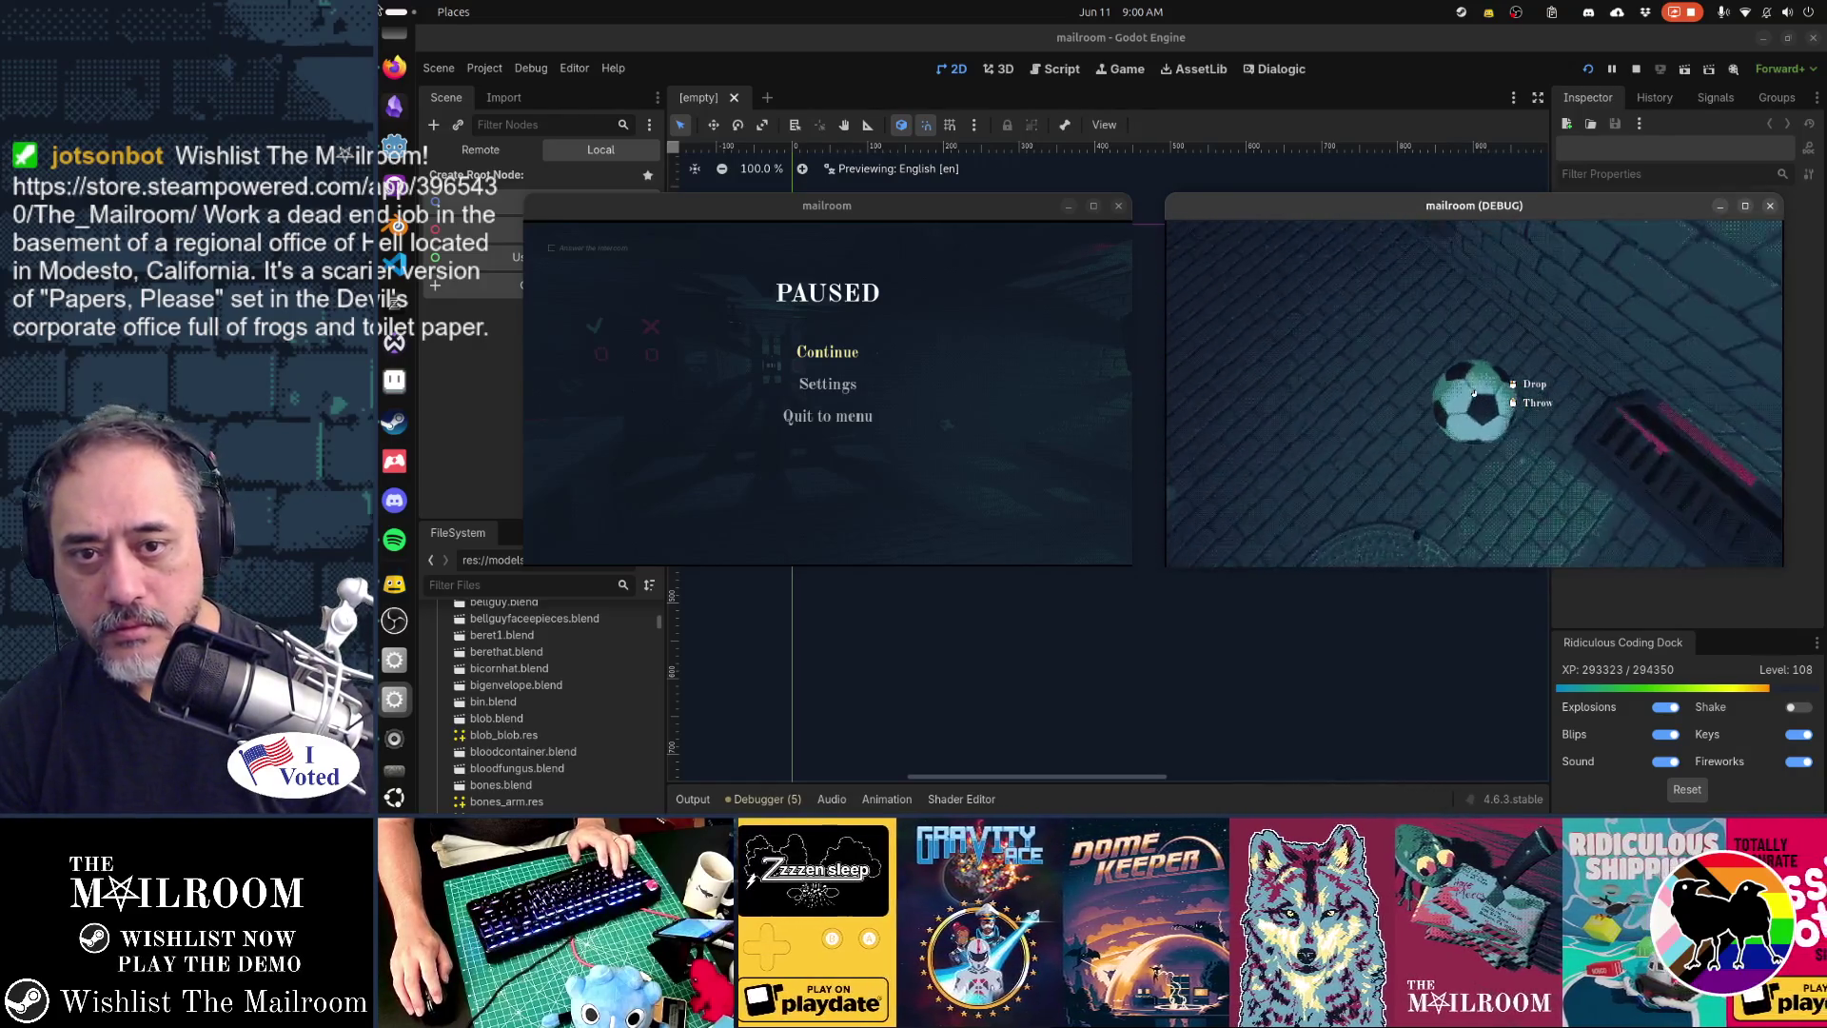
pyautogui.click(1474, 393)
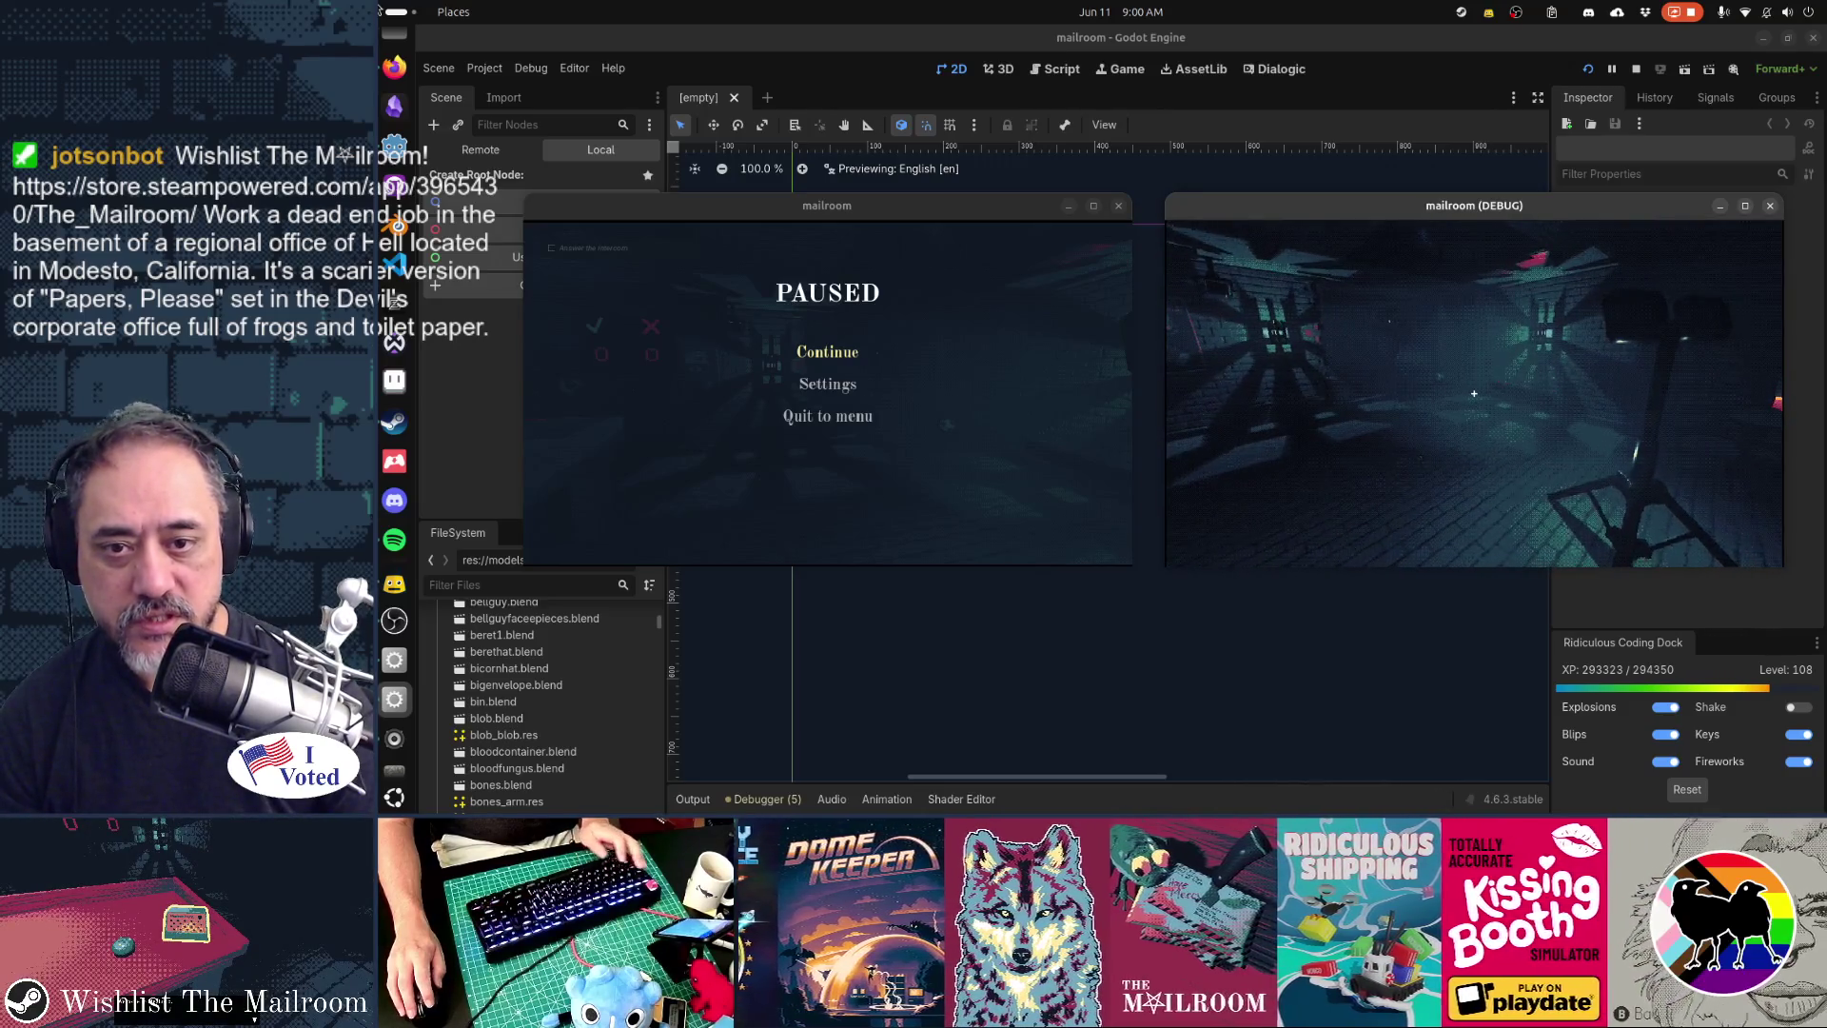
# - Resume the mailroom game, catch and release the rolling soccer ball, then pause and stop with F8
pyautogui.hotkey('alt', 'Tab')
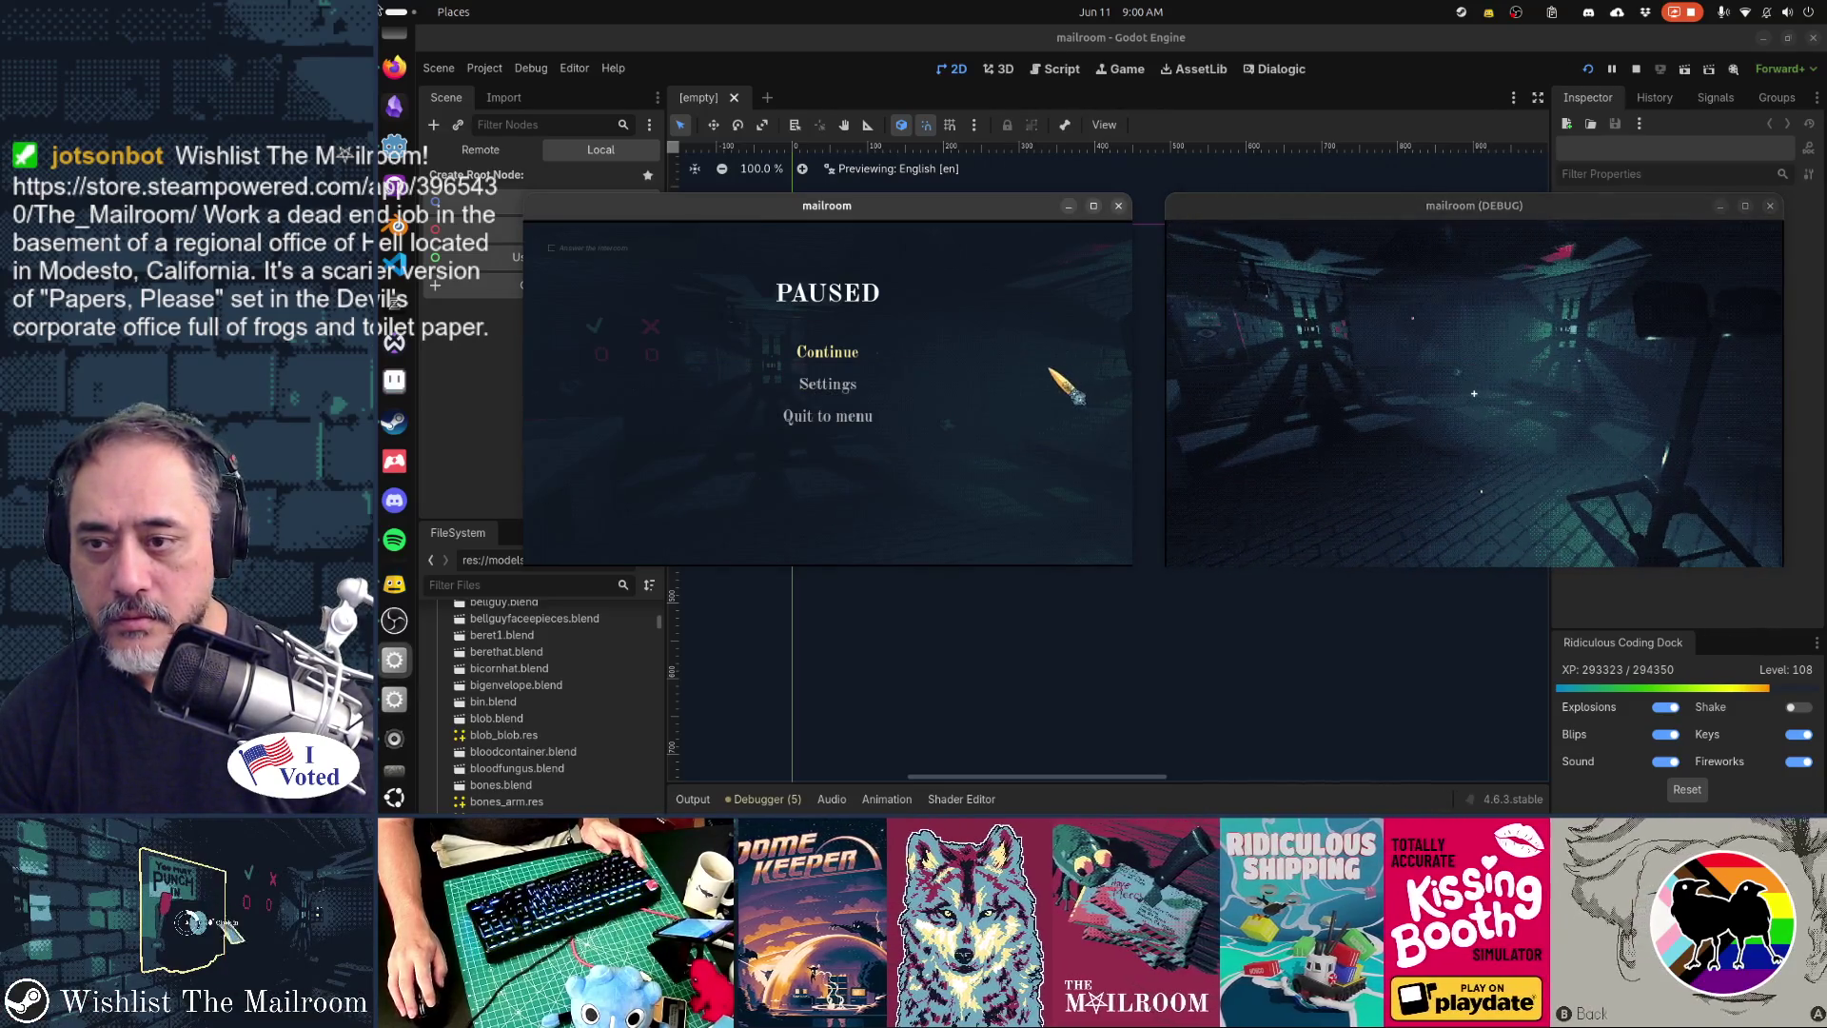
pyautogui.click(823, 354)
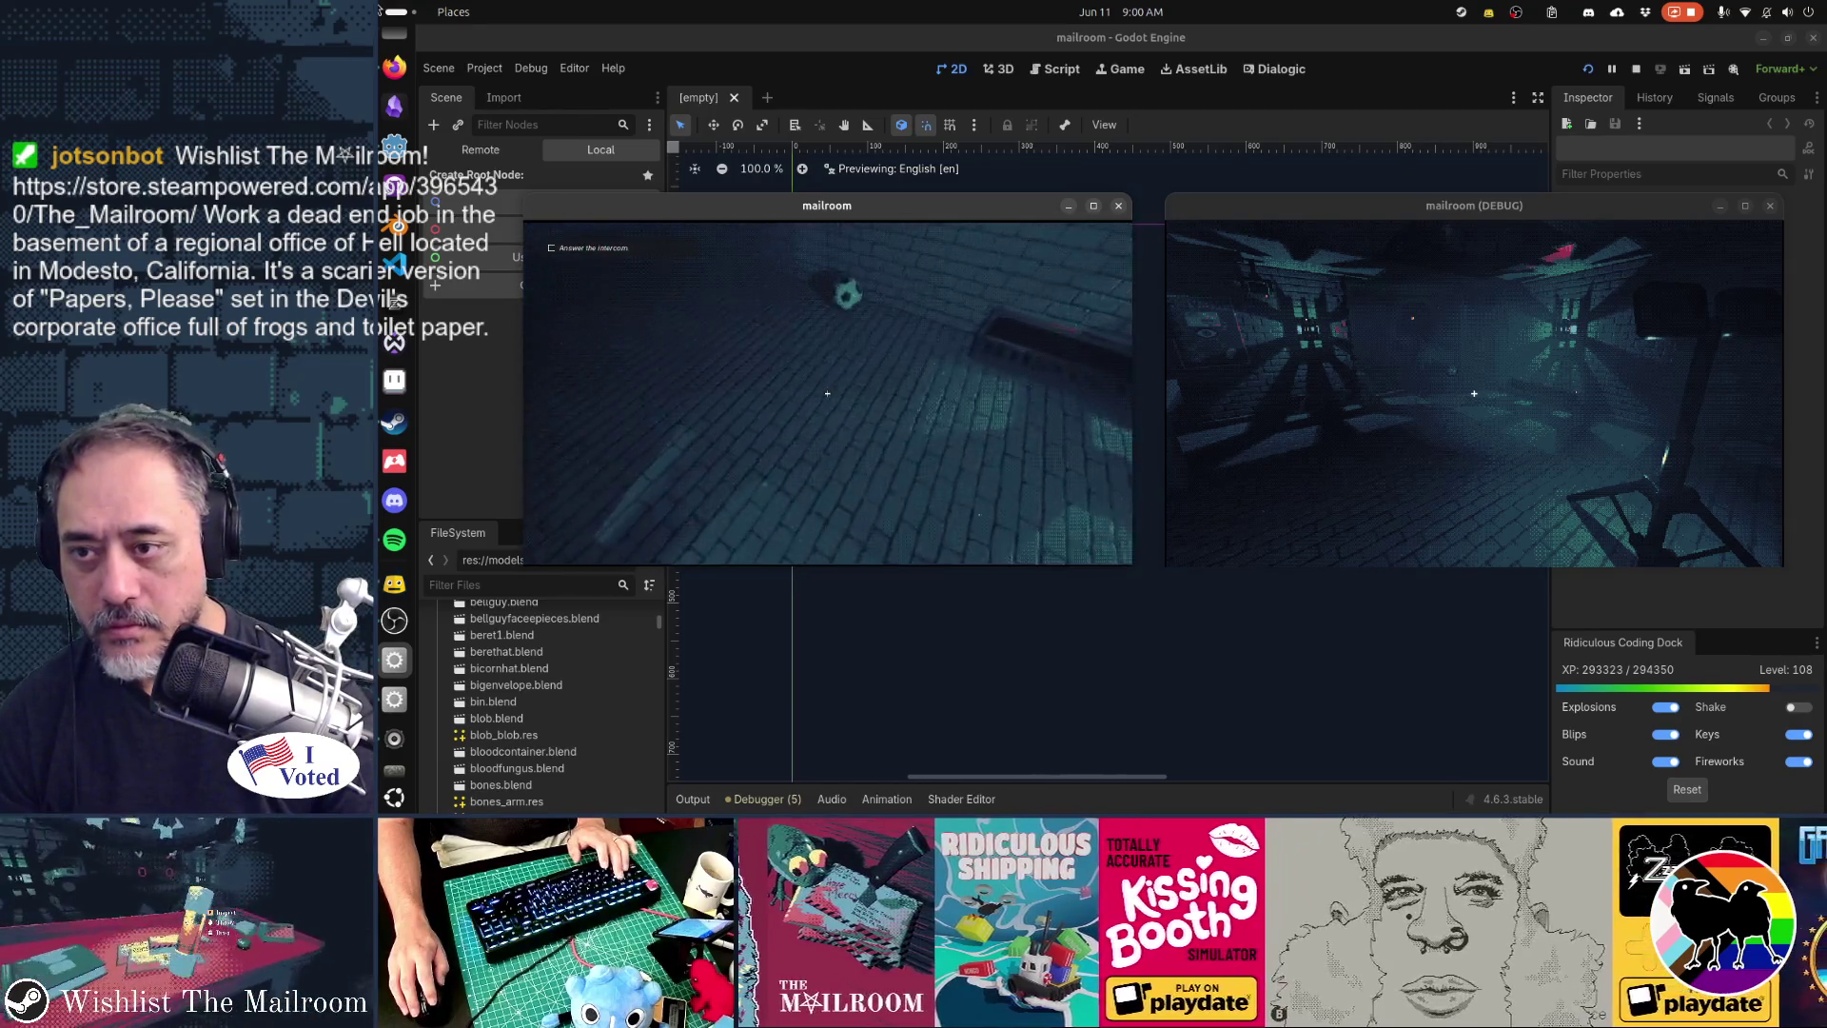
pyautogui.click(827, 393)
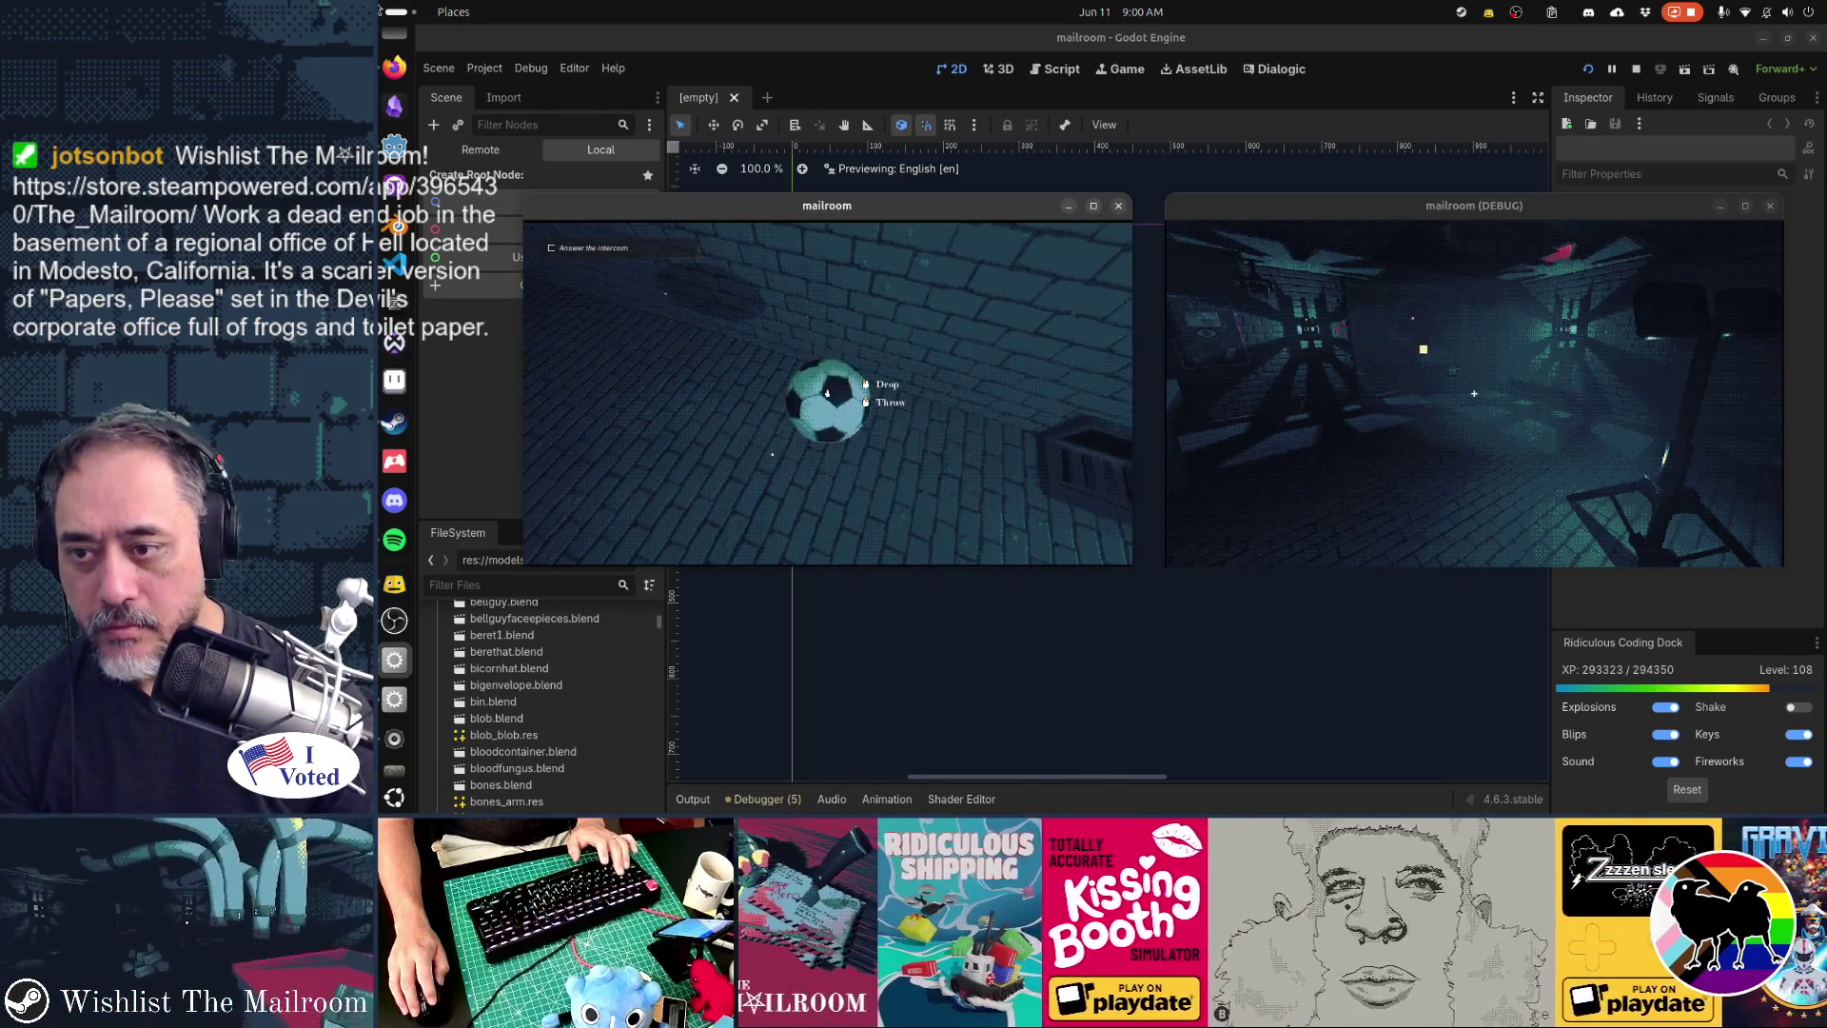
pyautogui.click(828, 393)
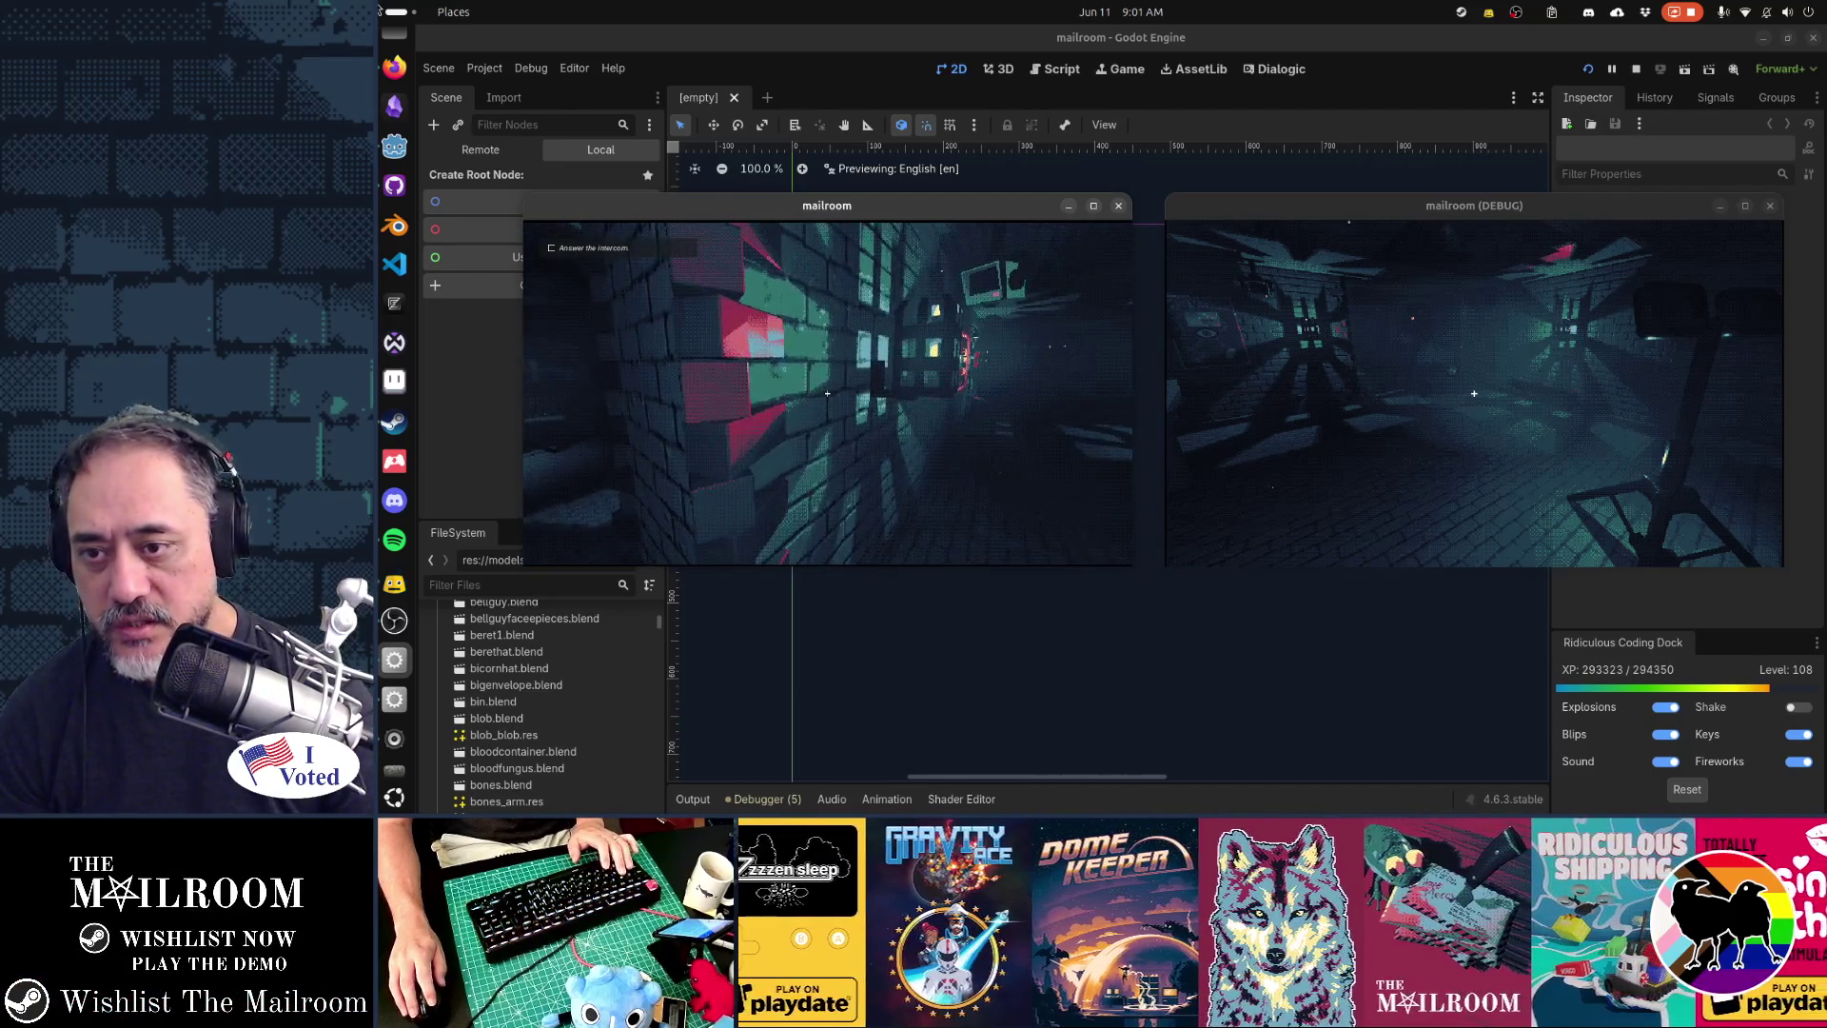
pyautogui.press('Escape')
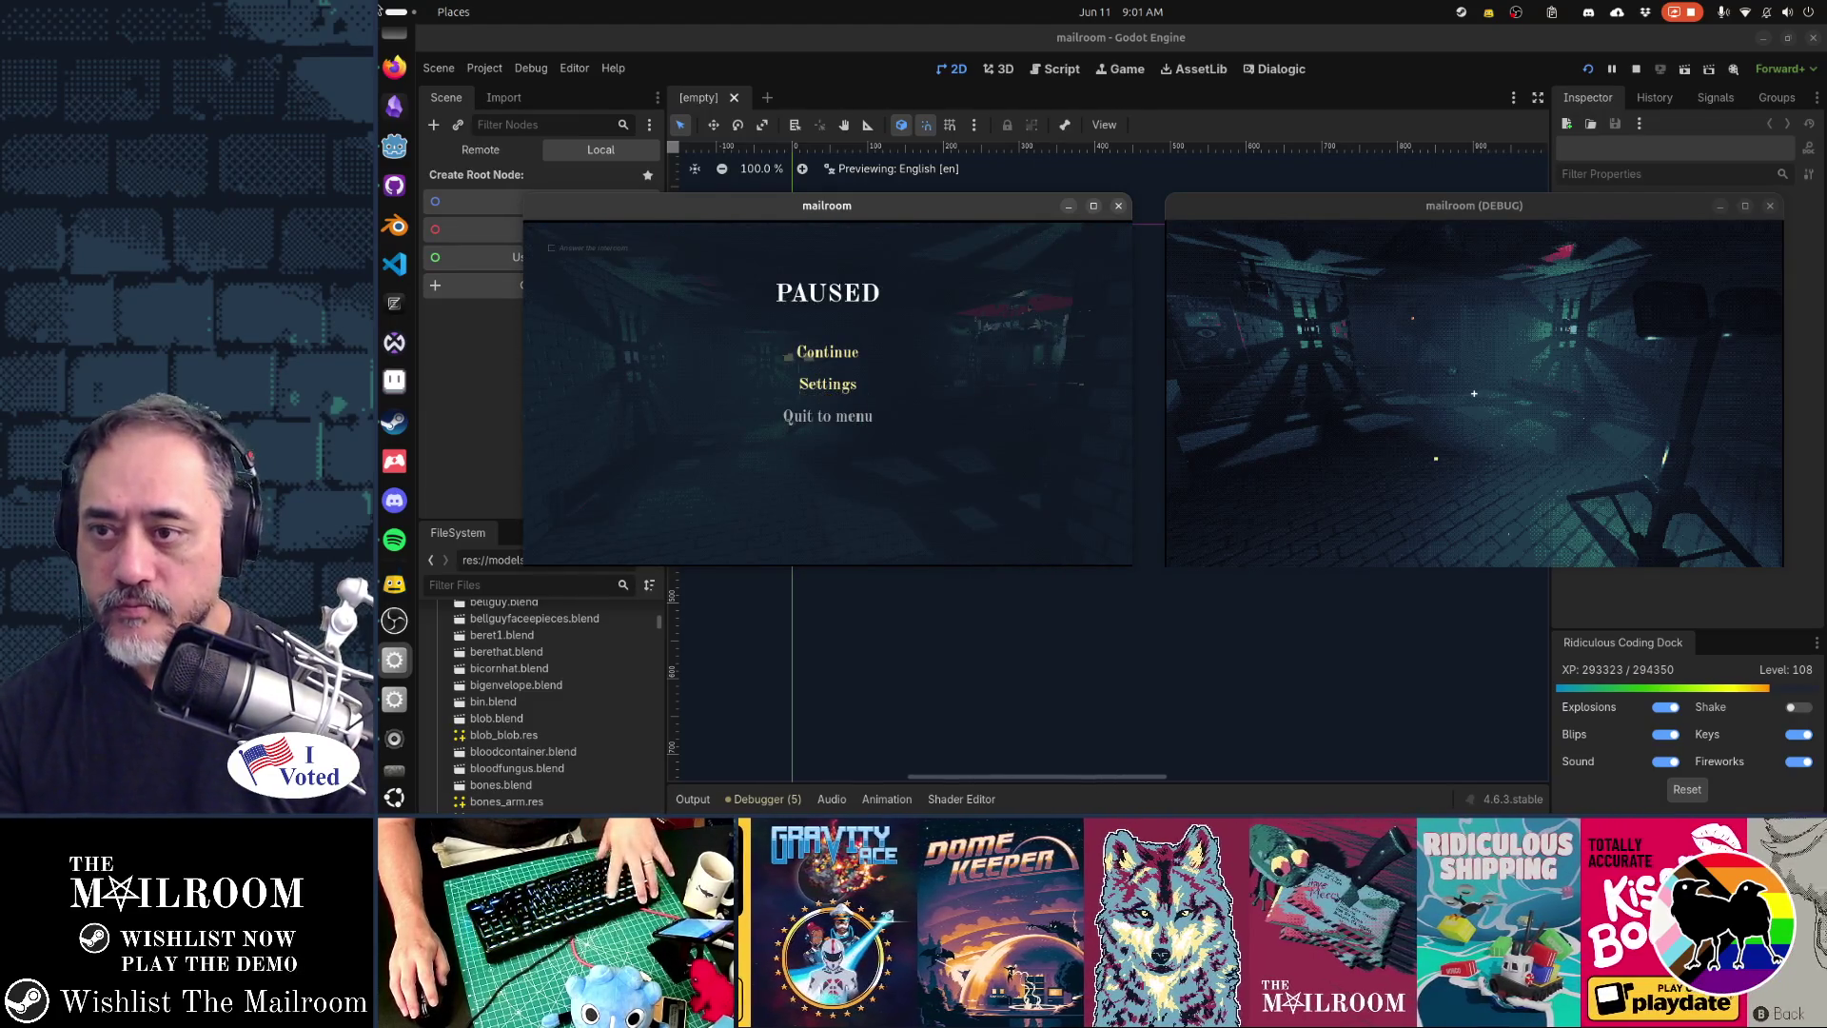
pyautogui.press('F8')
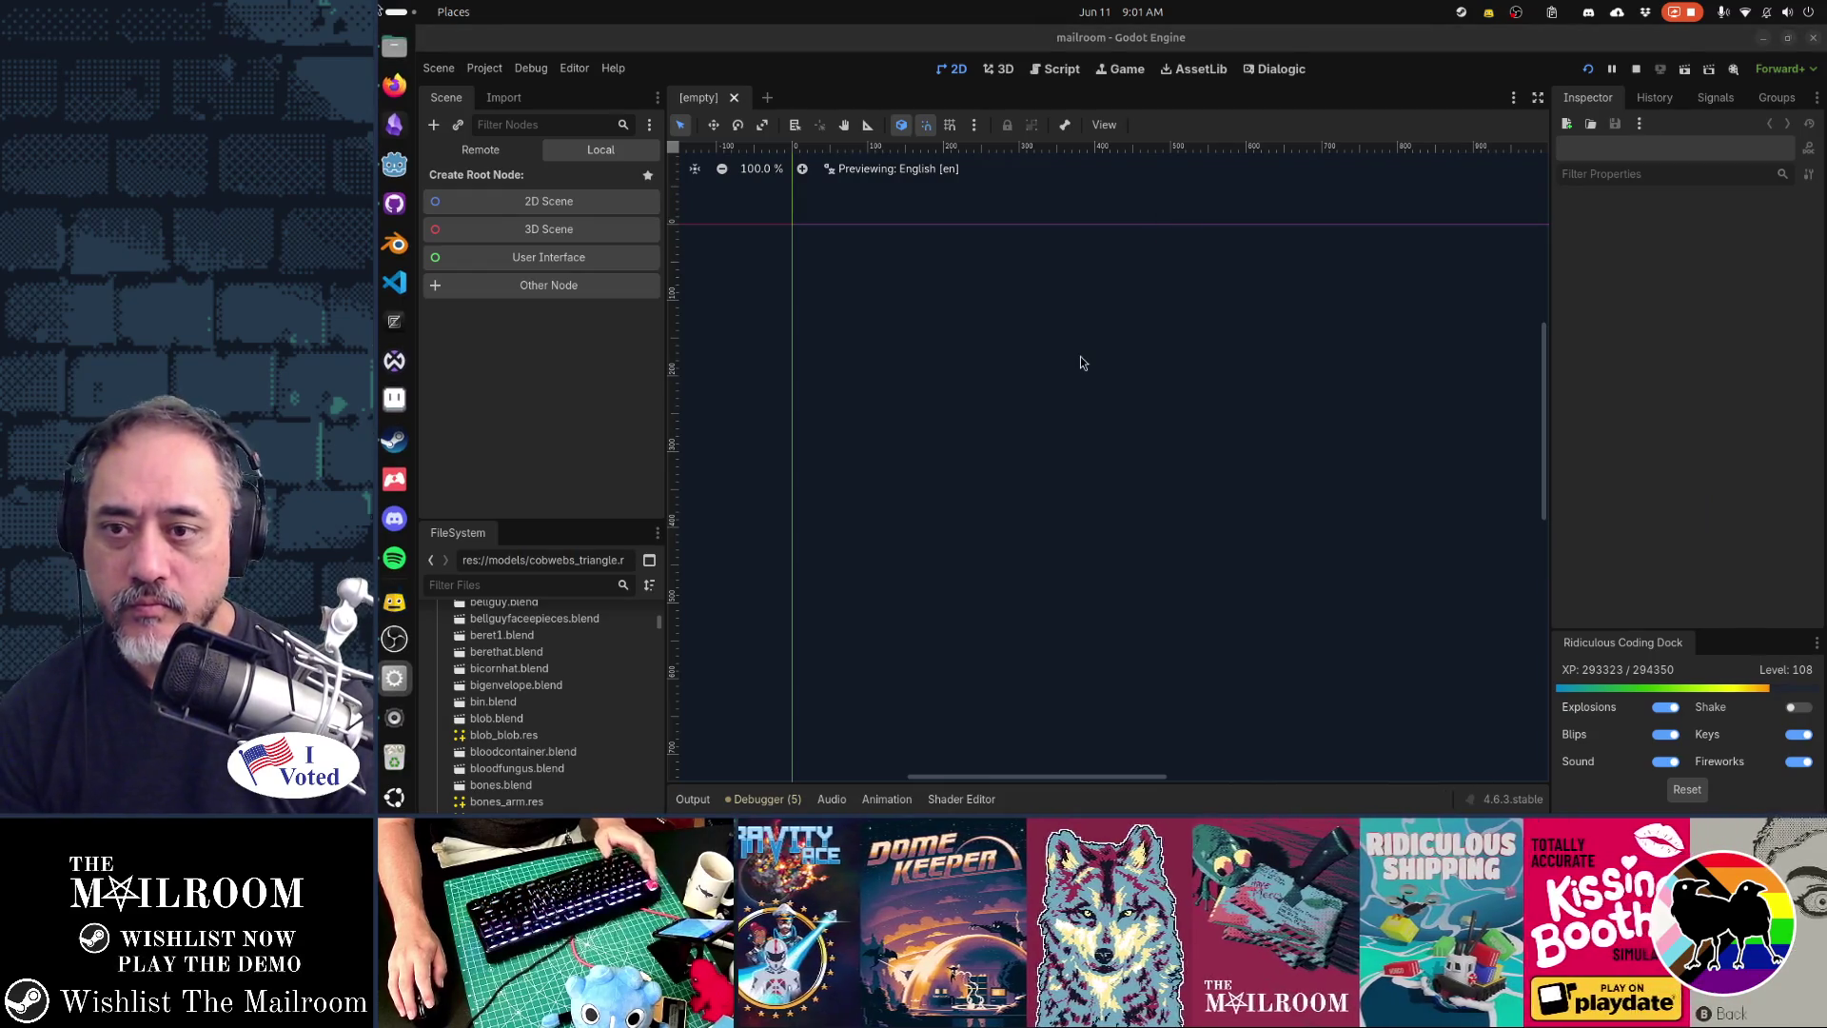
# - Close the running Mailroom game window with Alt+F4 and switch over to the Gamedev TODO board
pyautogui.hotkey('alt', 'Tab')
pyautogui.hotkey('alt', 'Tab')
pyautogui.hotkey('alt', 'shift', 'Tab')
pyautogui.hotkey('alt', 'shift', 'Tab')
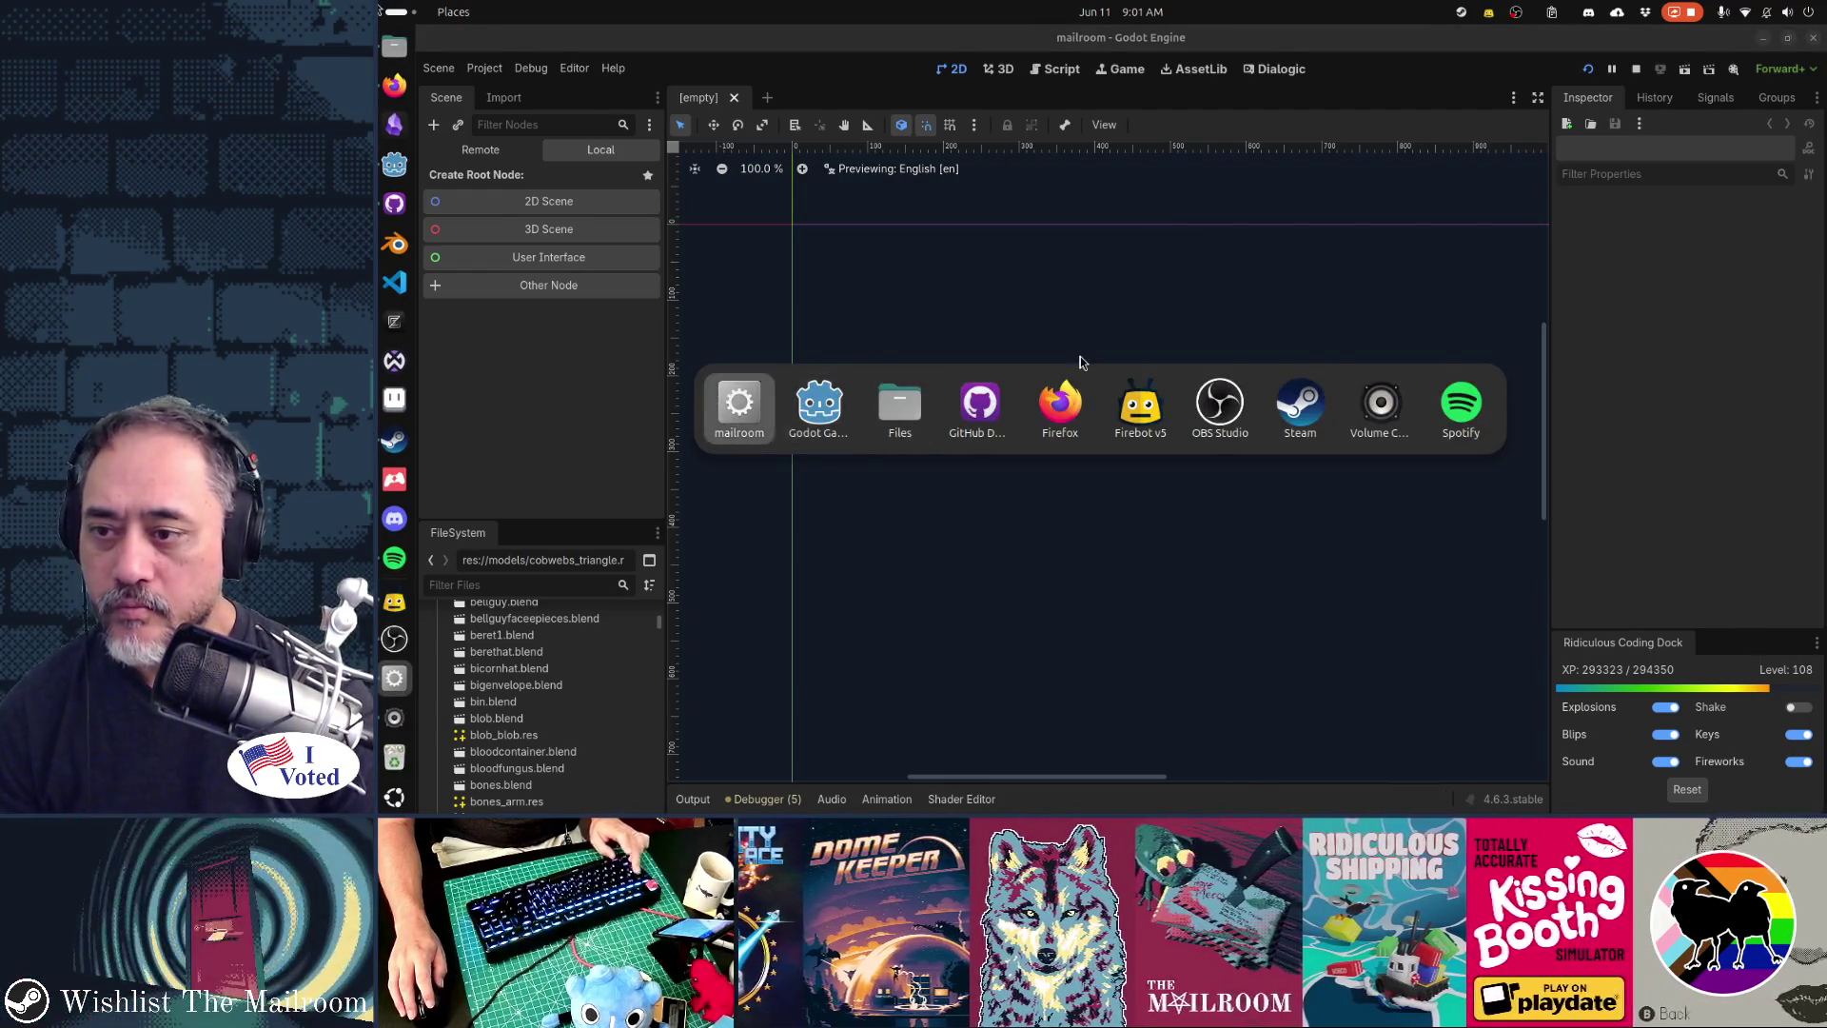
pyautogui.hotkey('alt', 'F4')
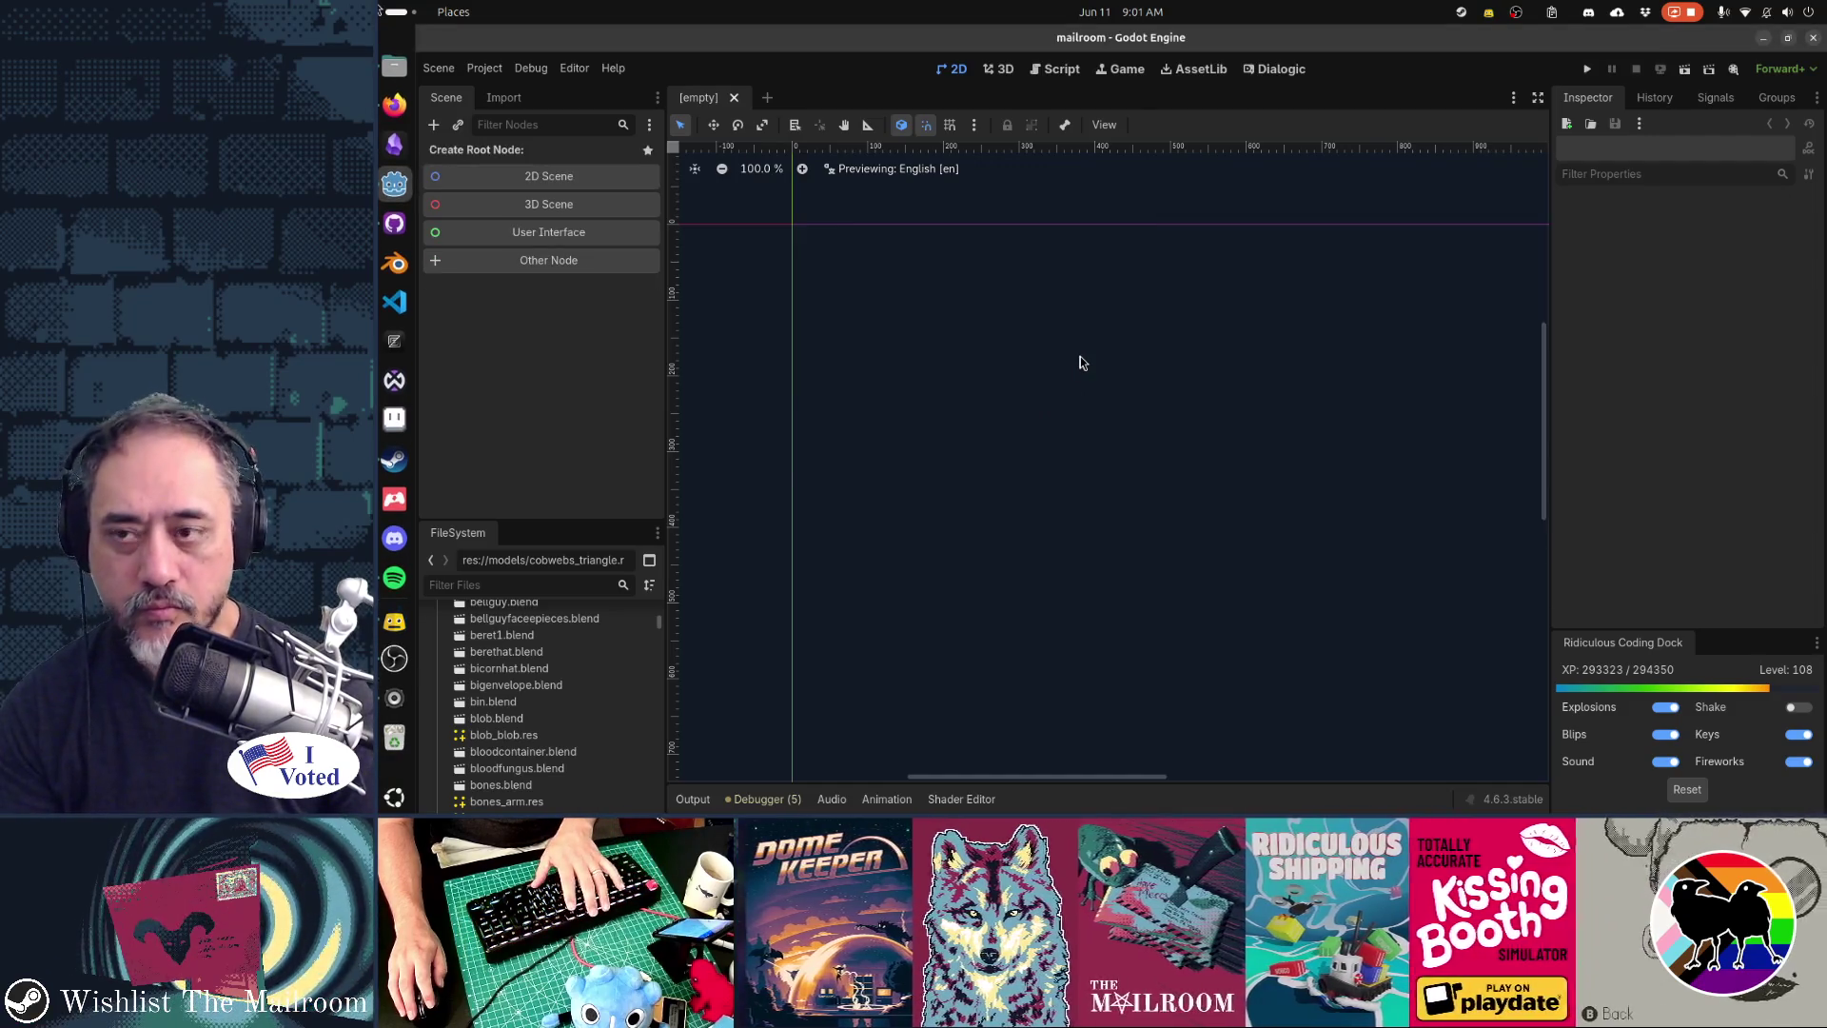
pyautogui.hotkey('alt', 'Tab')
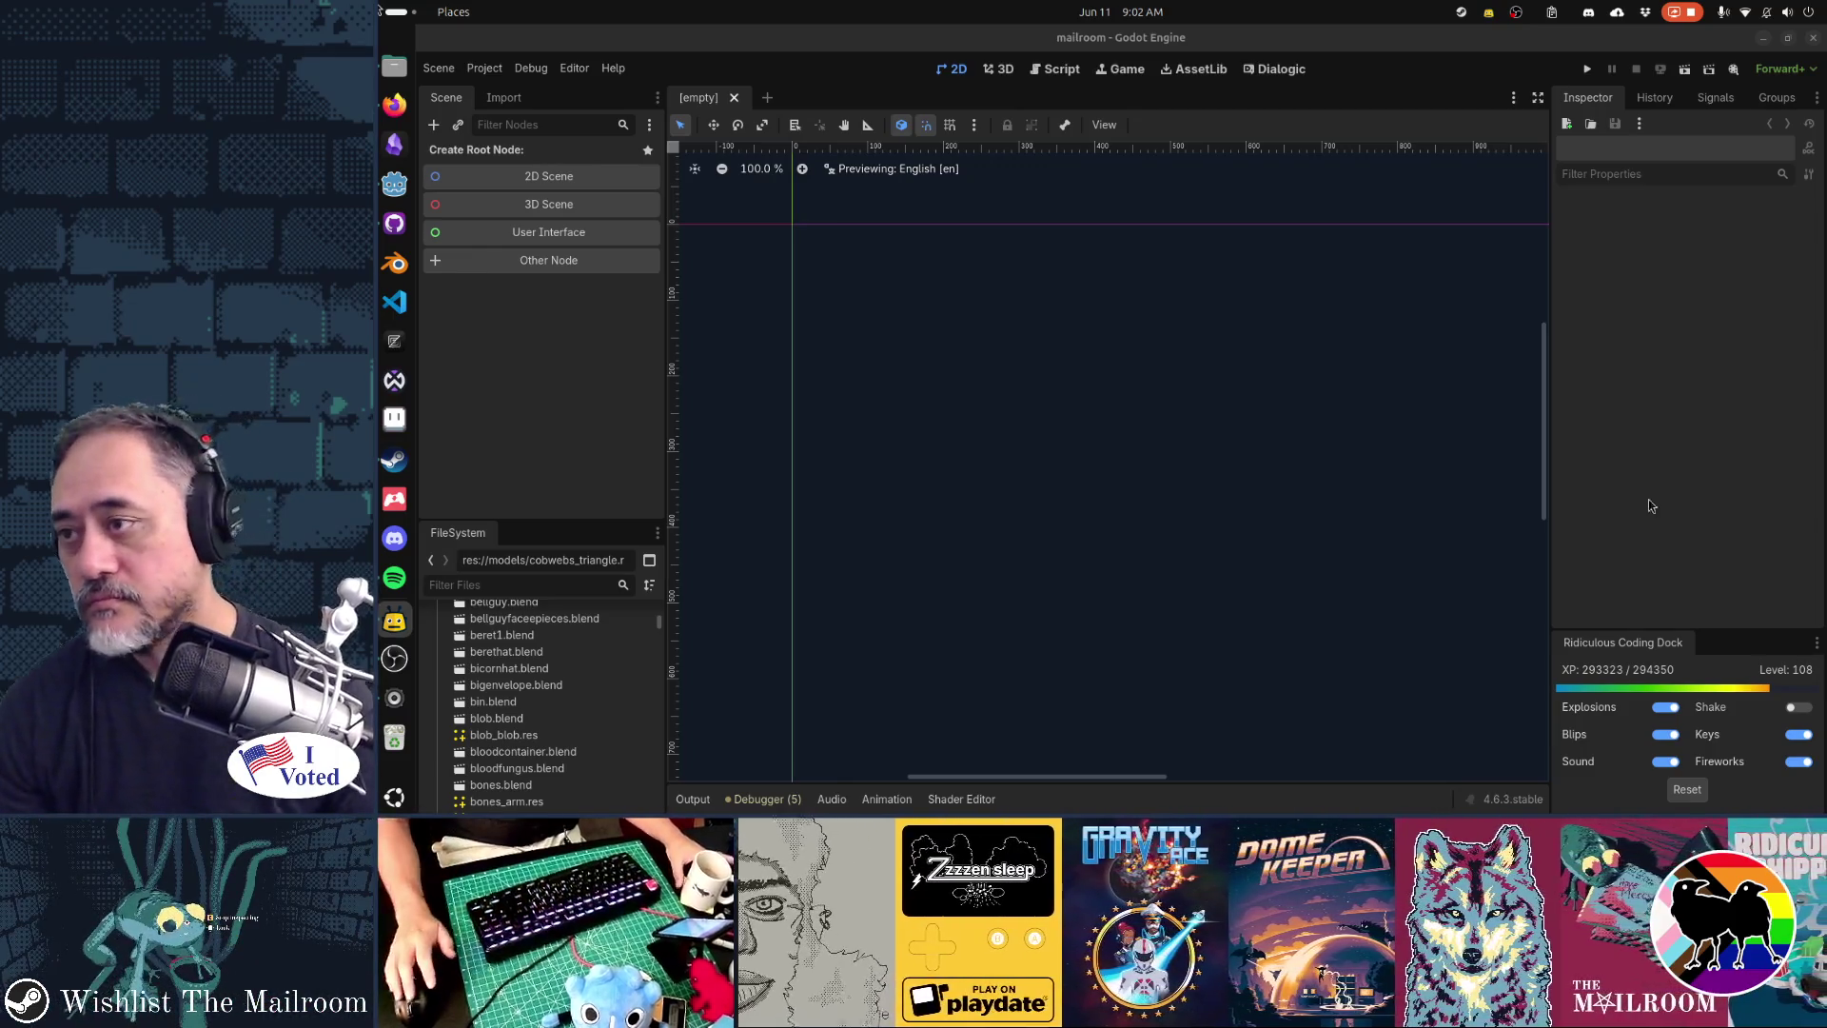
pyautogui.hotkey('ctrl', '=')
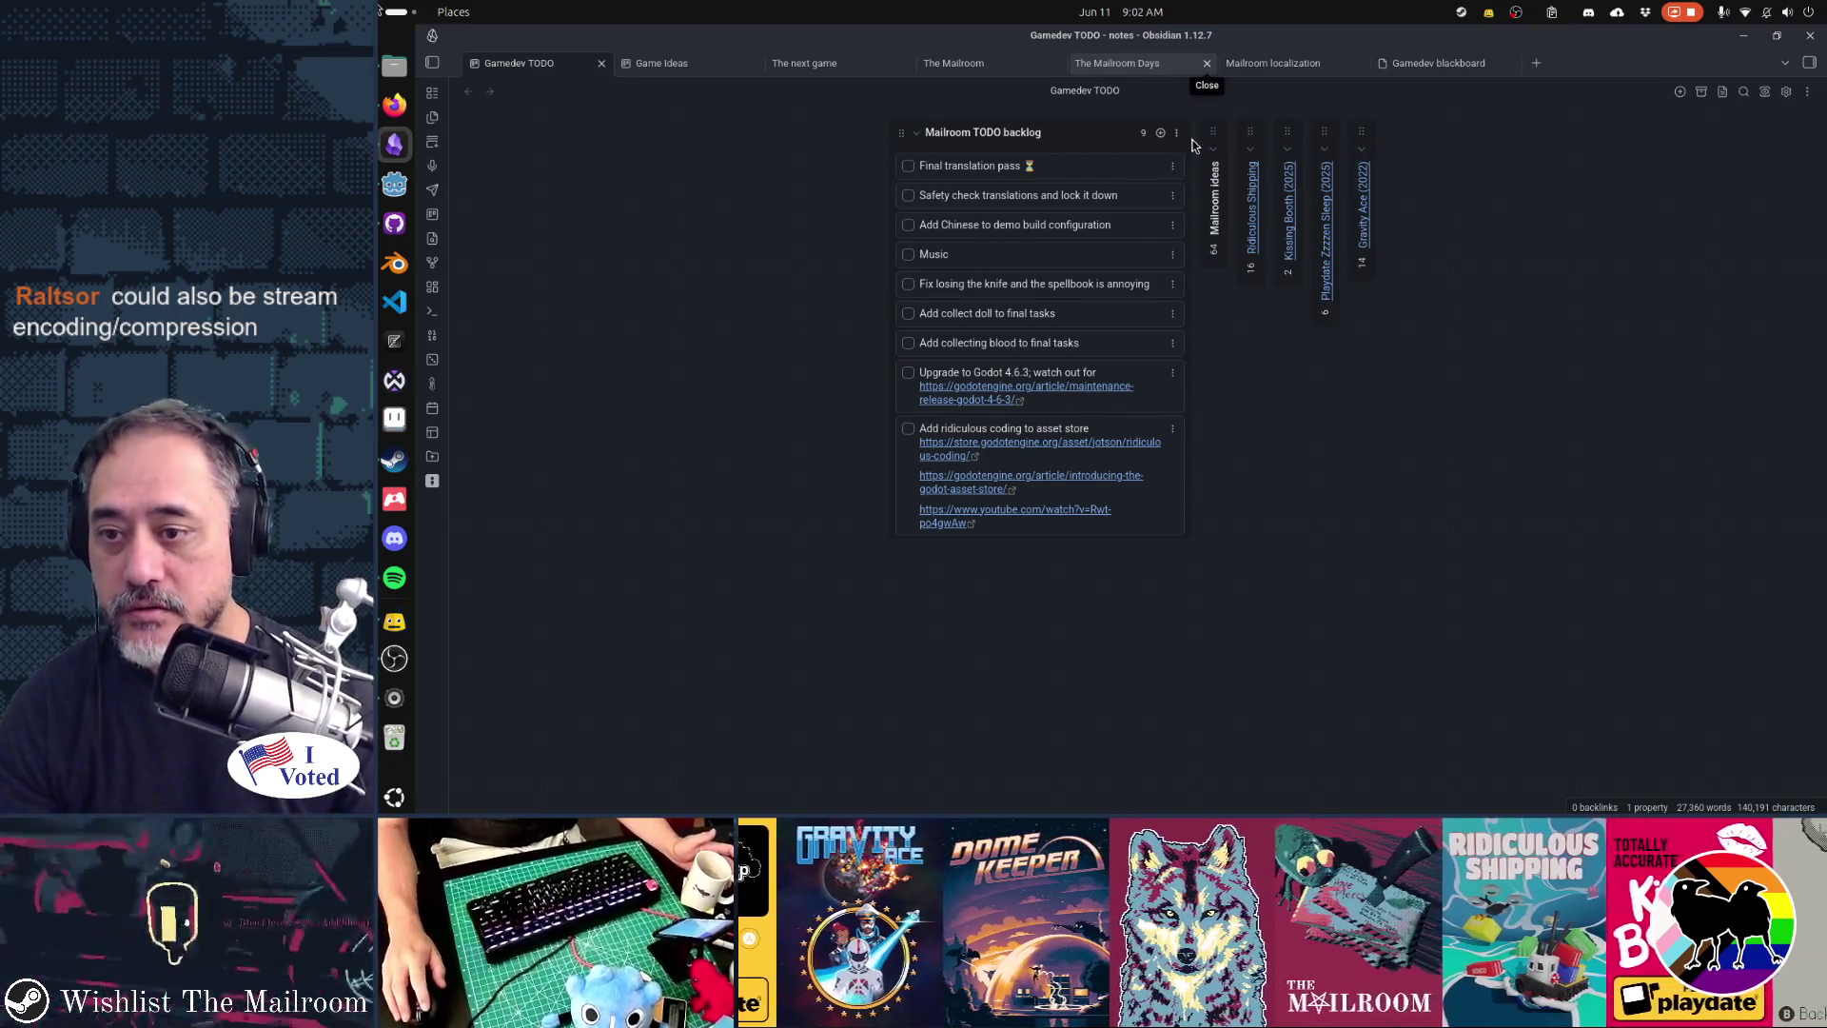
# - Tick the 'Upgrade to Godot 4.6.3' card as done, archive it, and return to Godot
pyautogui.click(909, 373)
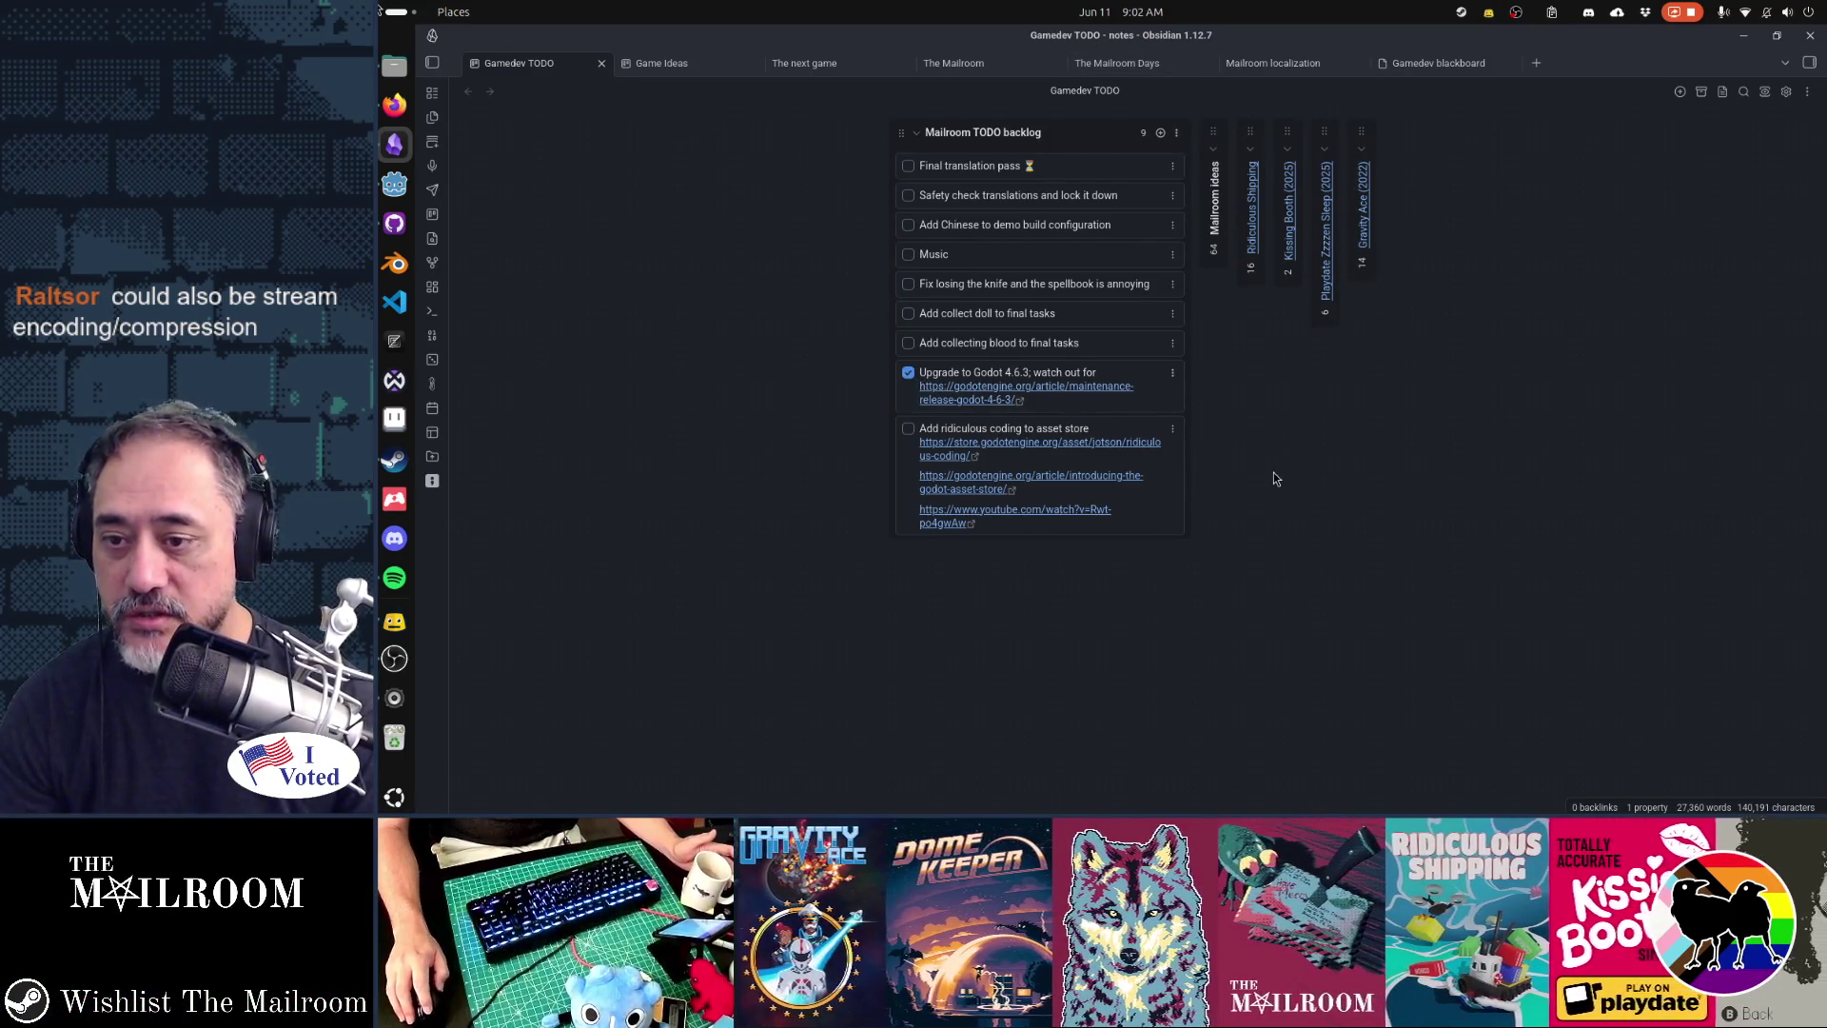
pyautogui.click(1173, 372)
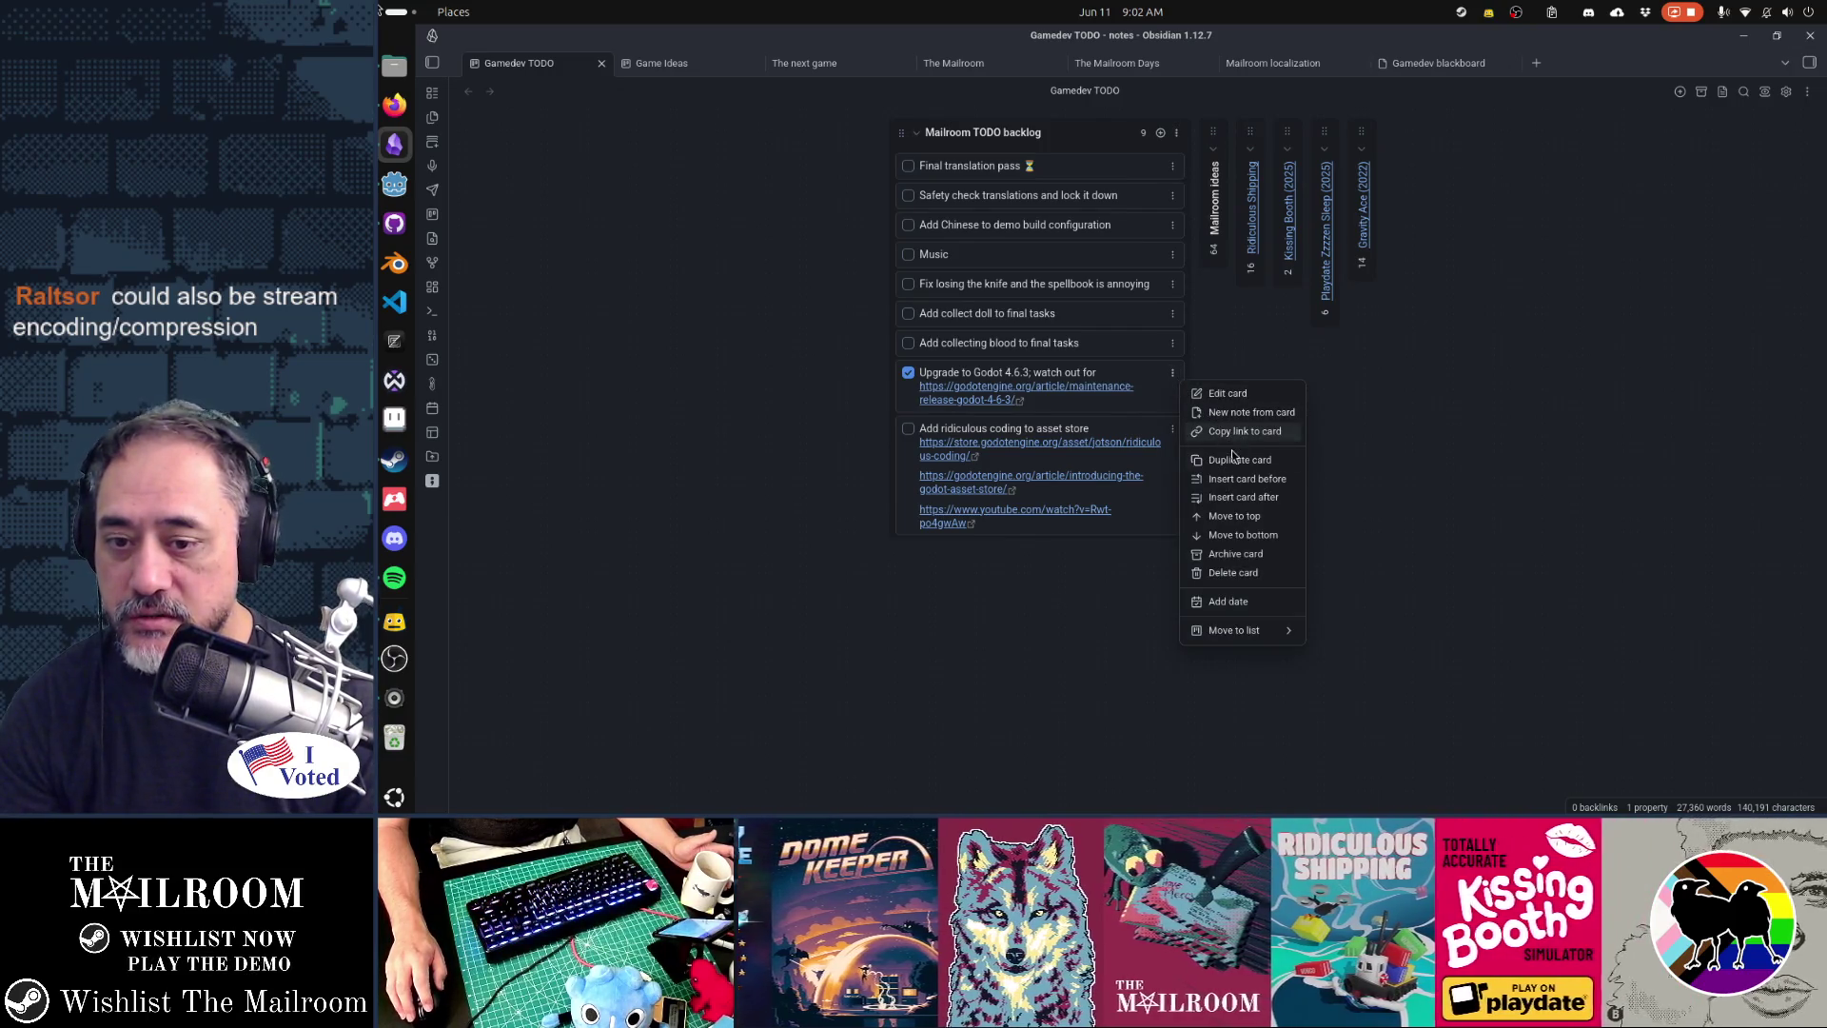
pyautogui.click(1235, 554)
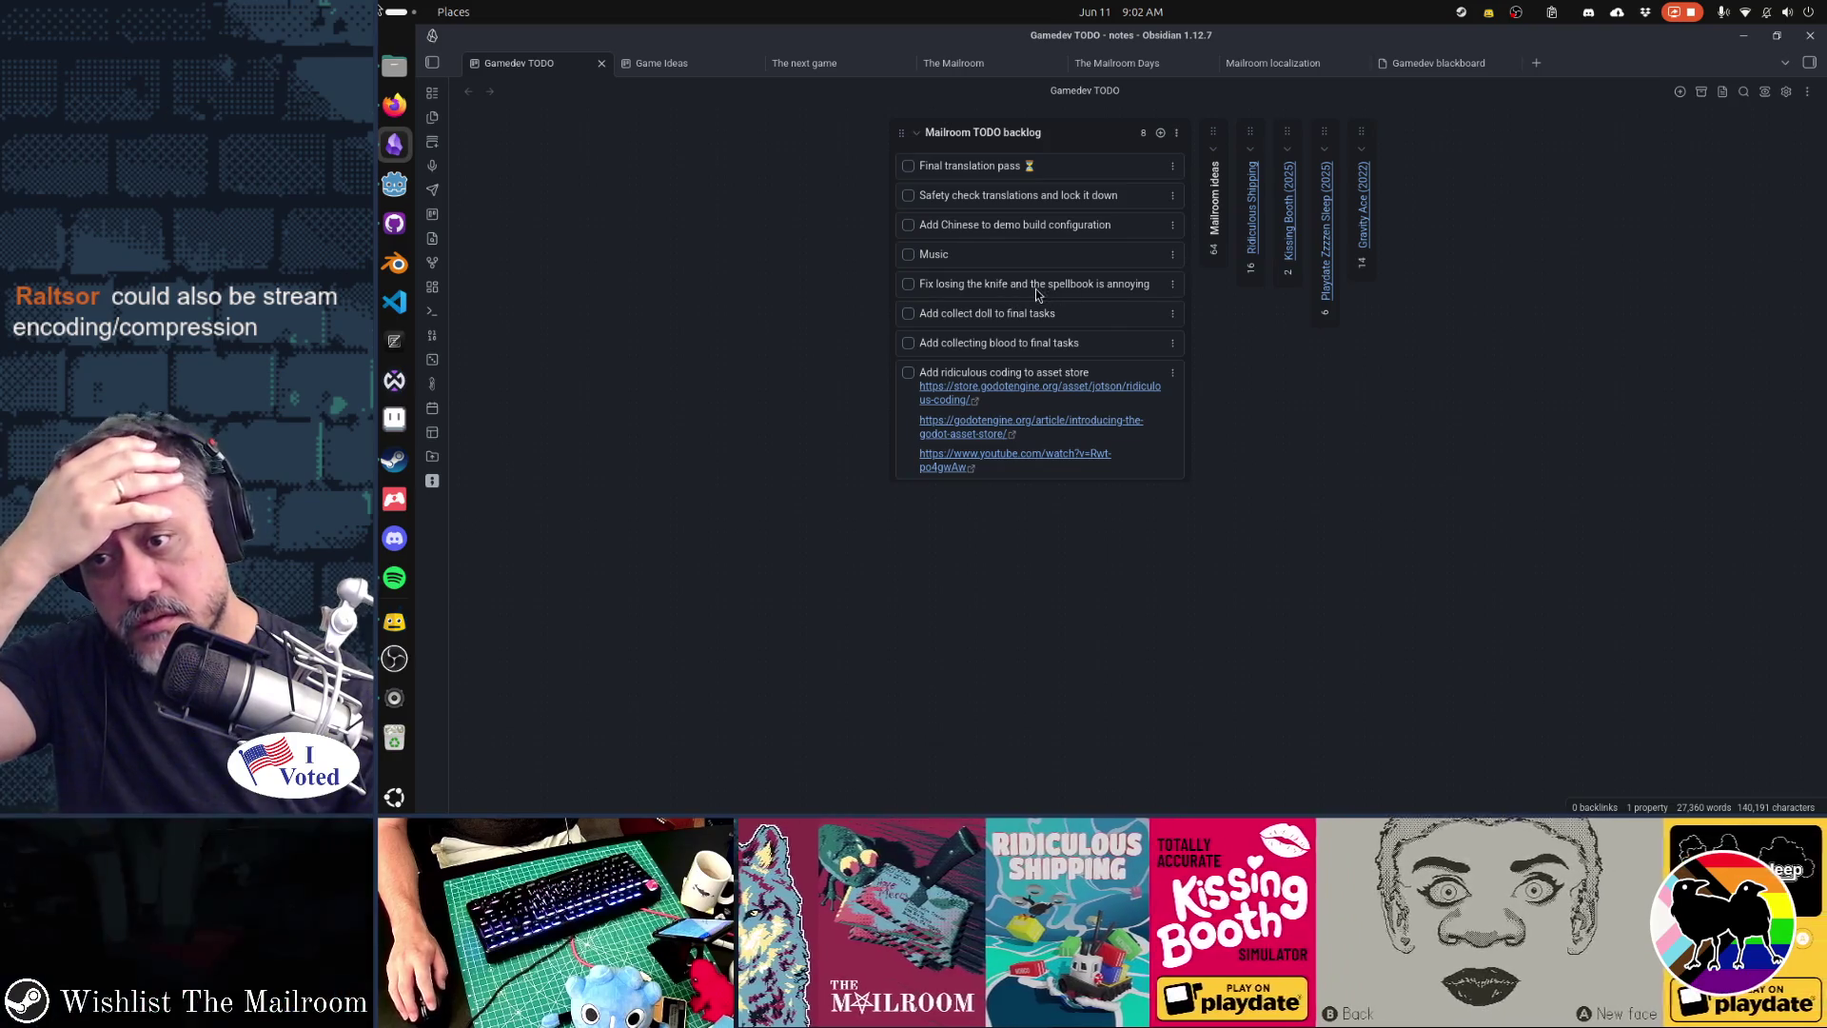
pyautogui.click(394, 183)
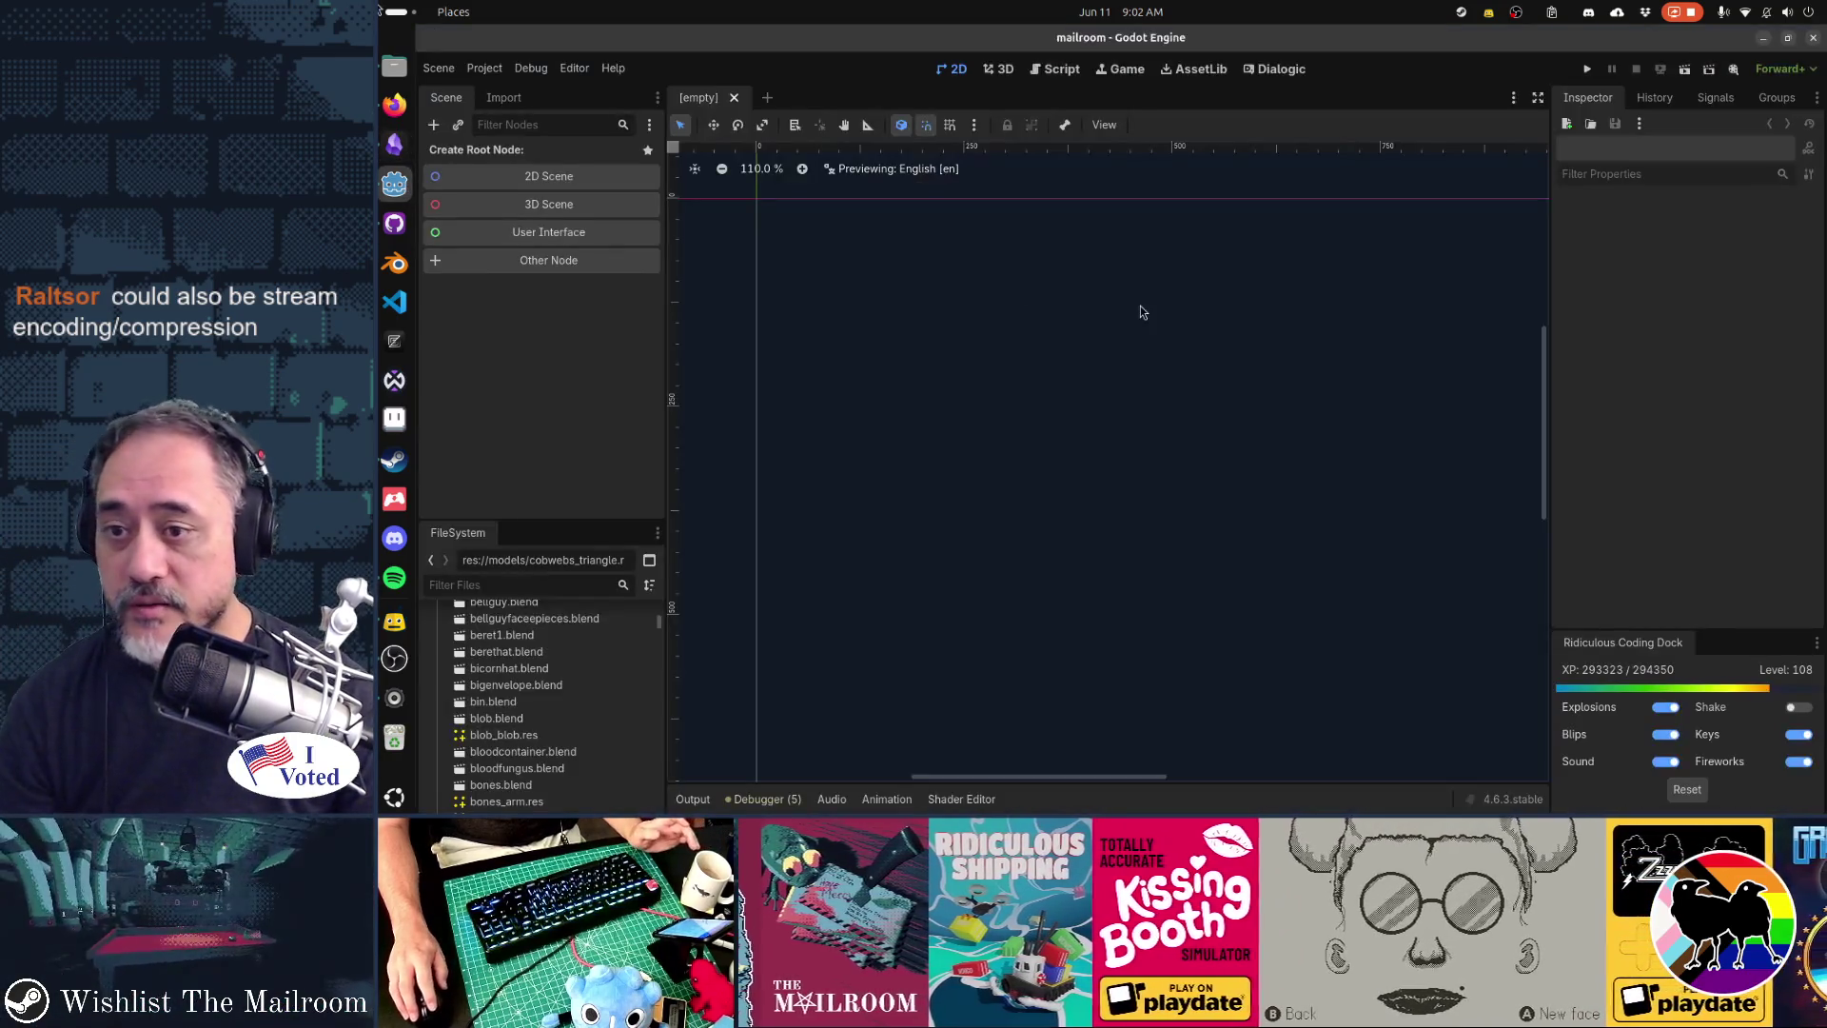
# - Run the game with F5 and raise the Main volume to about 43%
pyautogui.press('F5')
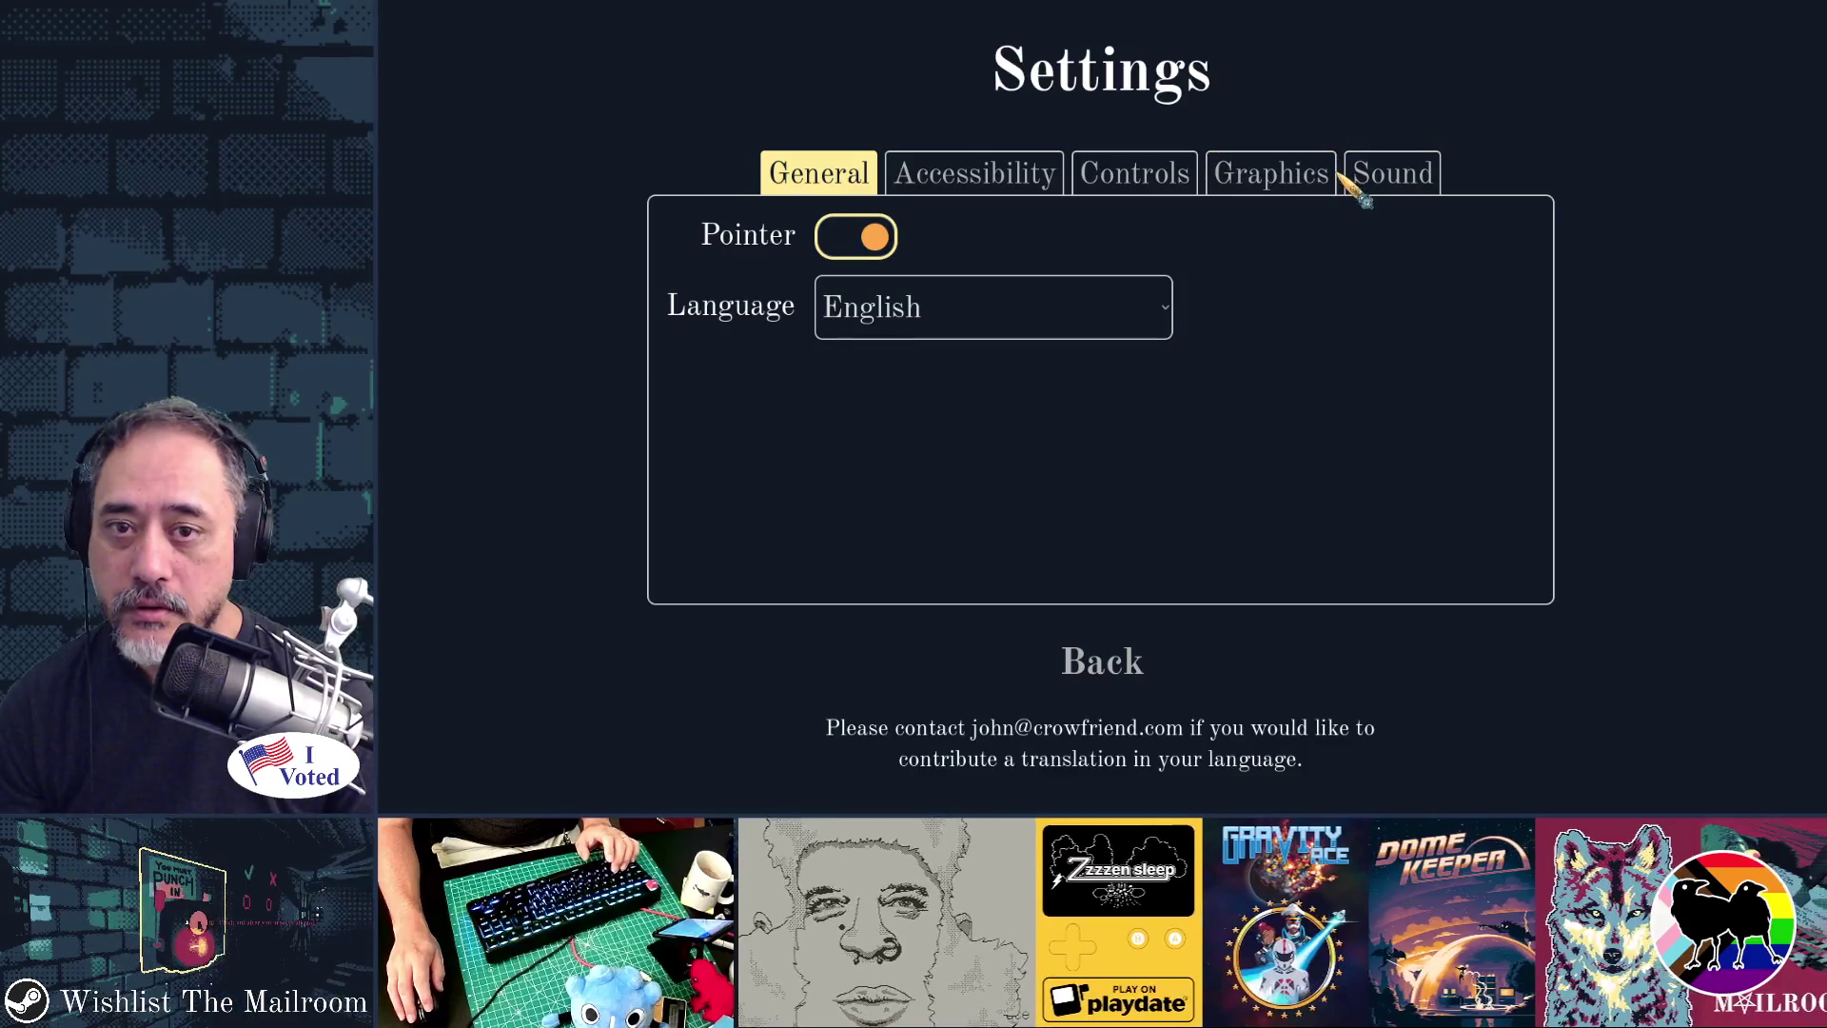
pyautogui.click(1370, 179)
pyautogui.moveTo(838, 253); pyautogui.dragTo(1130, 255)
pyautogui.click(1126, 666)
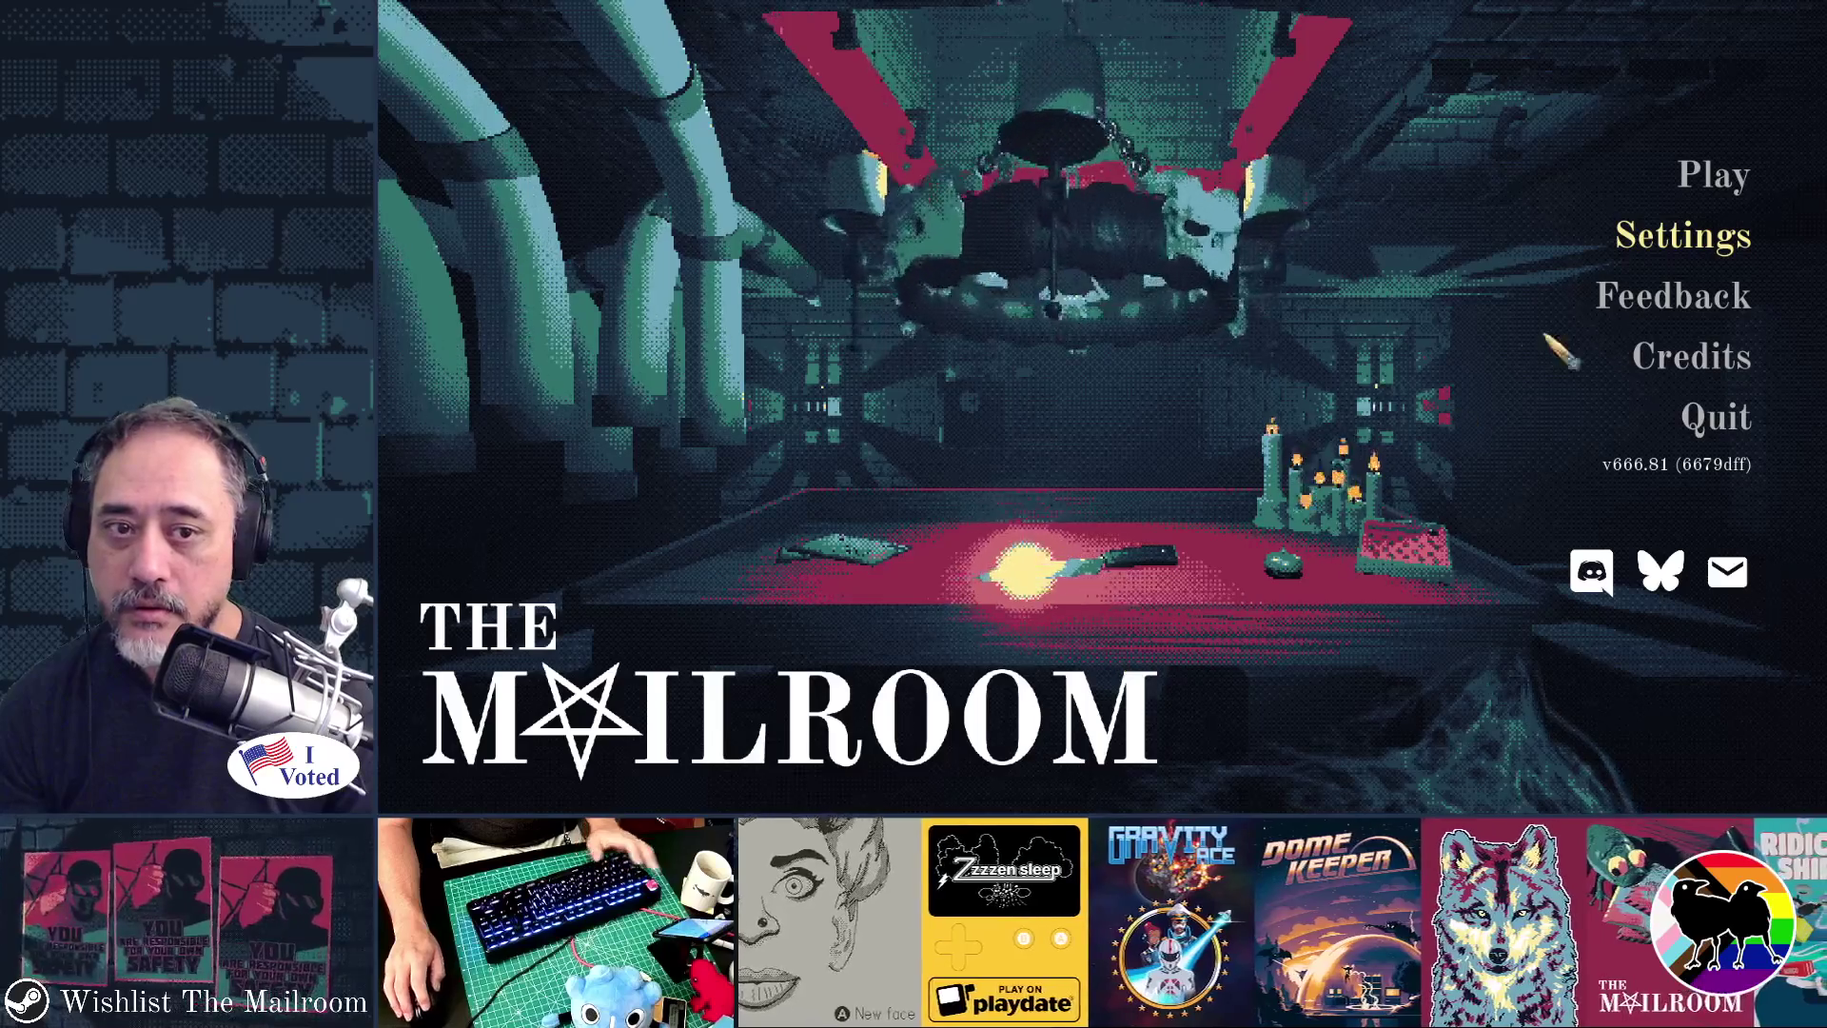
# - Turn the Main volume up to maximum and start playing
pyautogui.click(1680, 238)
pyautogui.click(1389, 173)
pyautogui.moveTo(1121, 236); pyautogui.dragTo(1523, 236)
pyautogui.click(1119, 657)
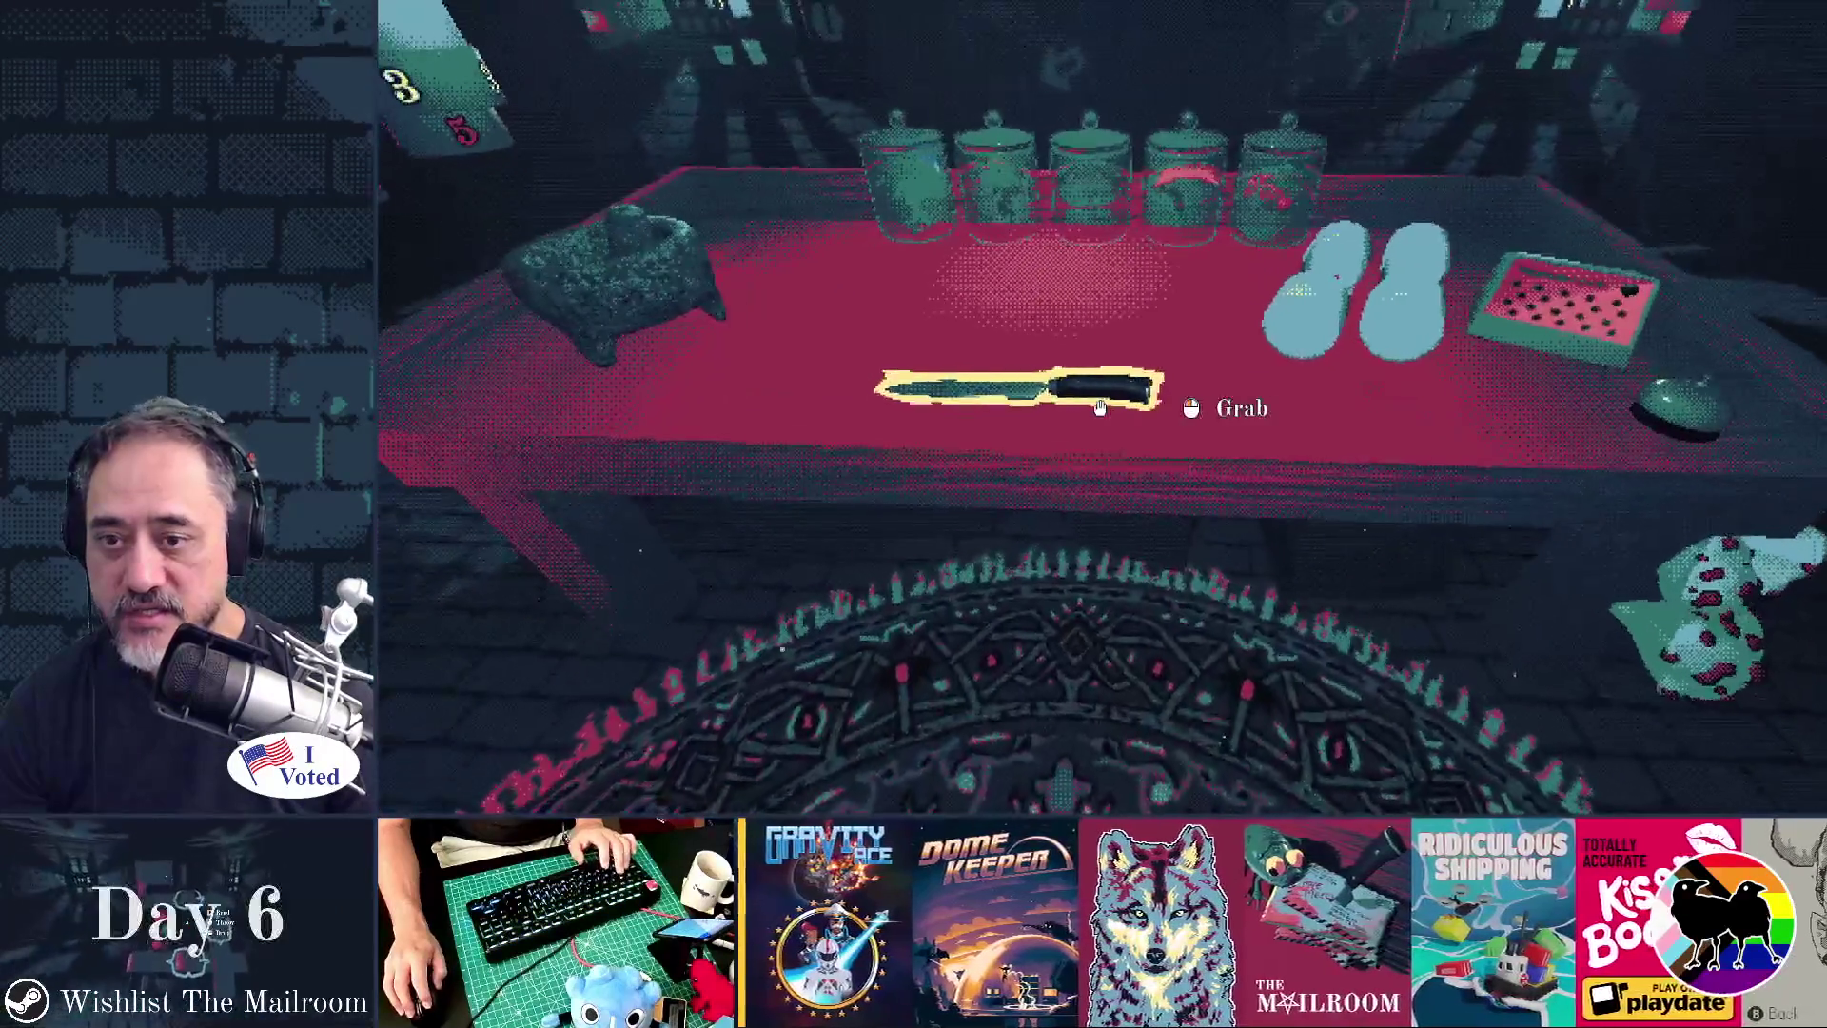
# - Grab and drop the knife, then run the furnace teleport command from the console
pyautogui.click(1100, 408)
pyautogui.click(1100, 408)
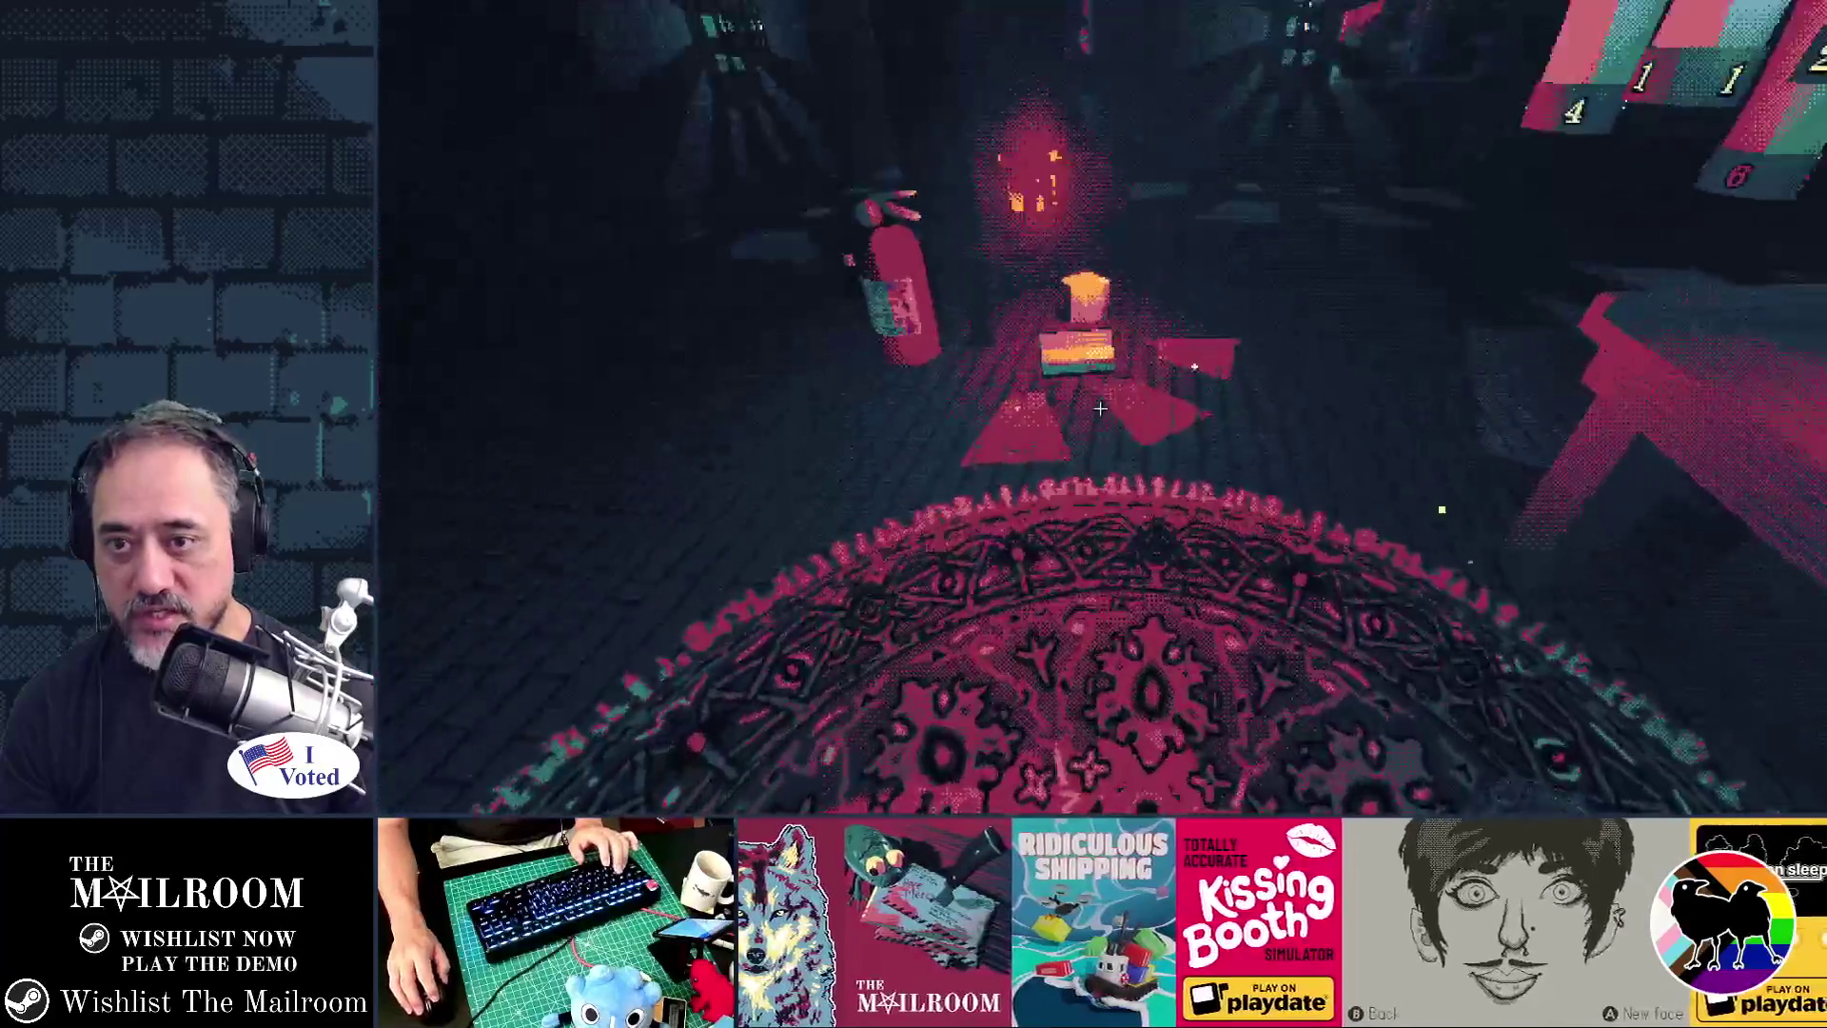
pyautogui.write('furnace')
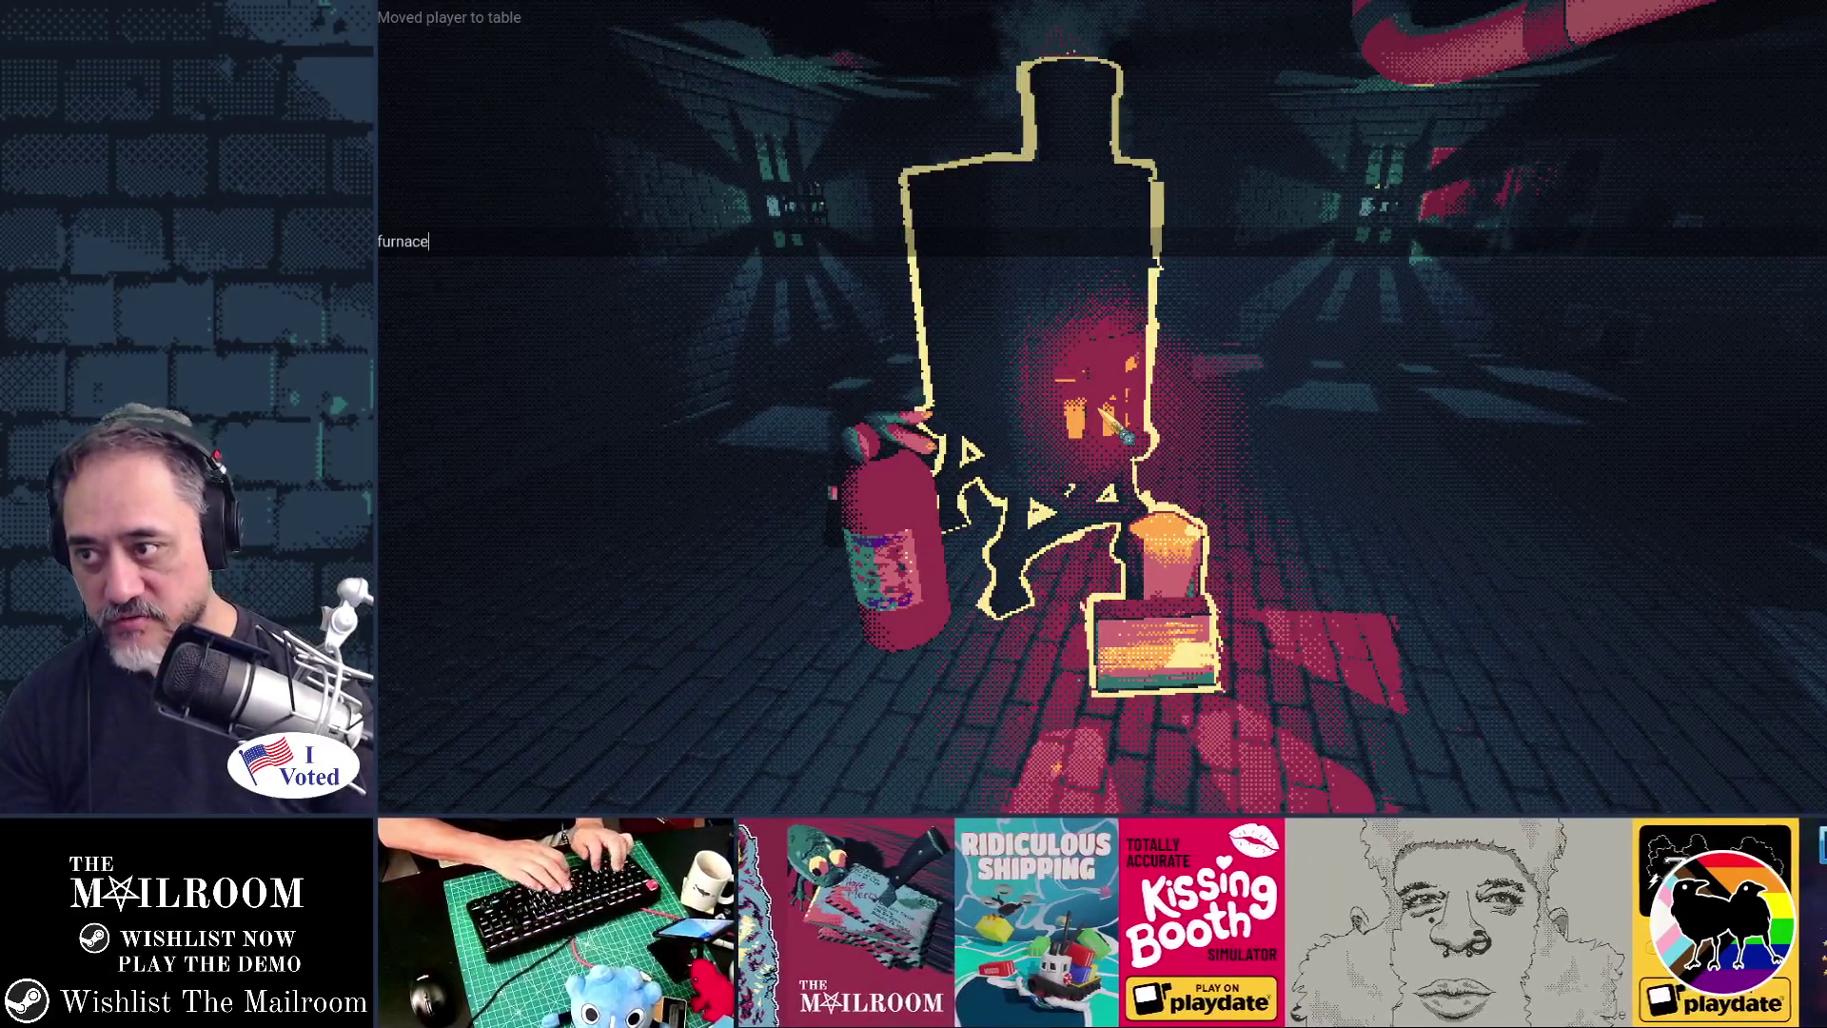
pyautogui.press('Return')
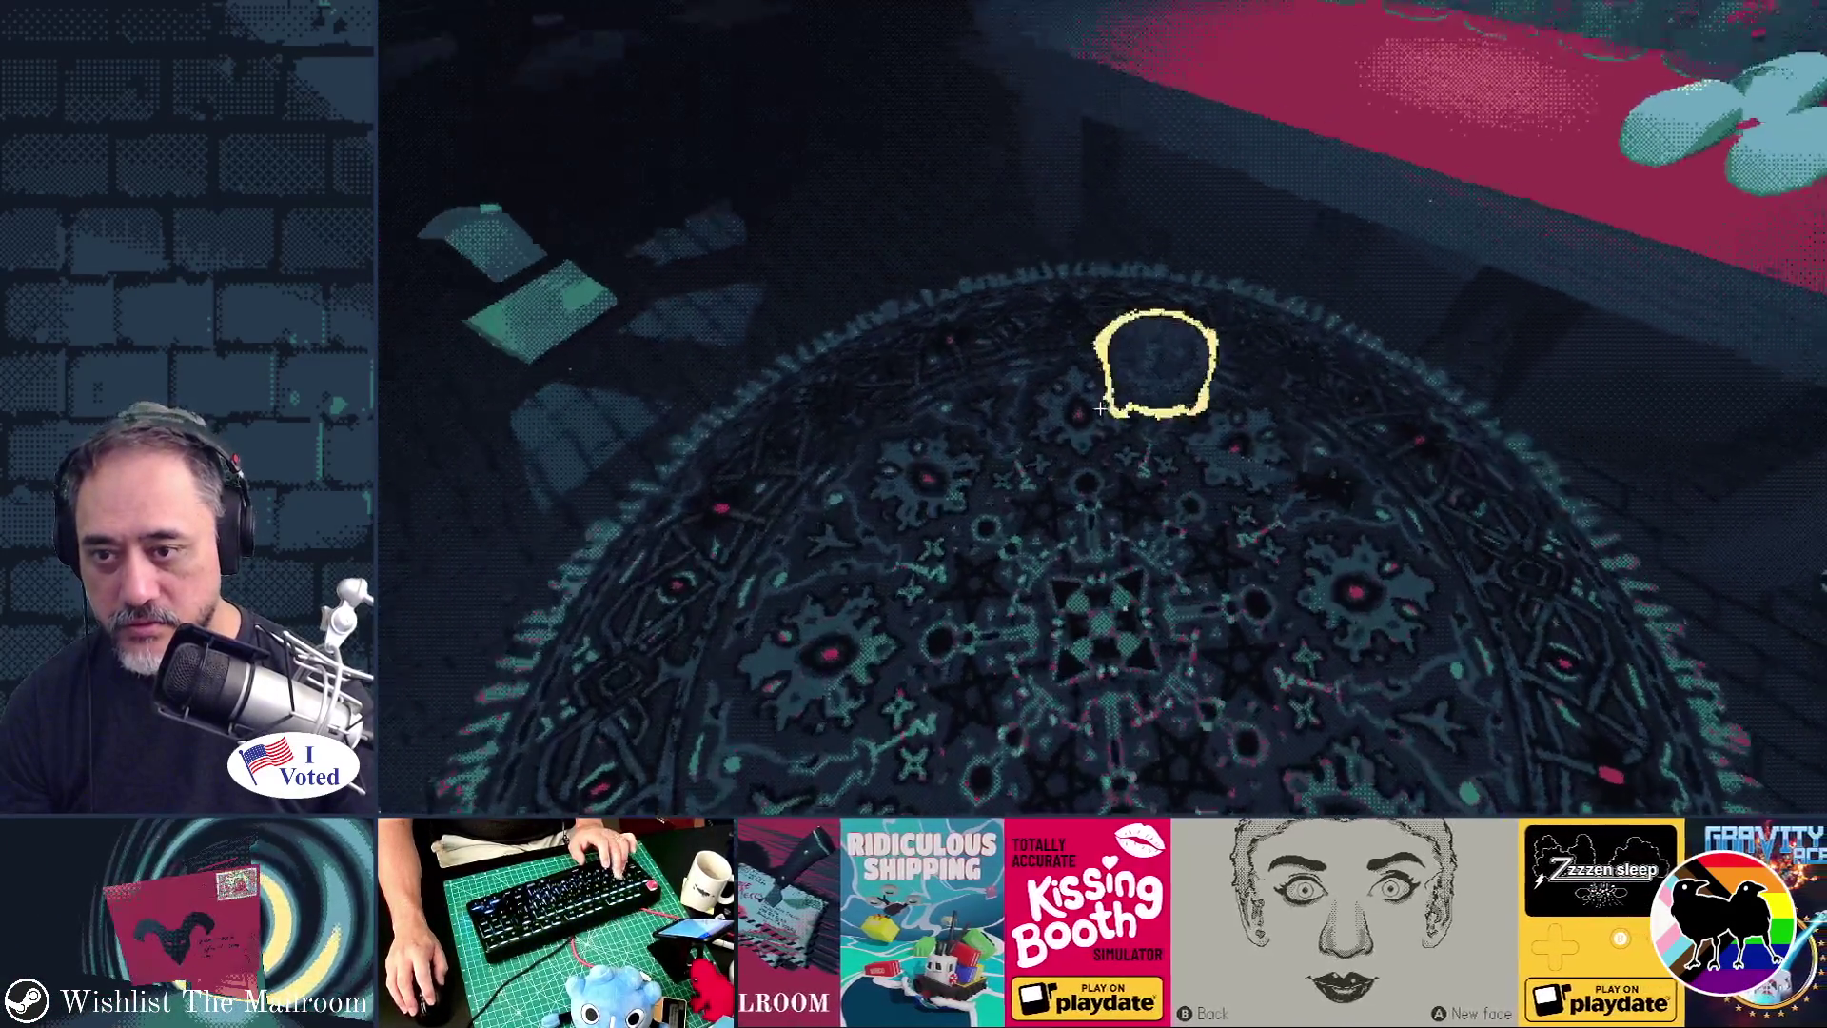
# - Pick up and drop the round object, knife and heart-shaped stone around the rug and table
pyautogui.click(1100, 408)
pyautogui.click(1101, 408)
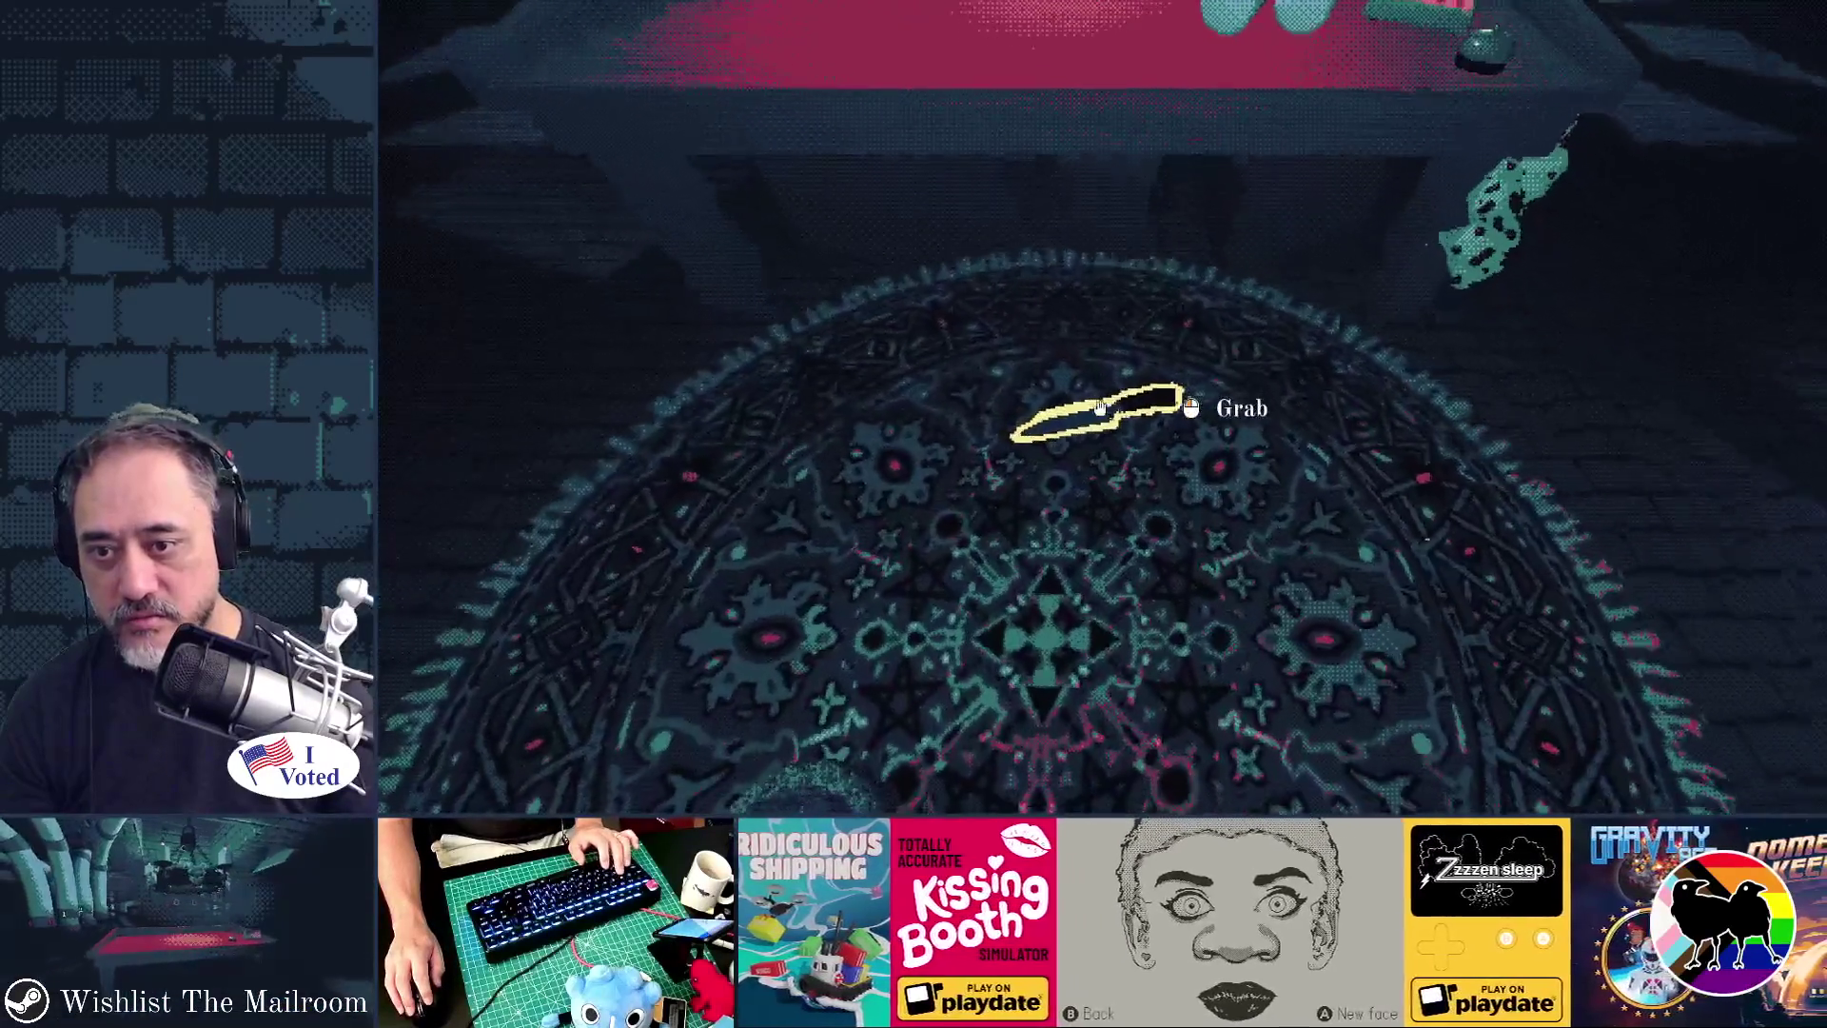
pyautogui.click(1101, 408)
pyautogui.click(1101, 408)
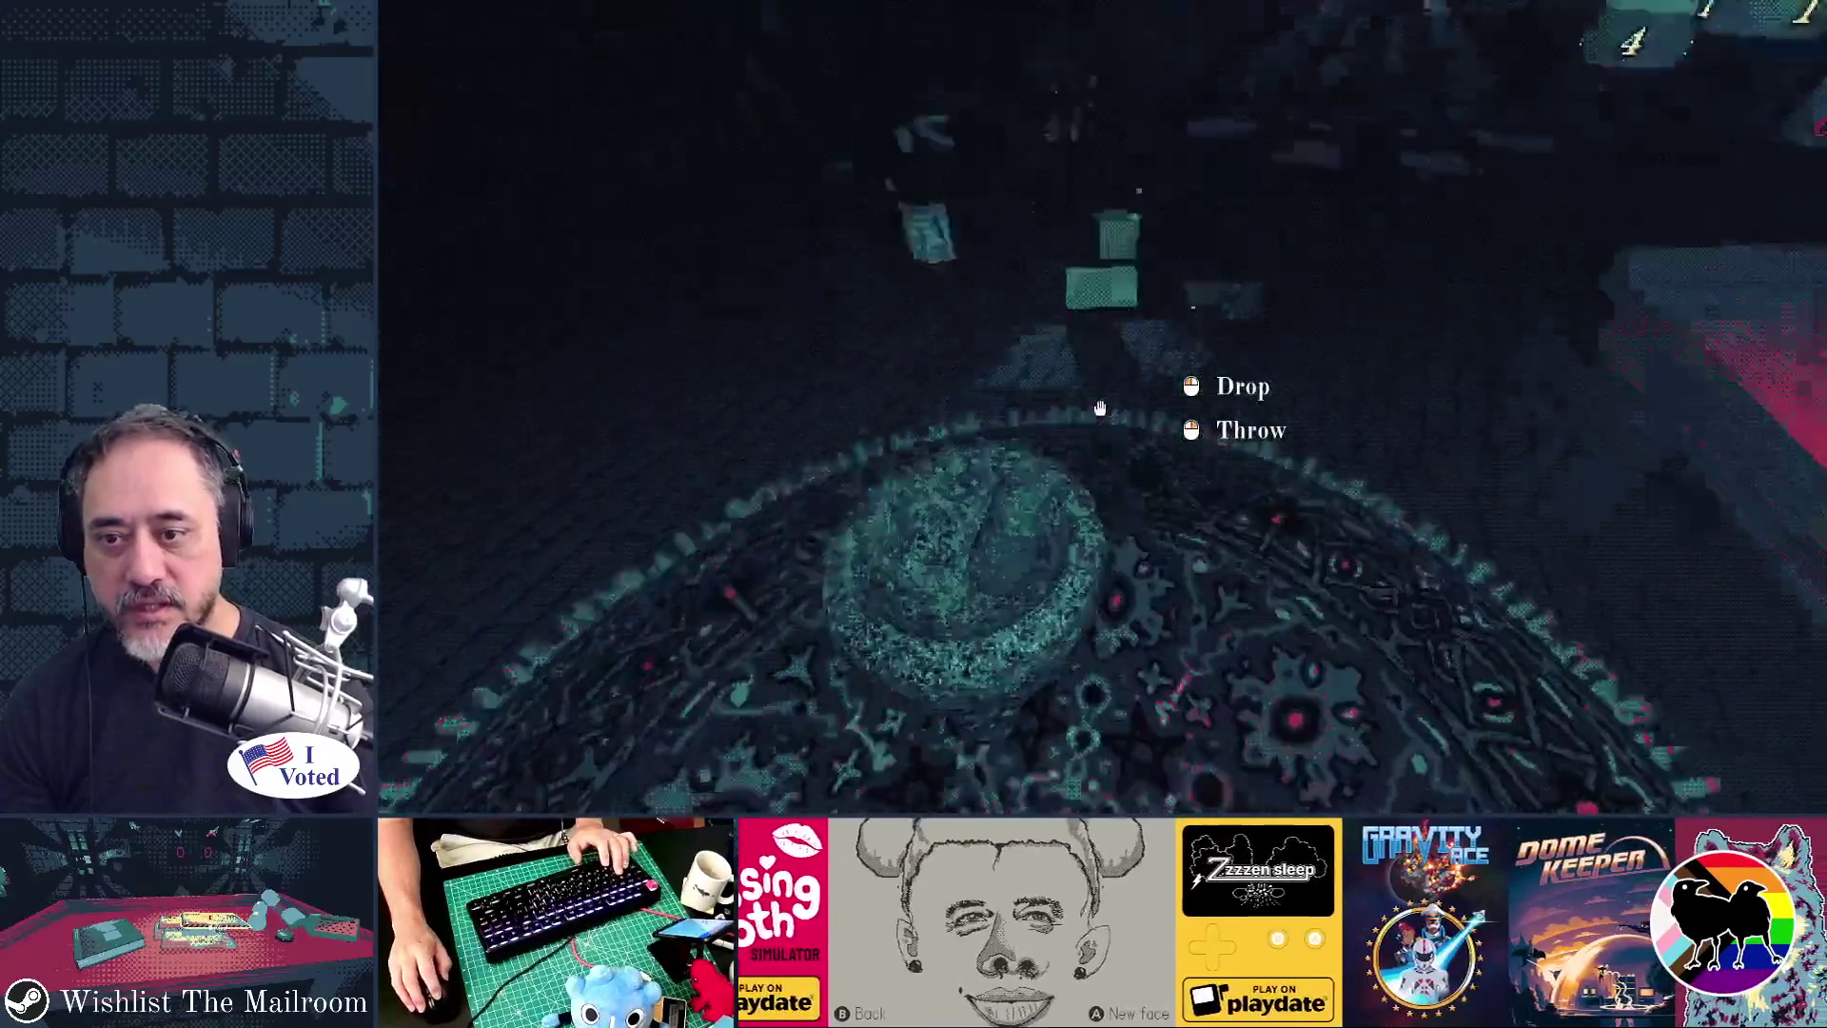
pyautogui.click(1100, 407)
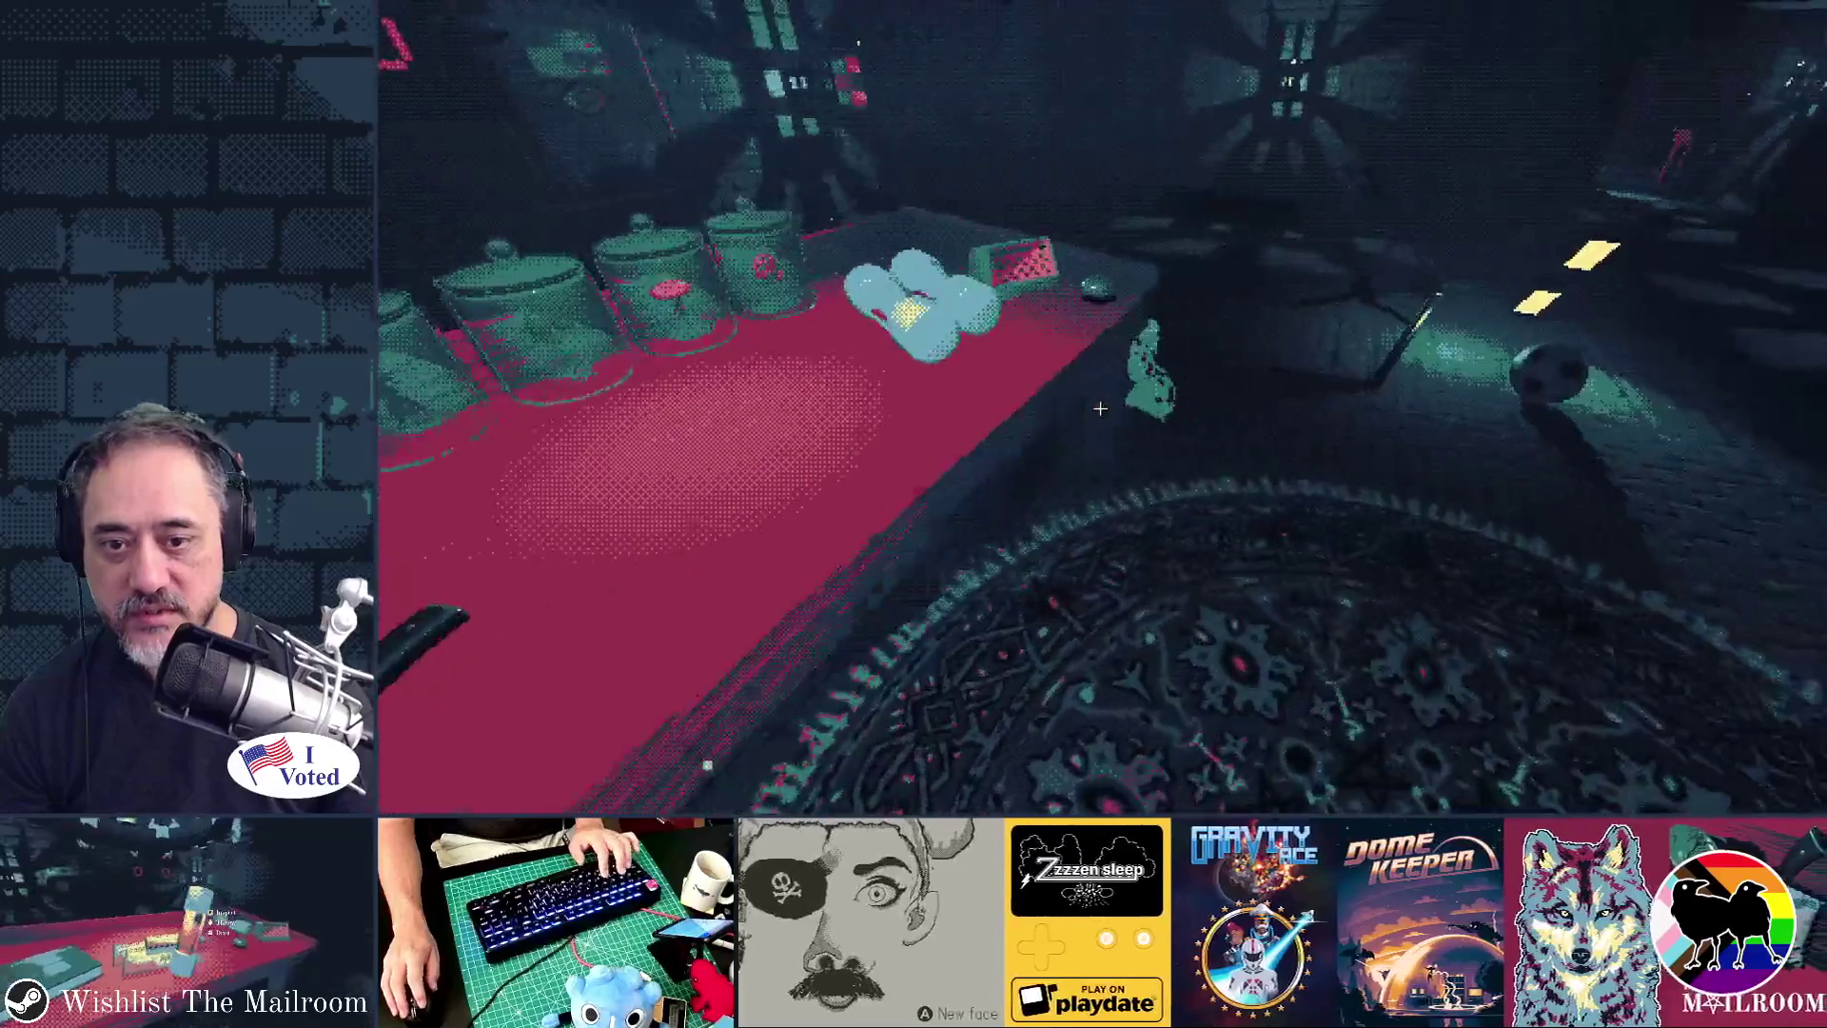
pyautogui.click(1100, 407)
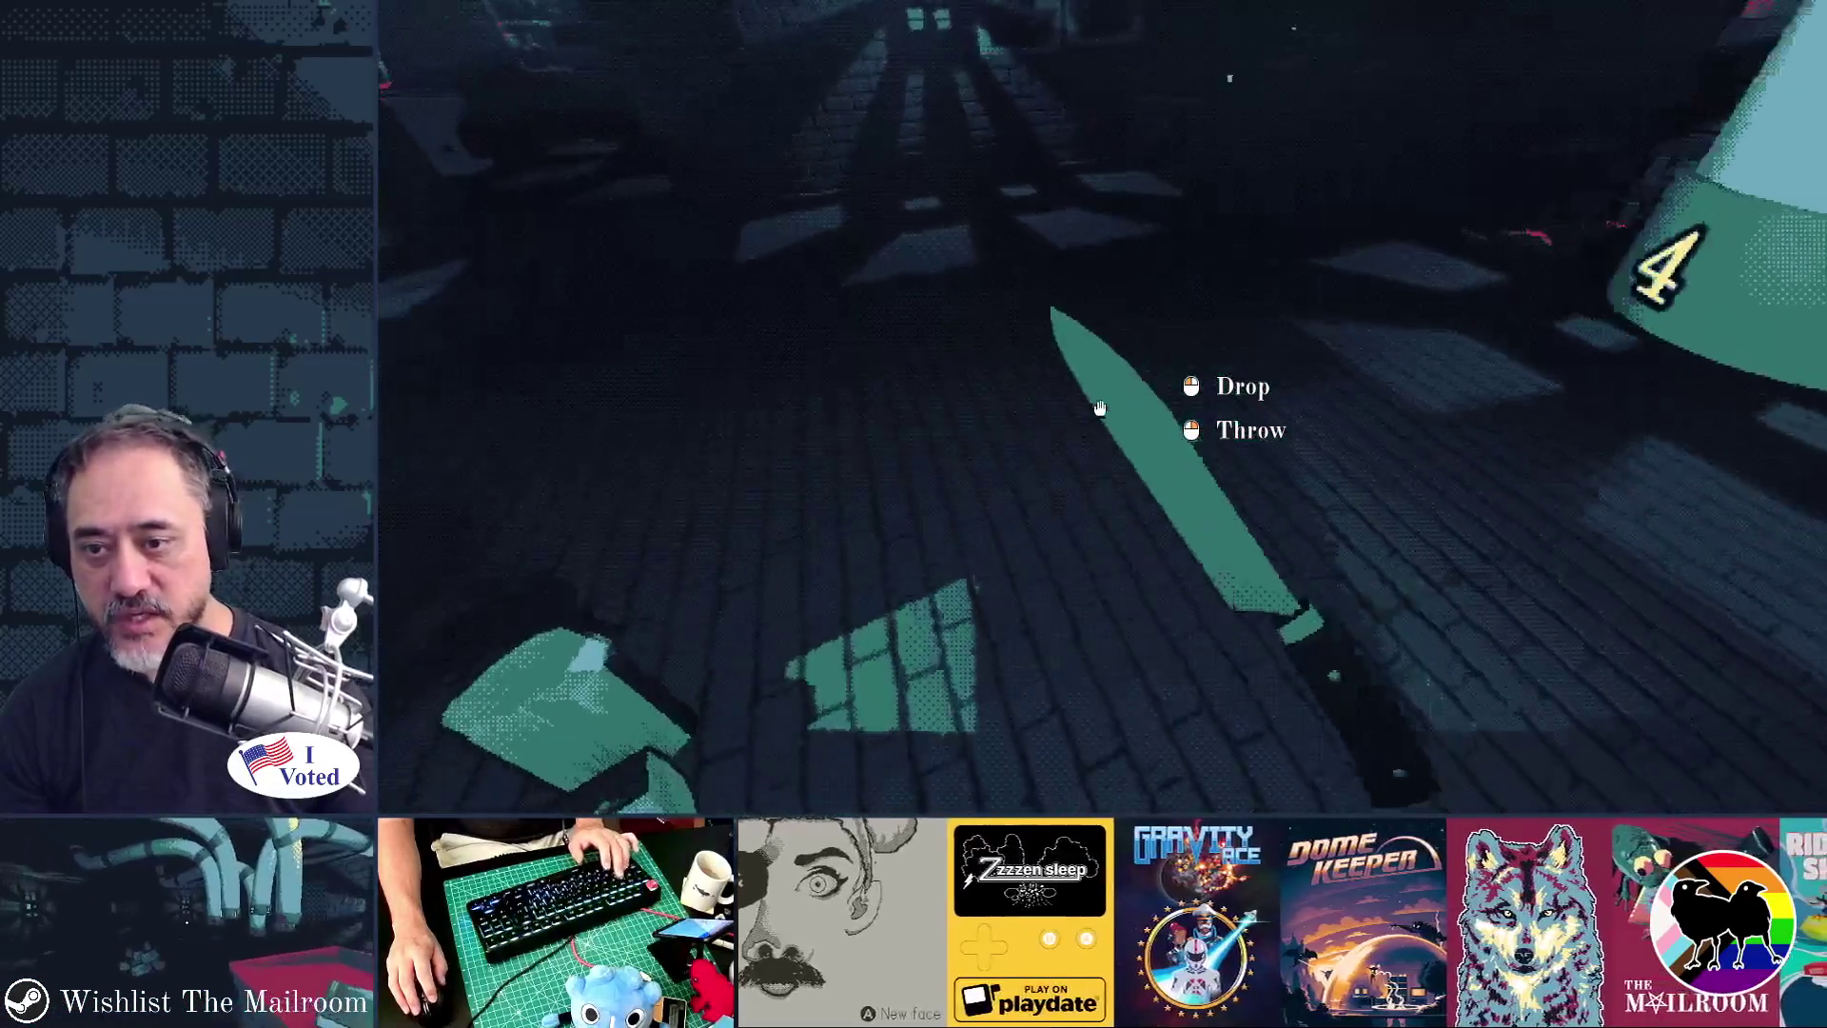
pyautogui.click(1101, 408)
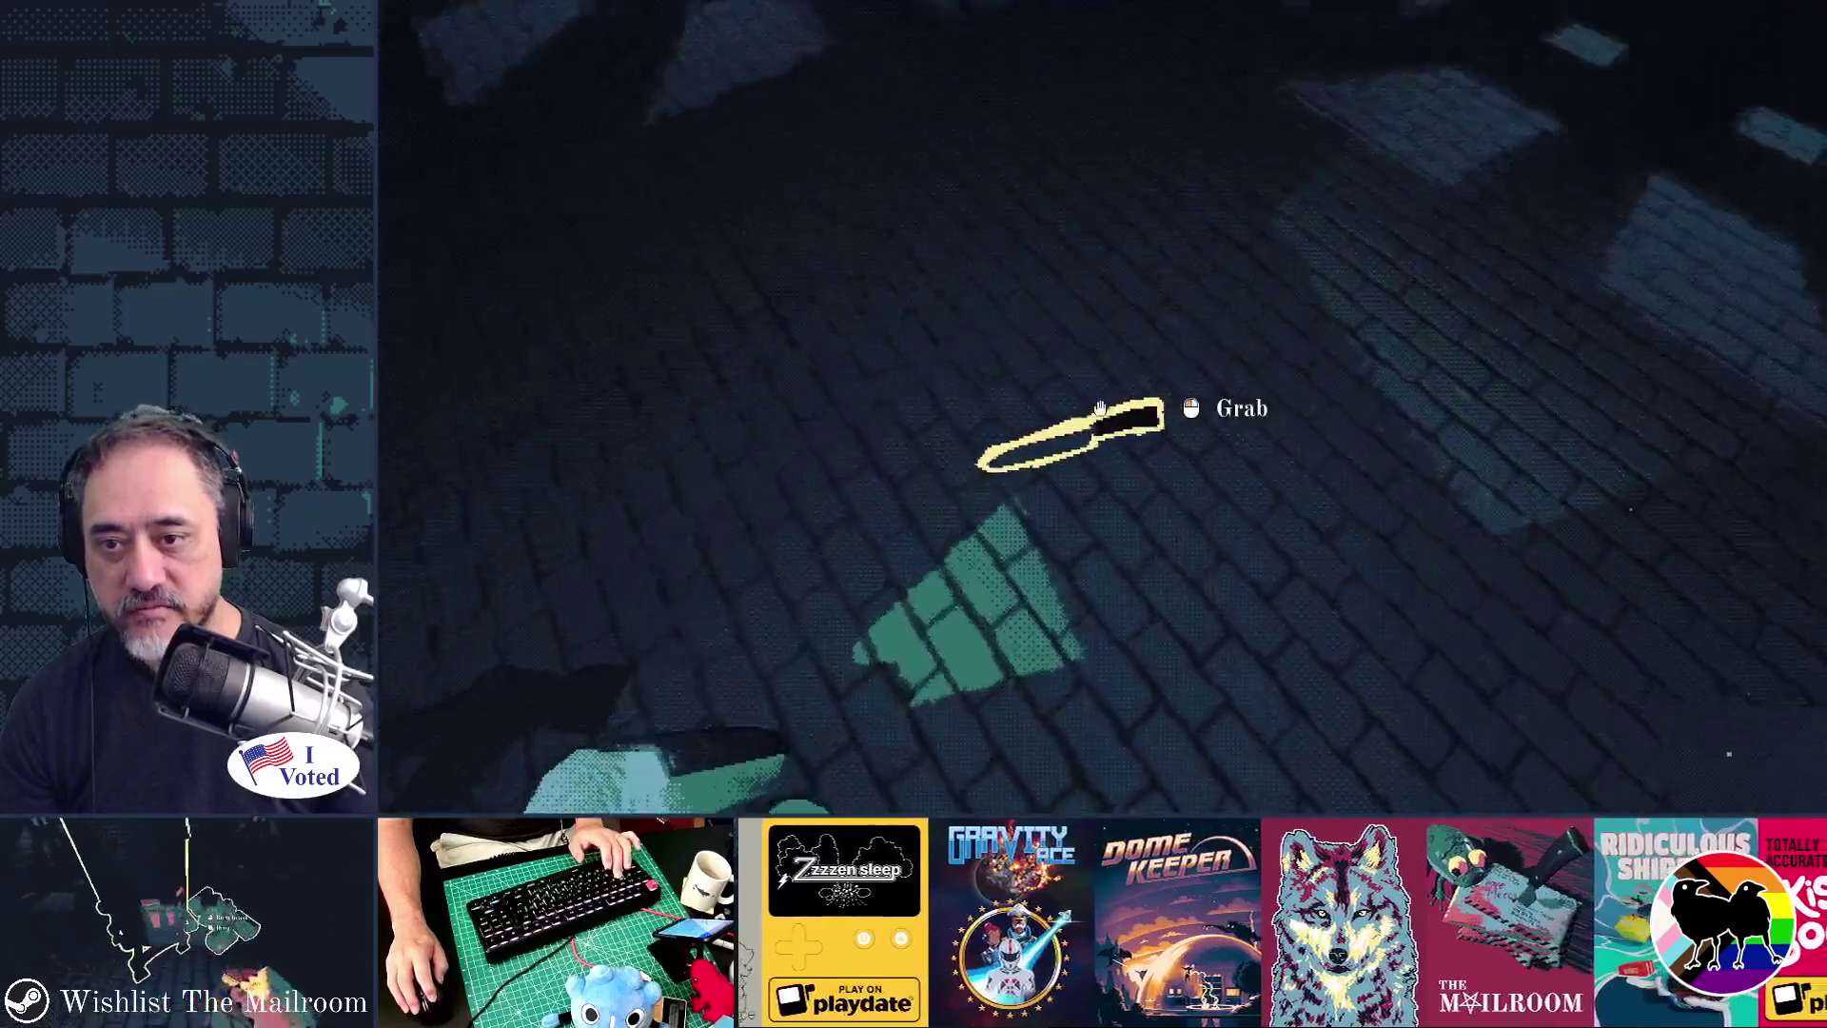
pyautogui.click(1100, 407)
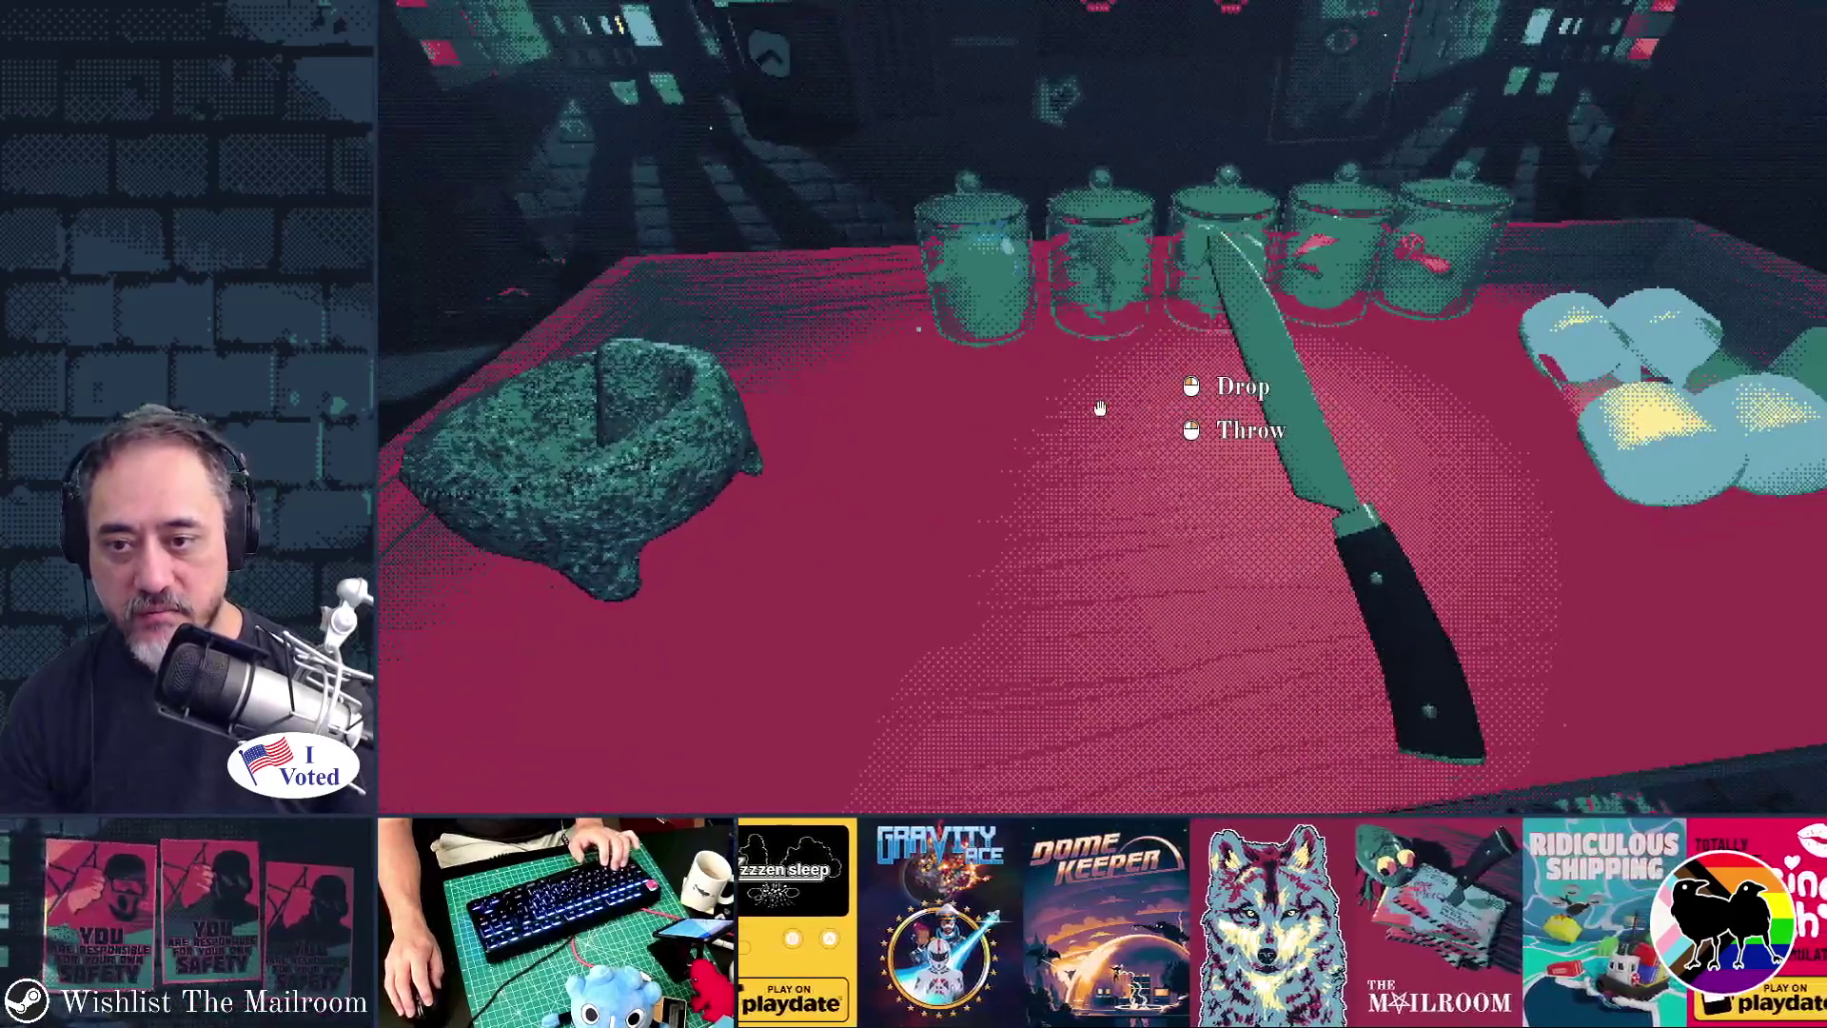
# - Leave the knife on the table, then grab, drop, regrab and spray the fire extinguisher
pyautogui.click(1100, 407)
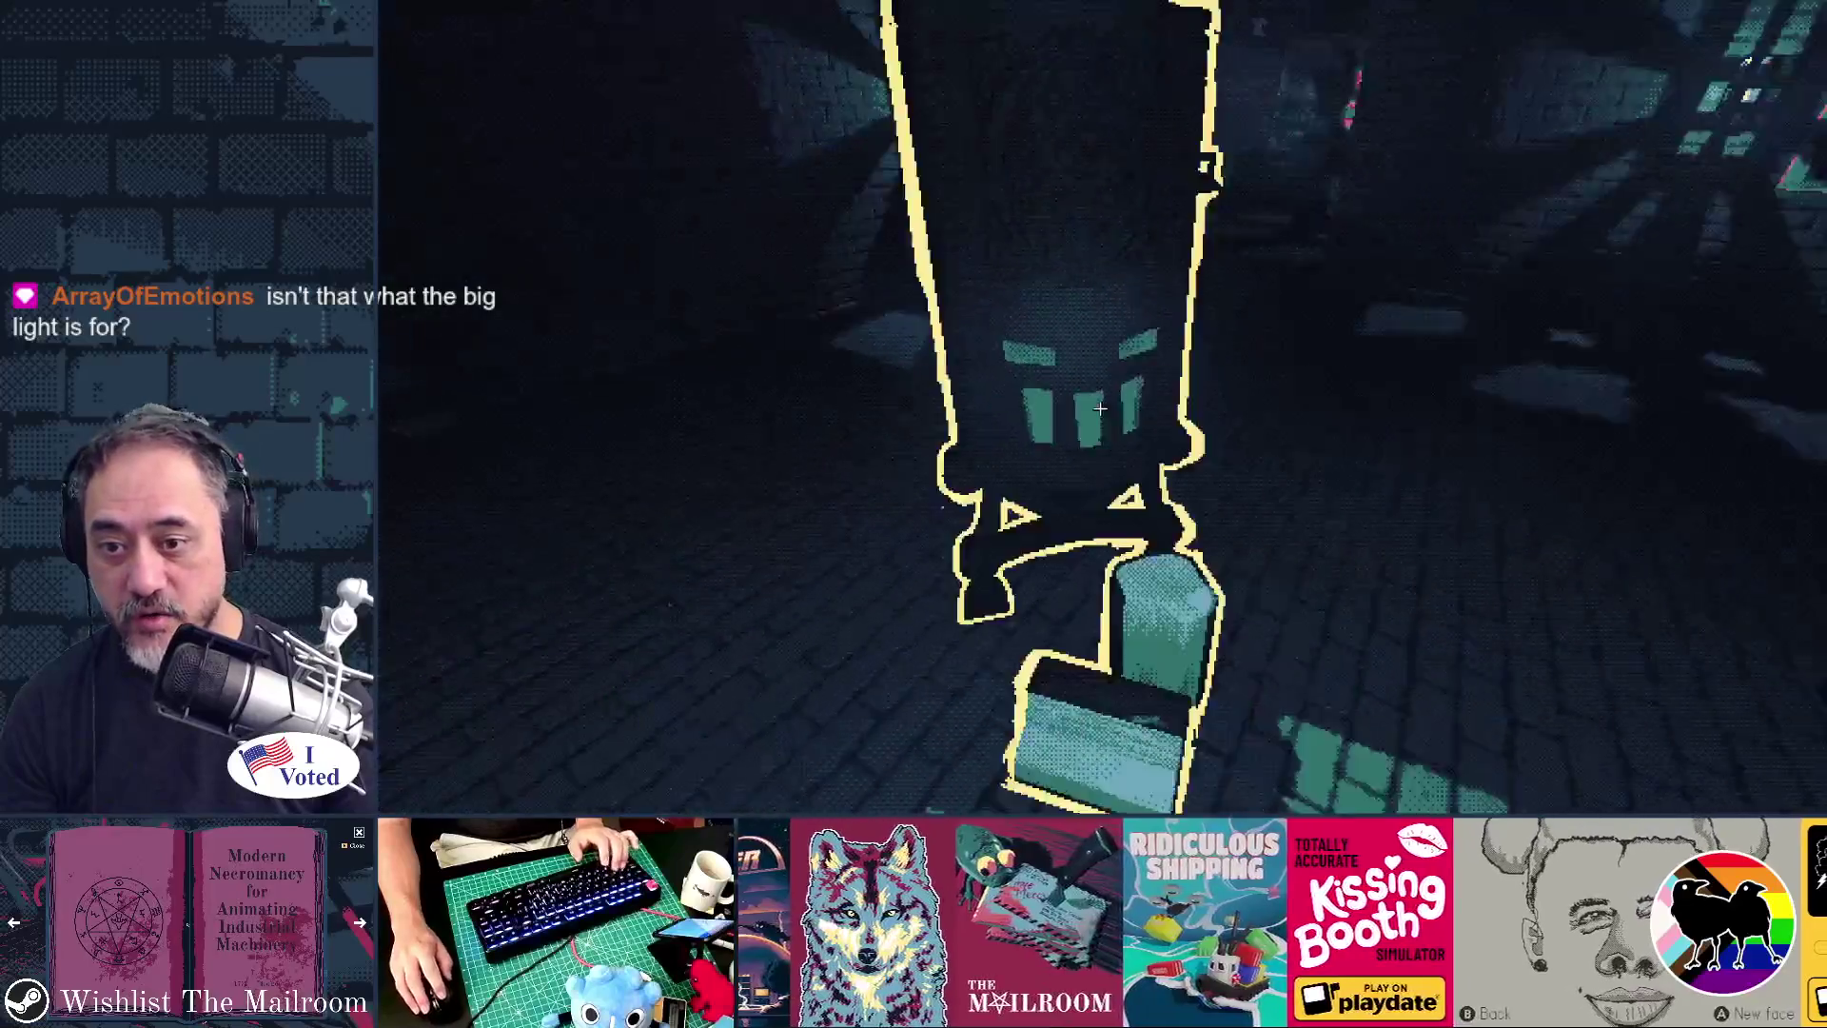
pyautogui.click(1100, 409)
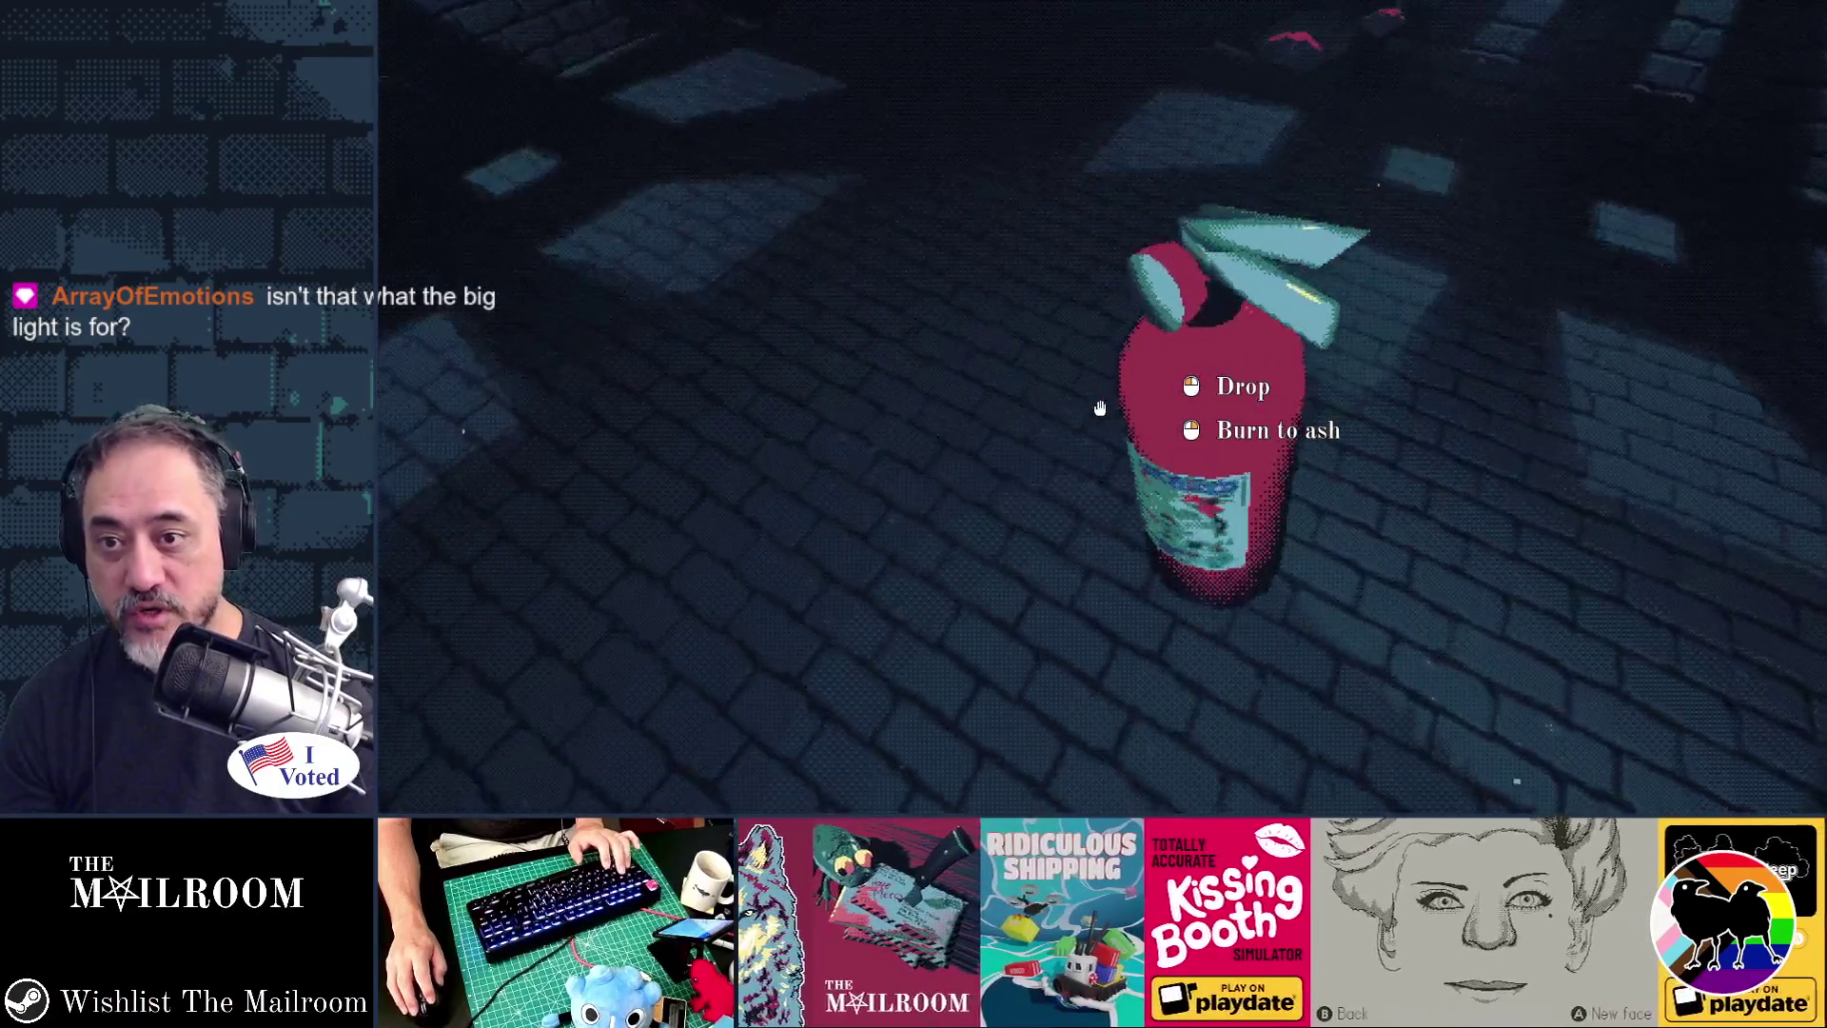
pyautogui.click(1101, 409)
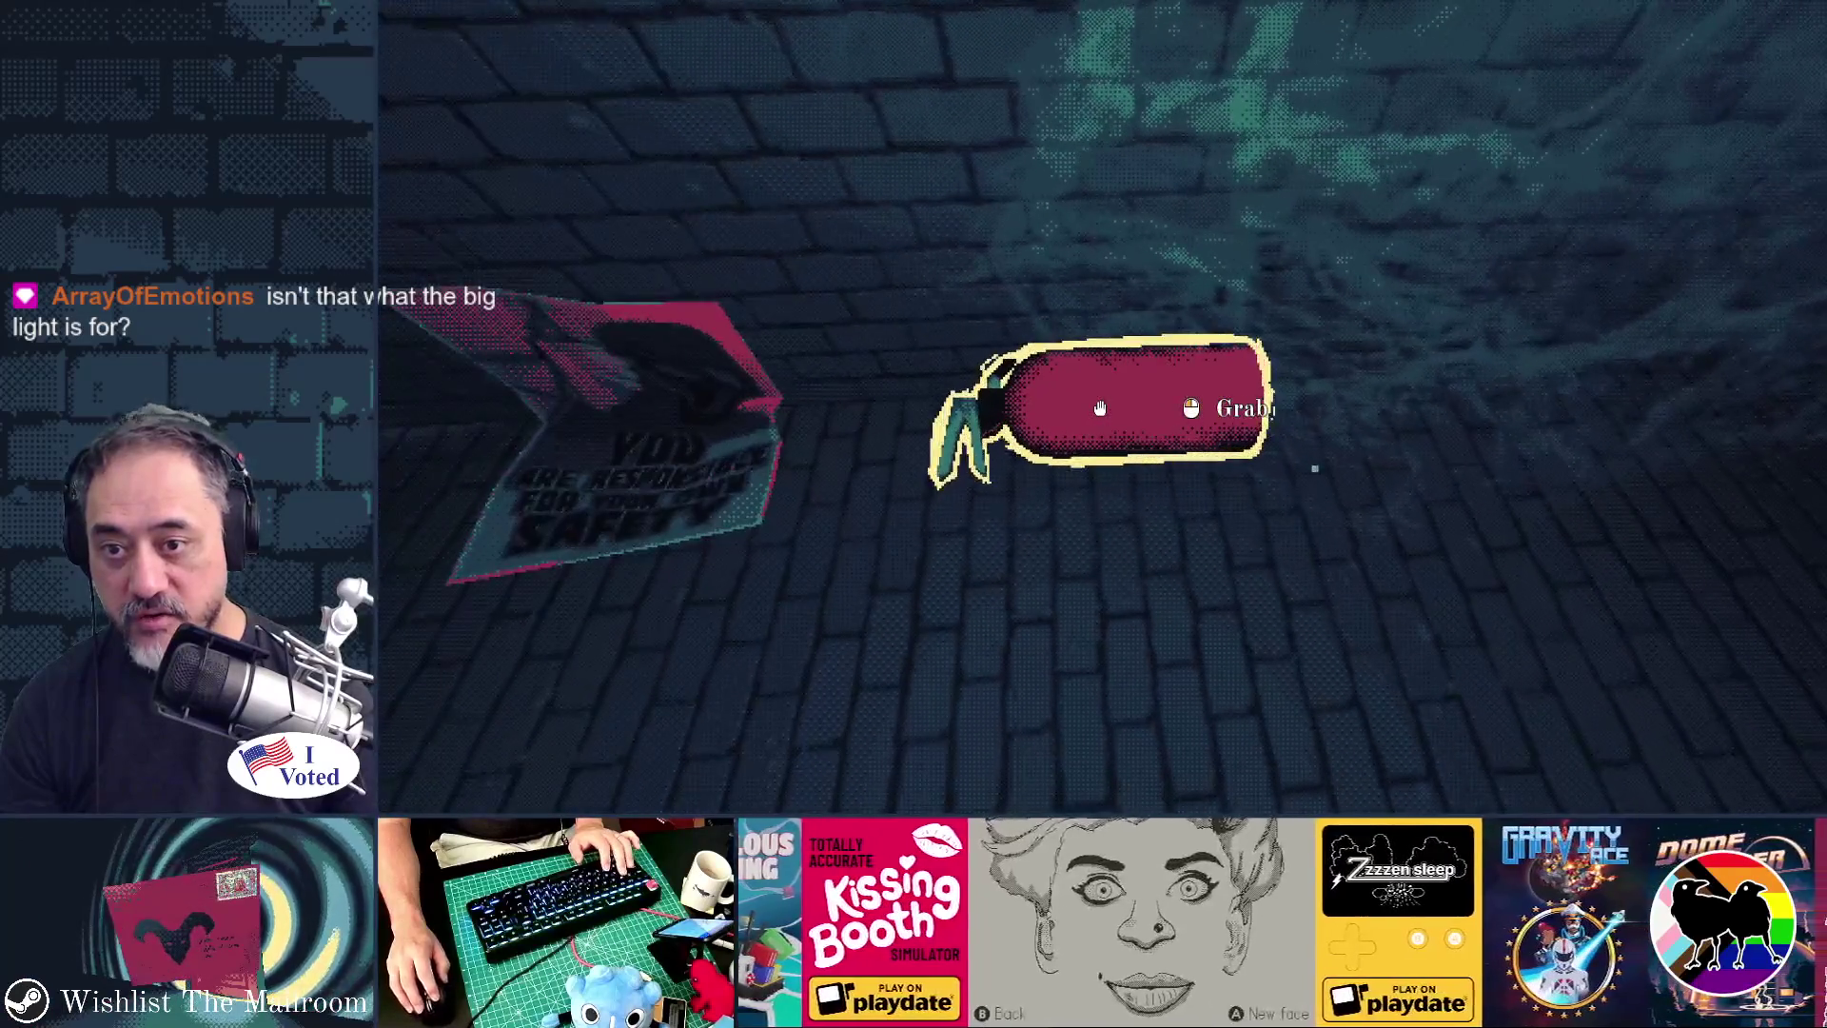
pyautogui.click(1100, 409)
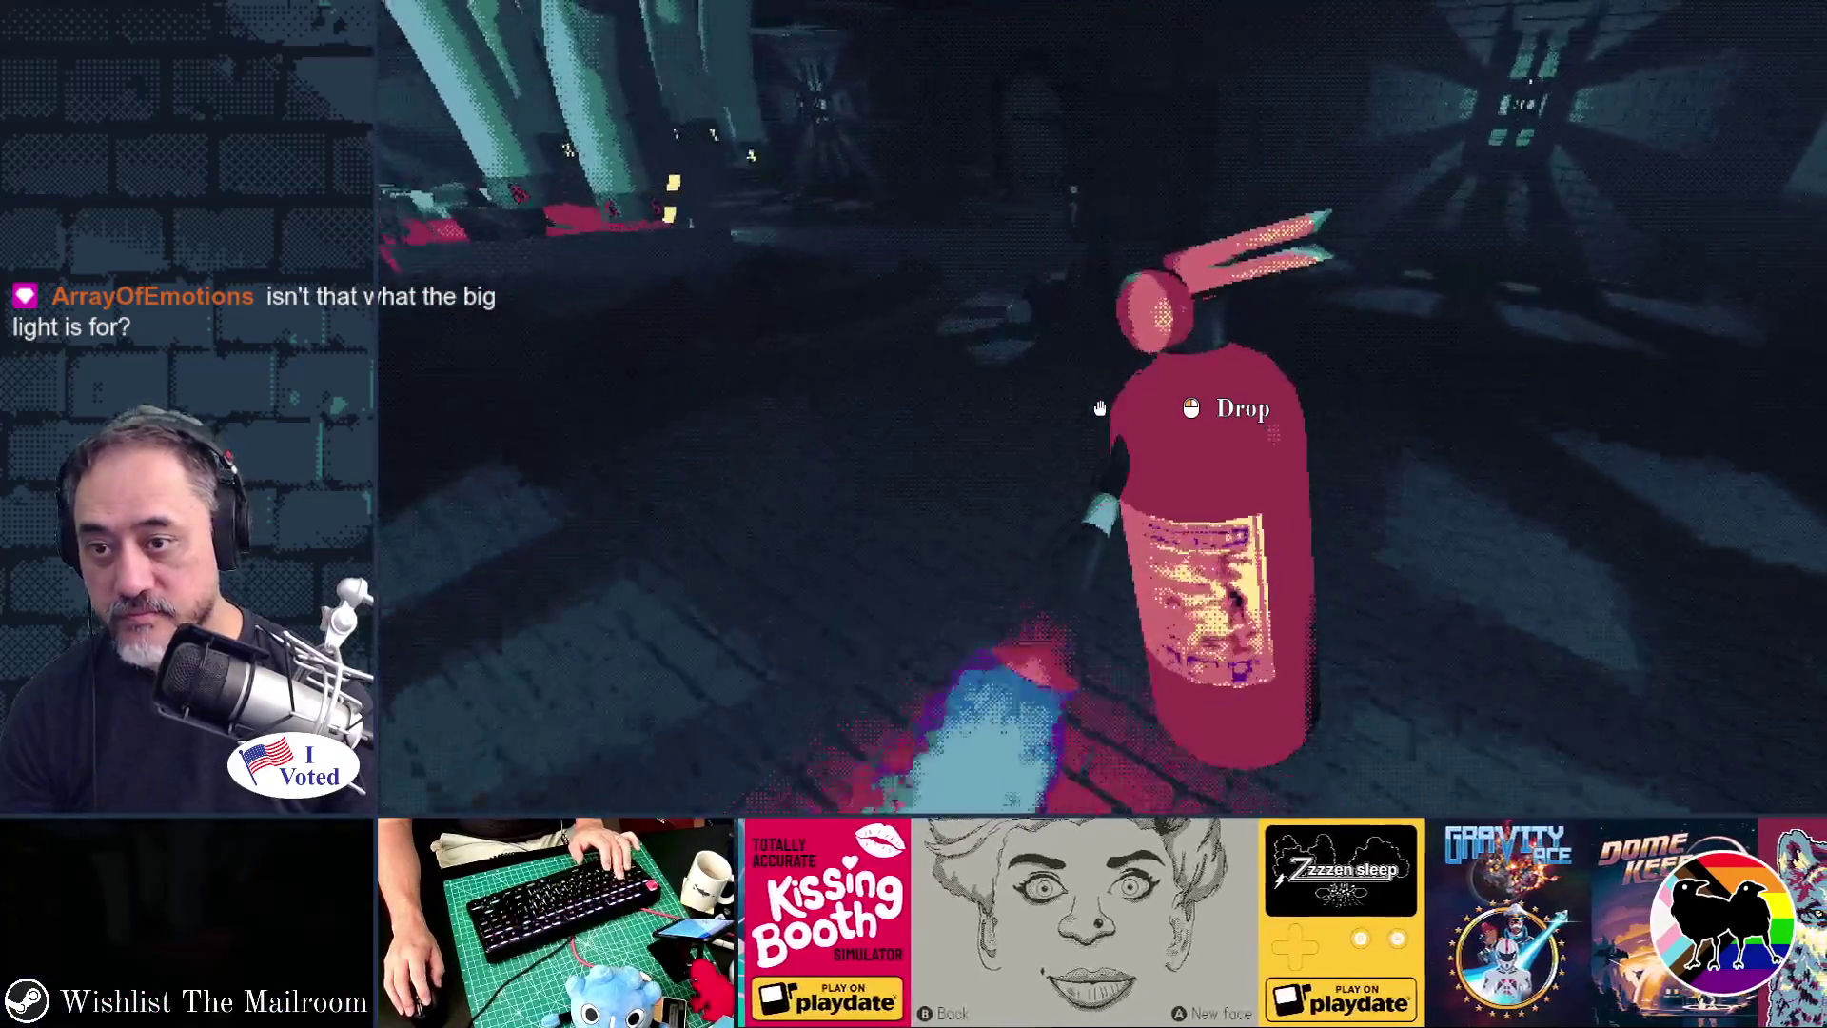
pyautogui.click(1100, 409)
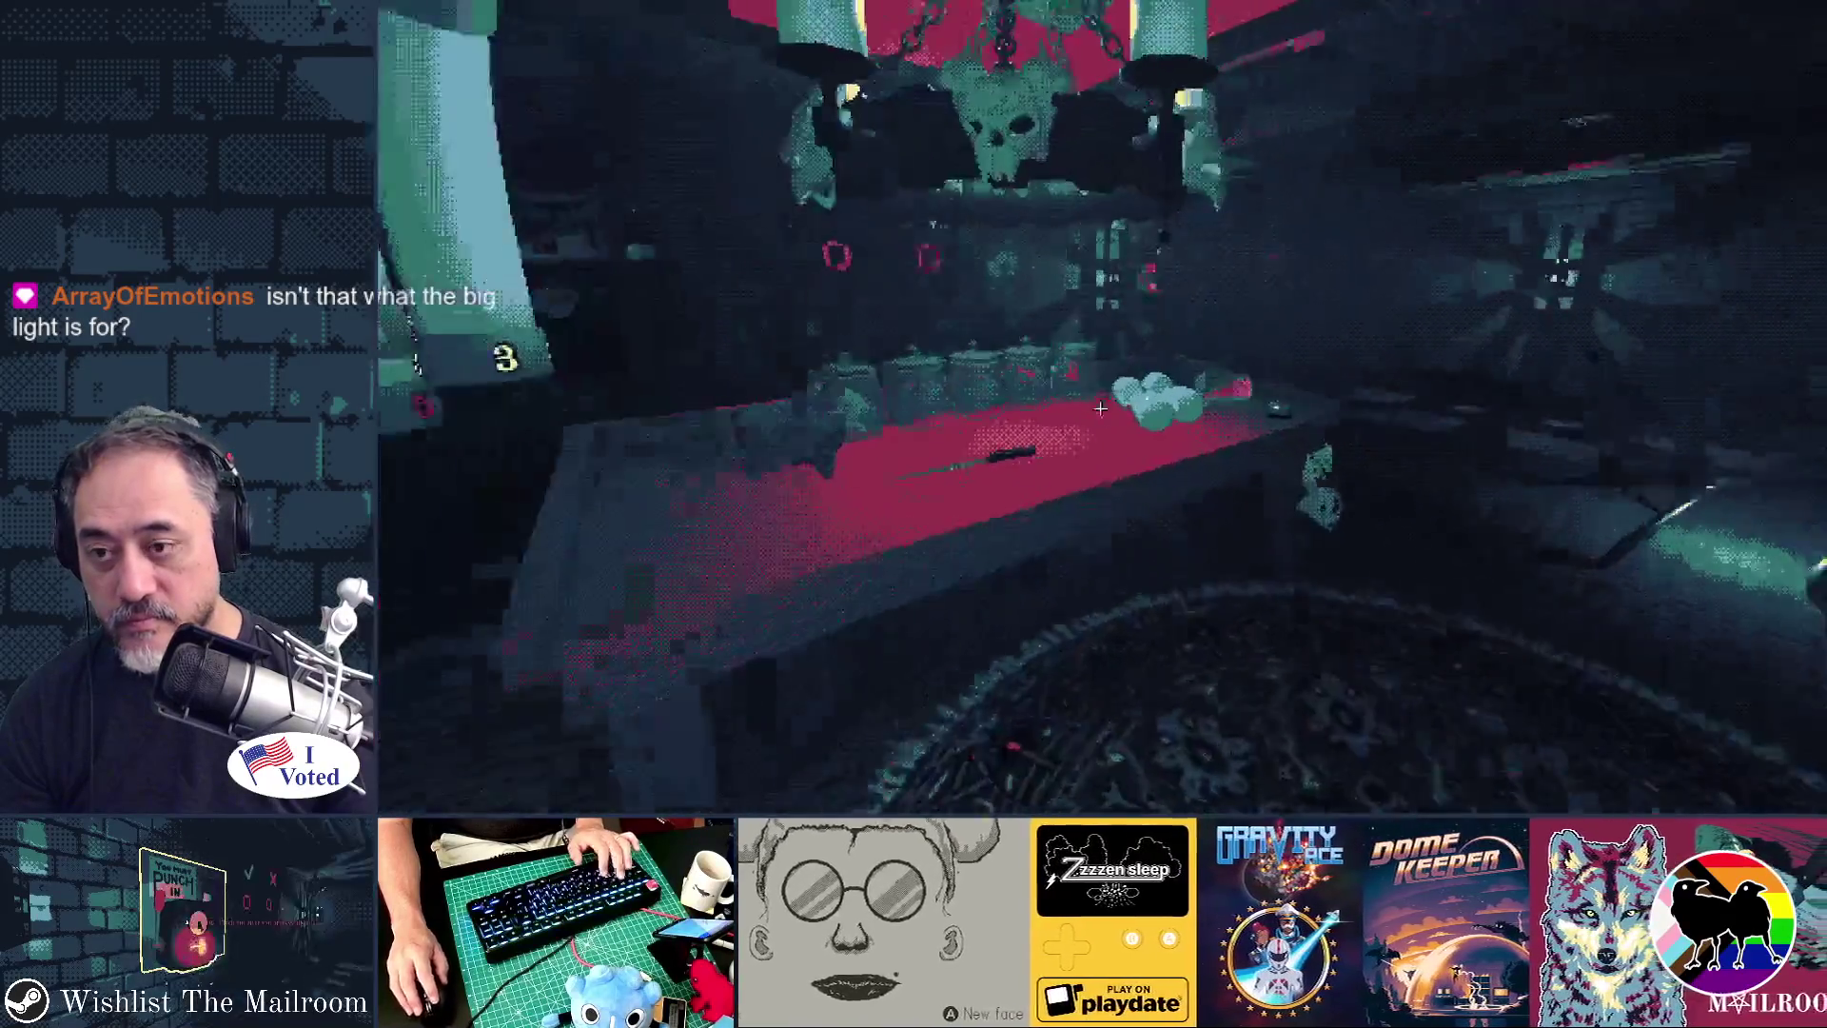
# - Walk over toward the table and pick up the empty canister
pyautogui.press('w')
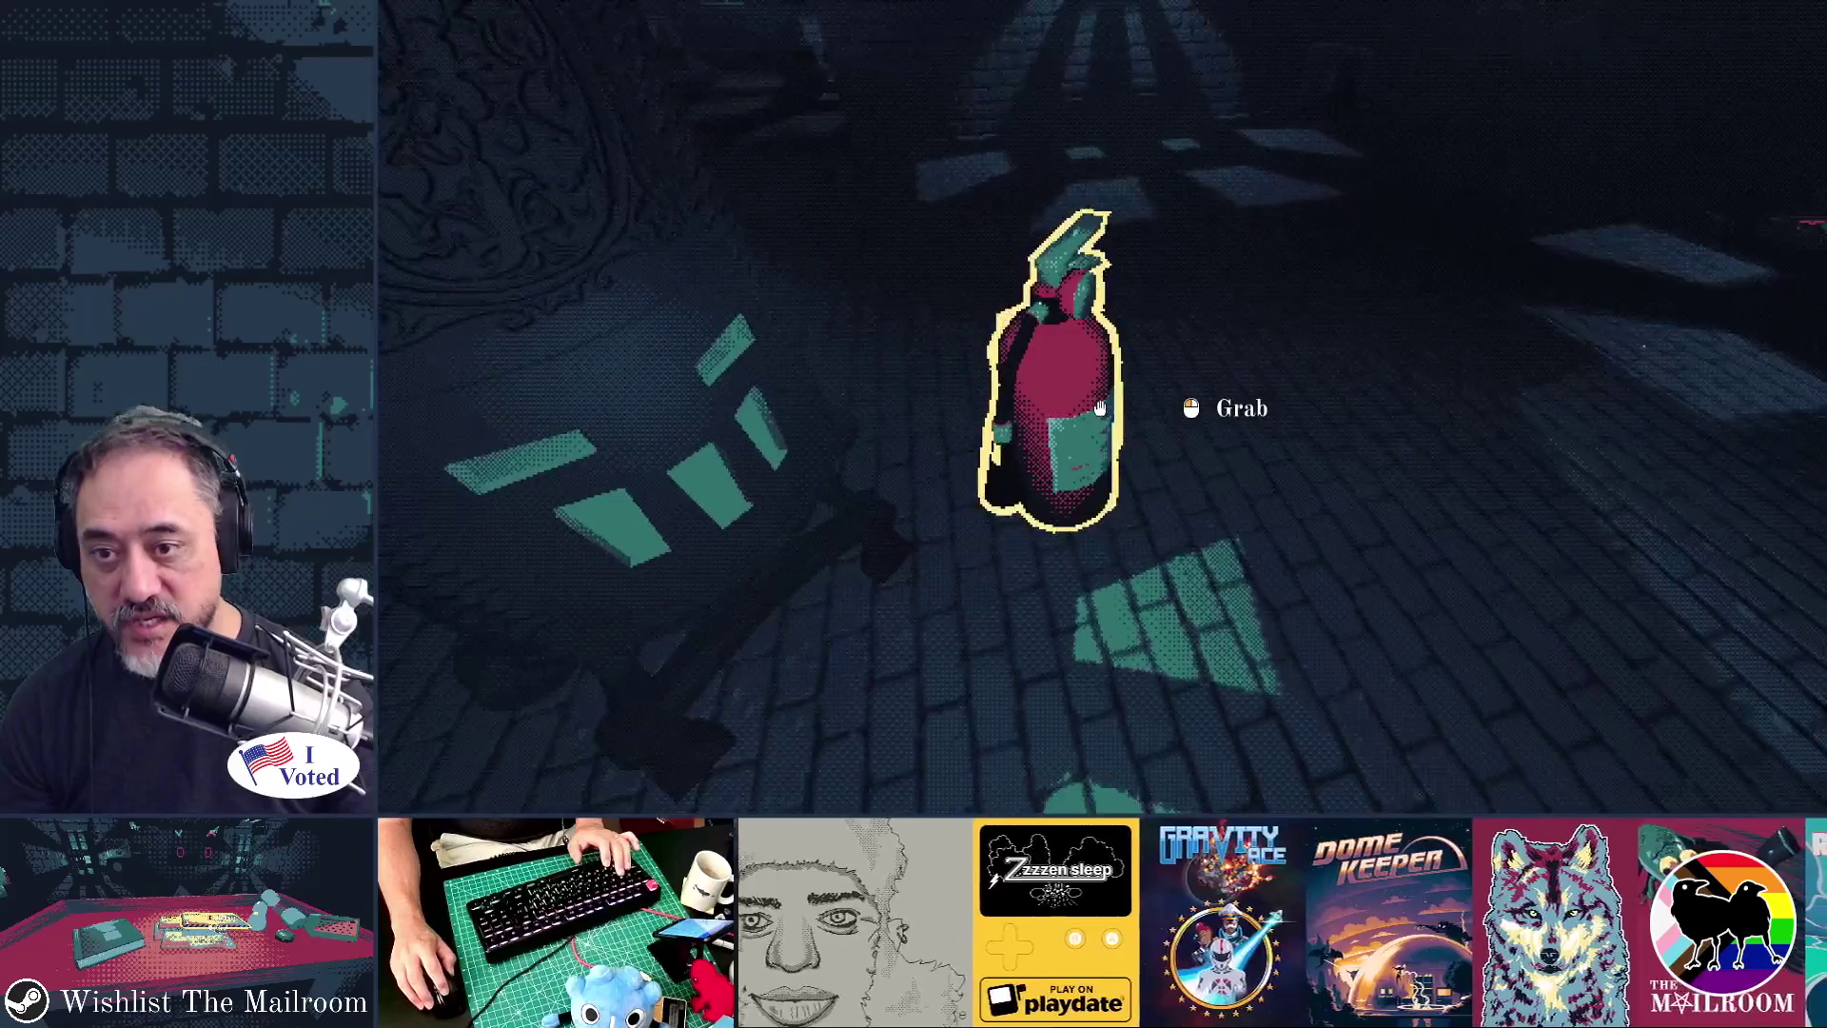
pyautogui.press('w')
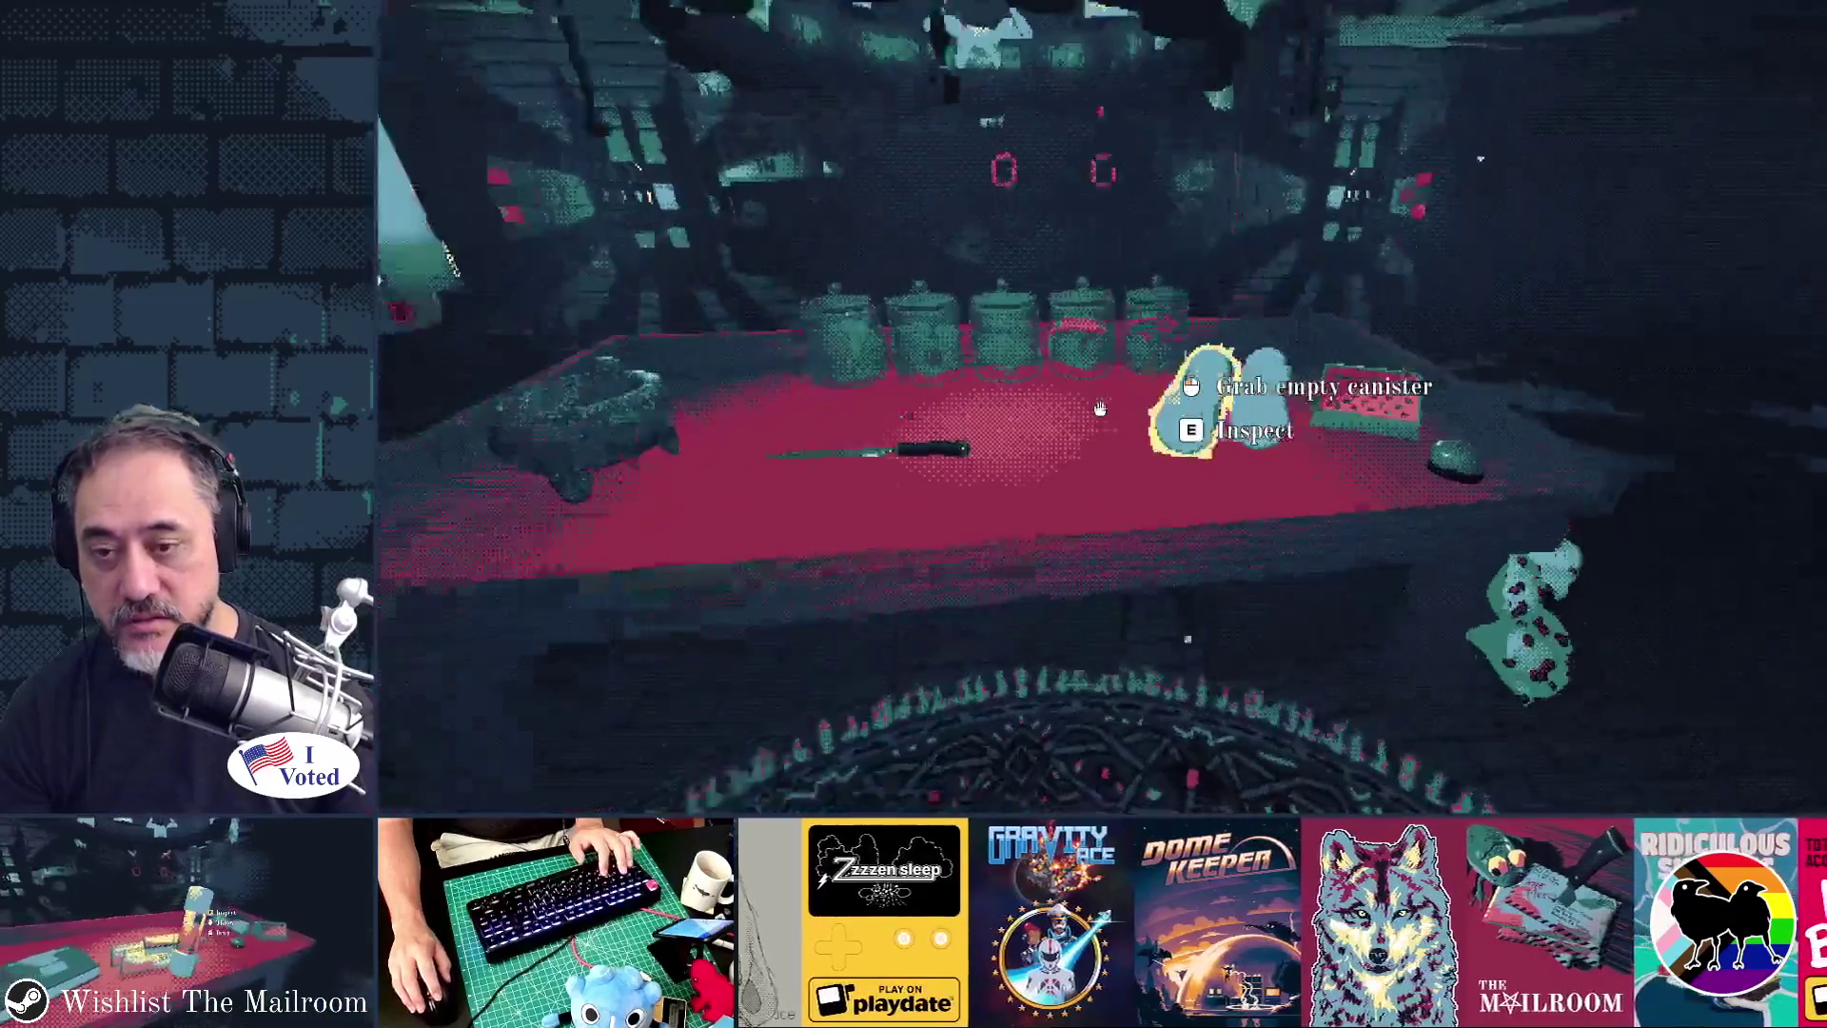
pyautogui.click(1100, 408)
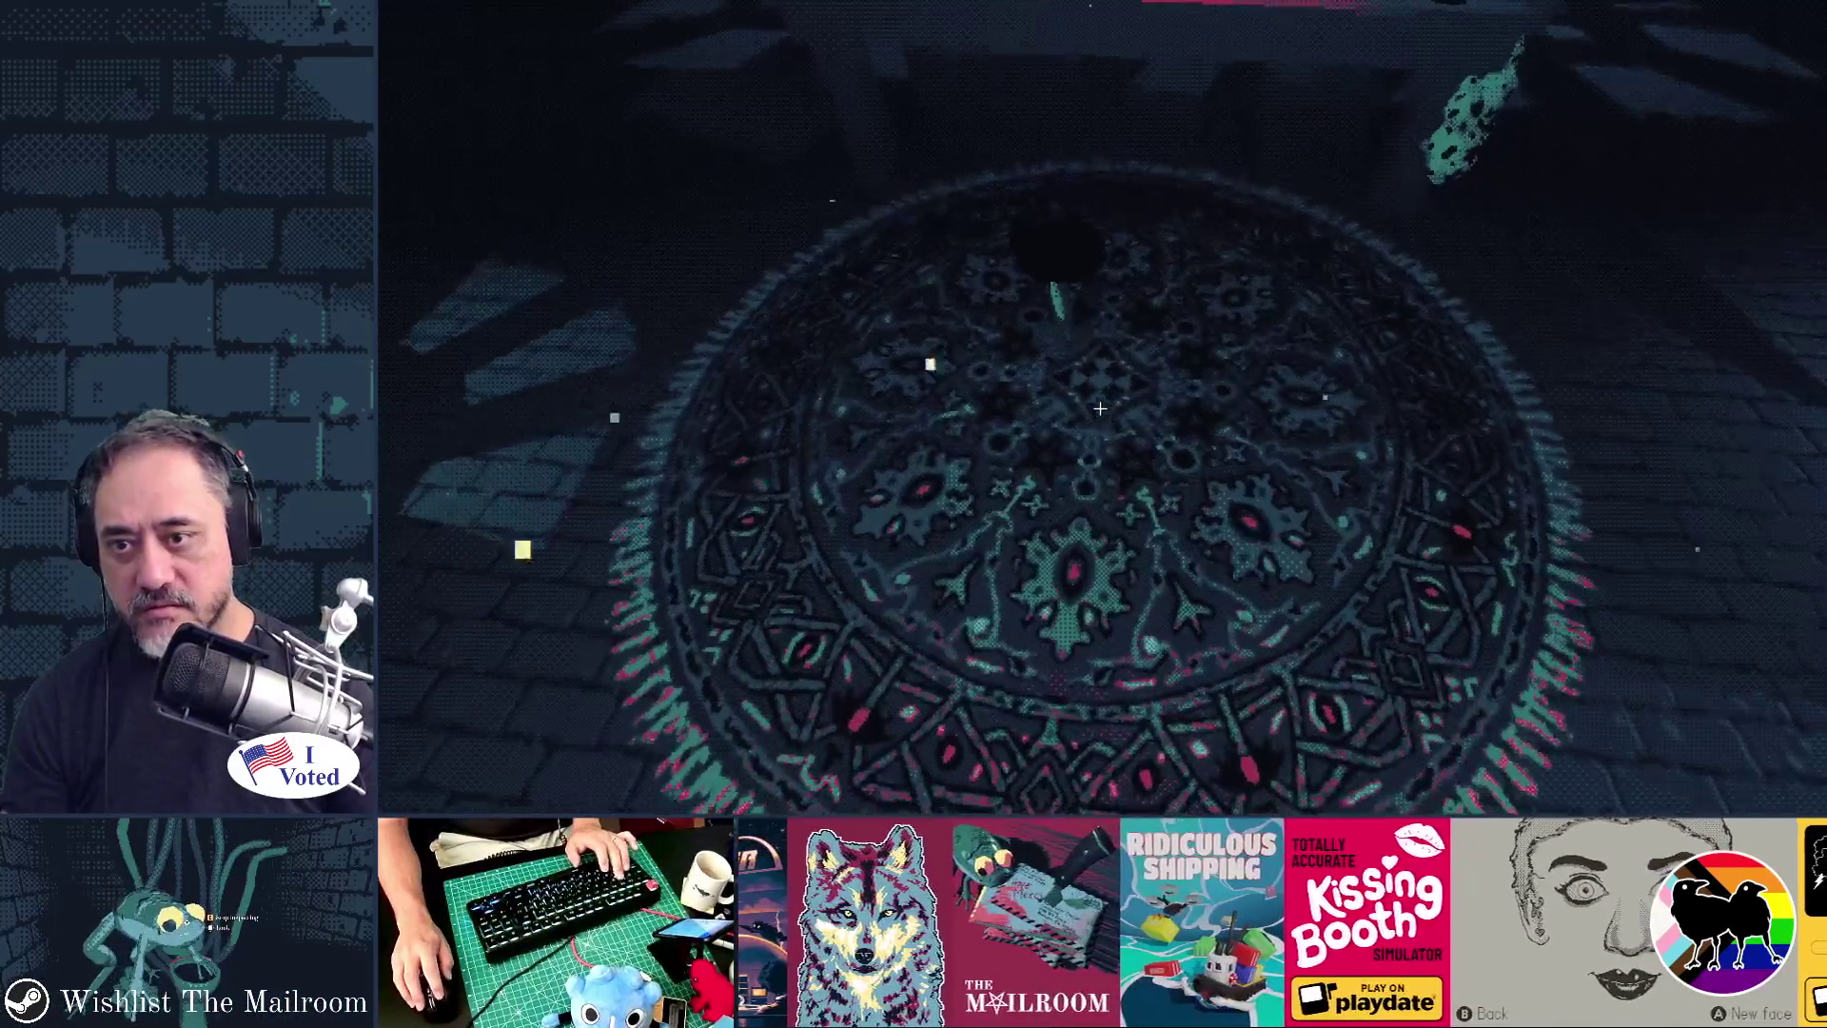
# - Drop the held ball onto the rug and regrab it several times
pyautogui.click(1101, 408)
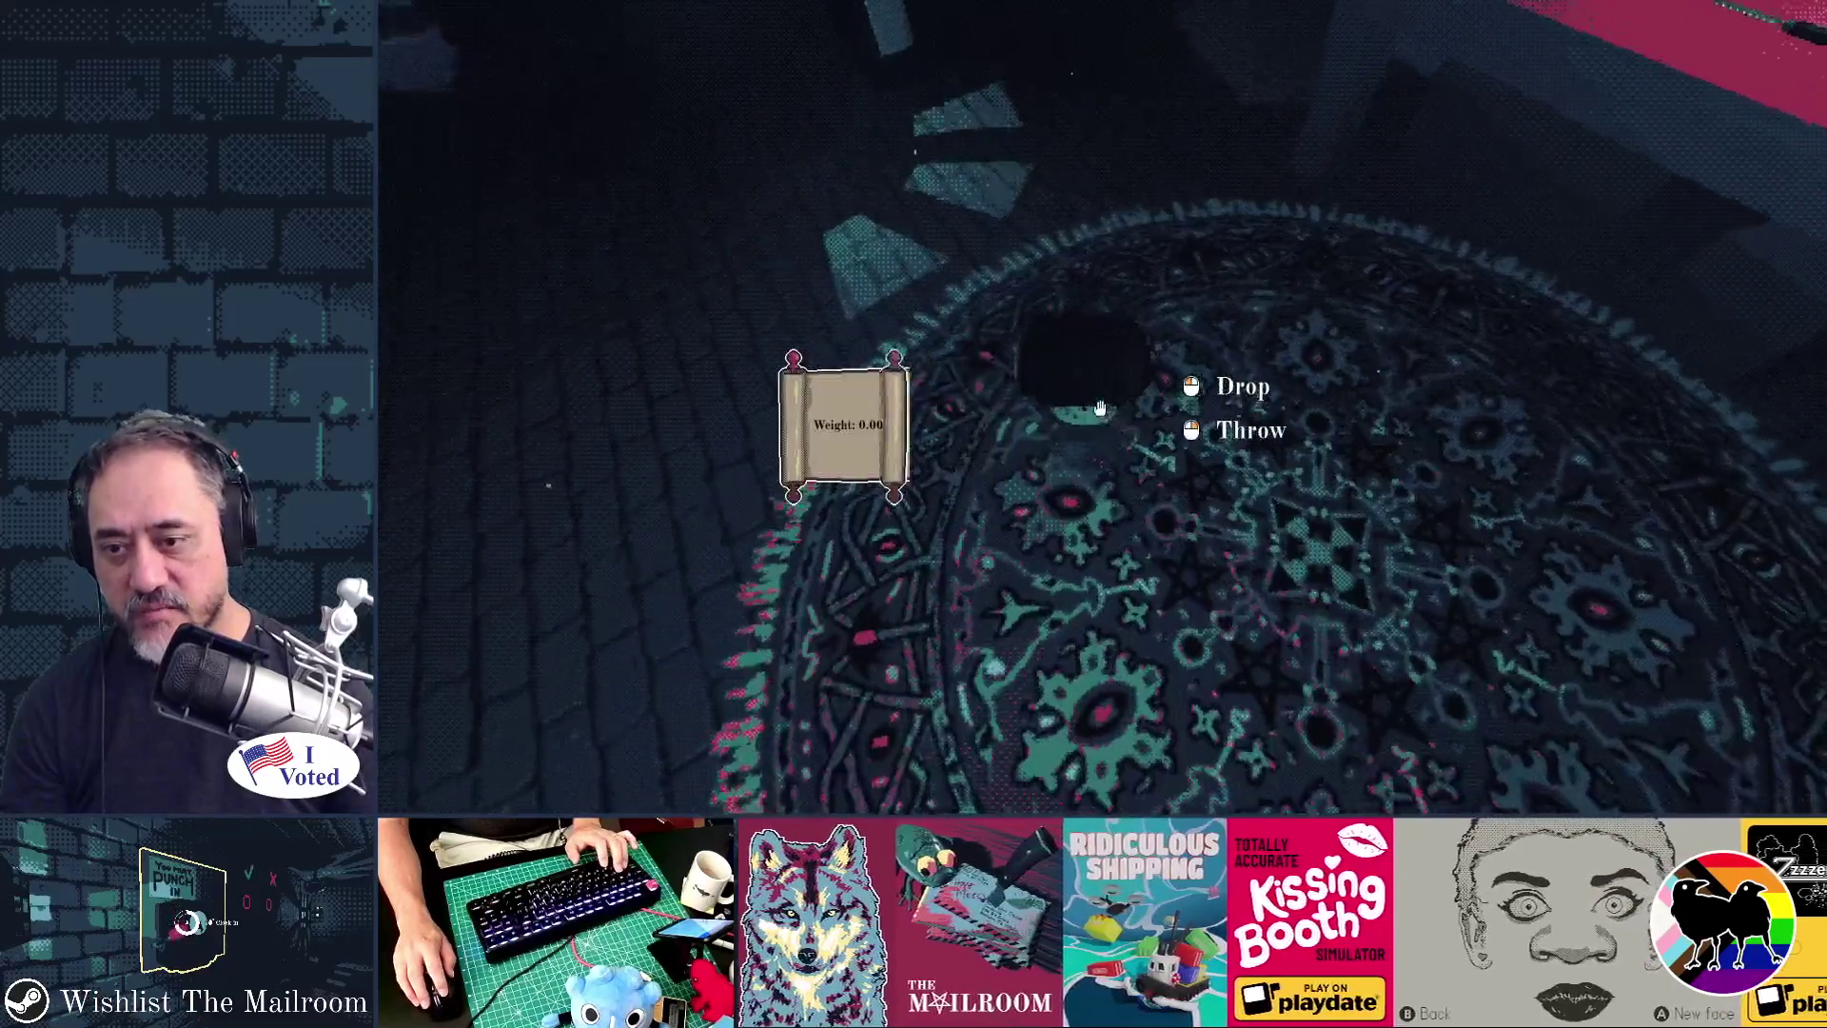
pyautogui.click(1100, 407)
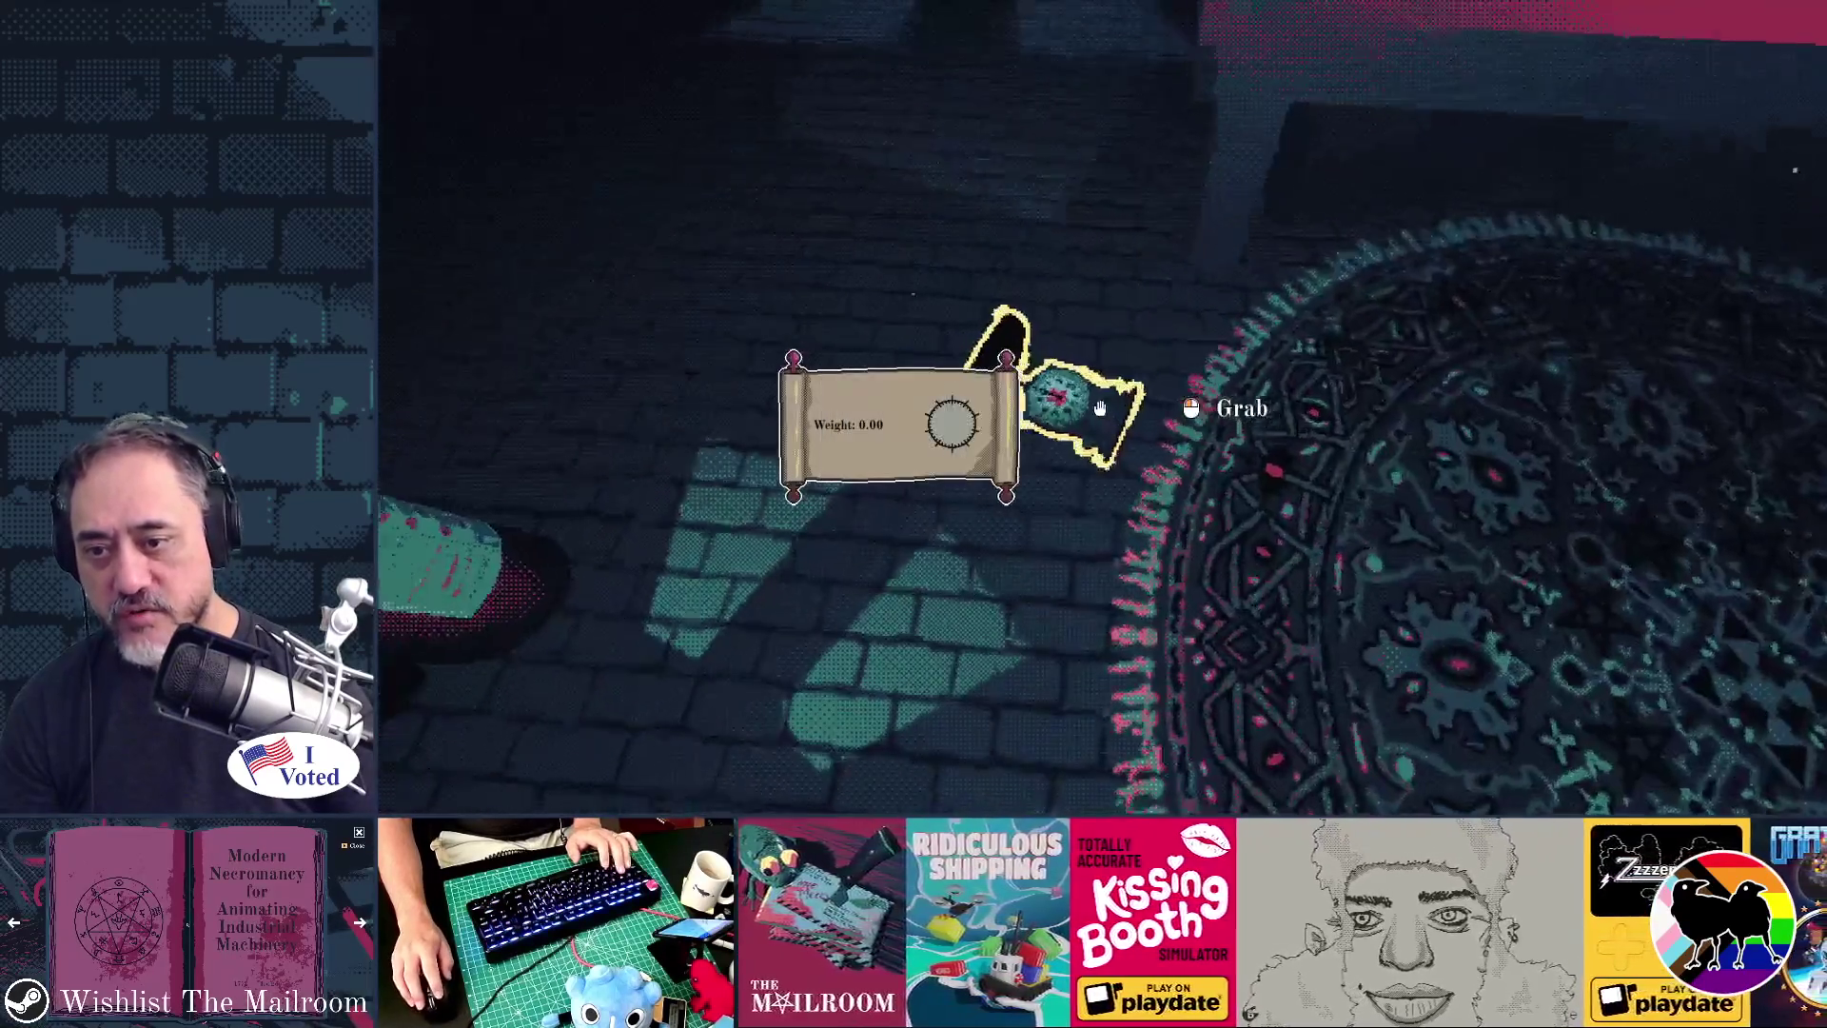
pyautogui.click(1100, 408)
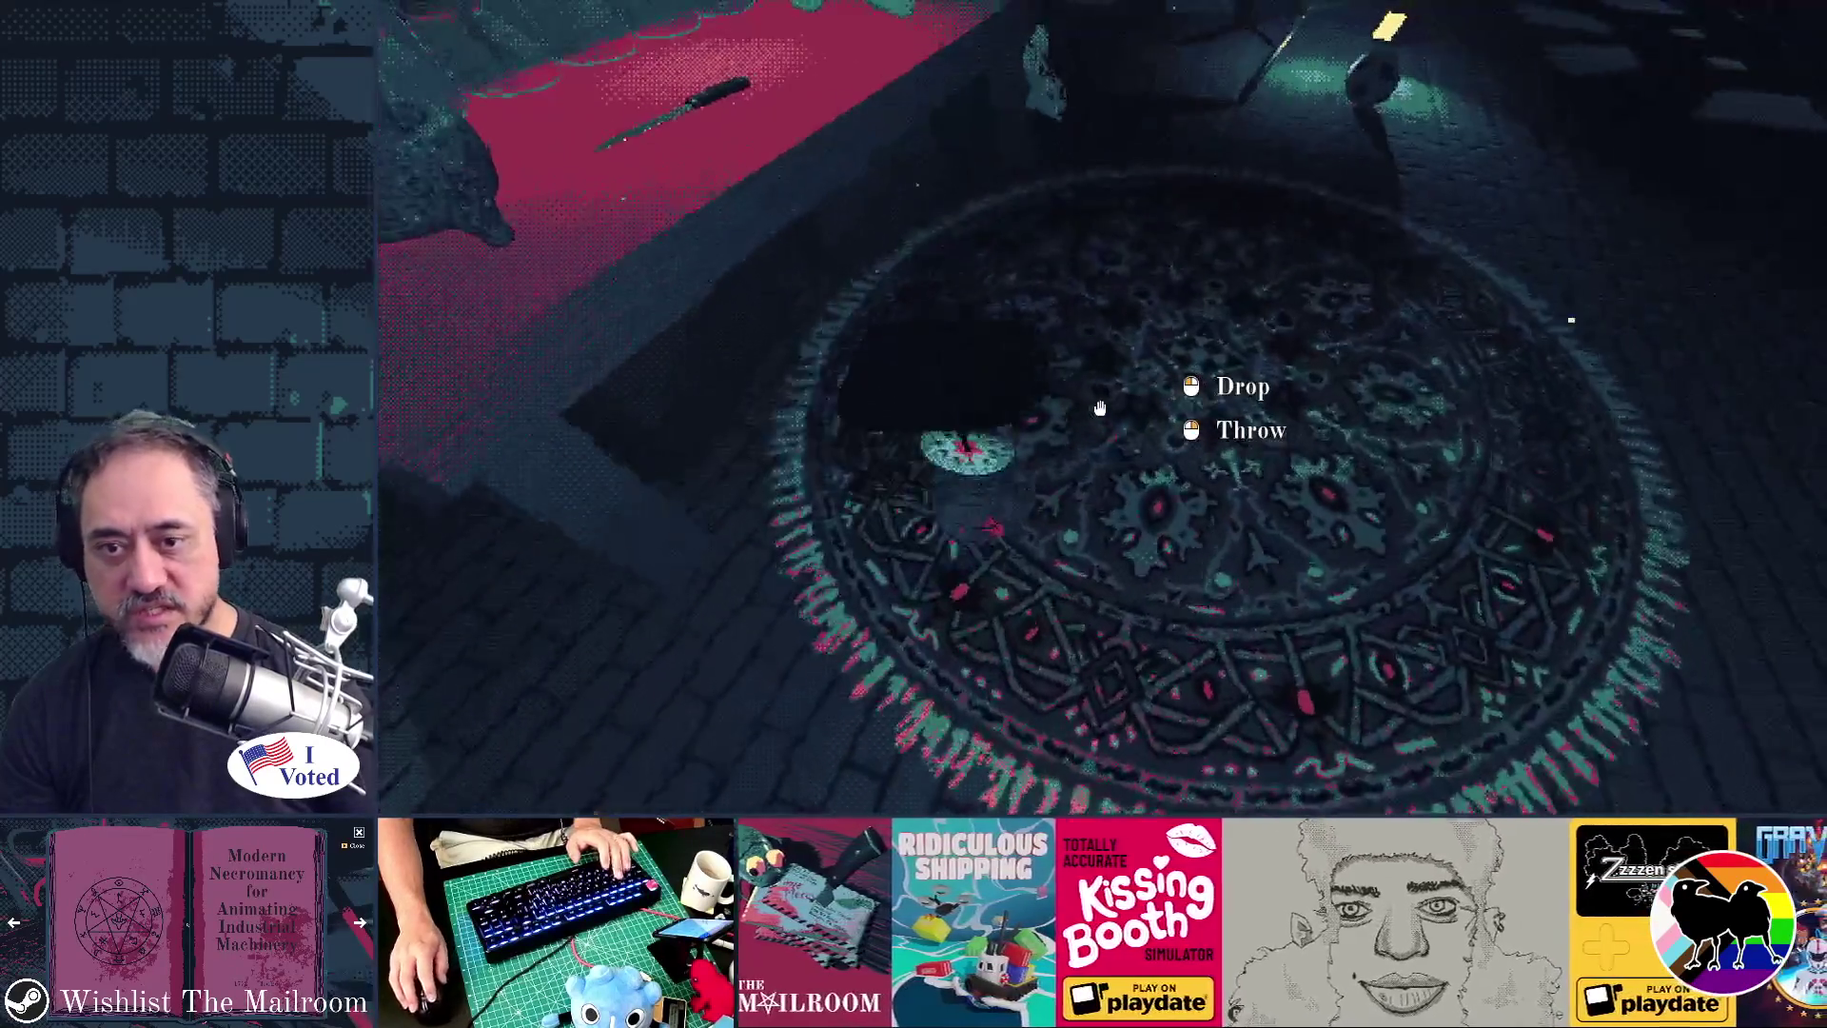
pyautogui.click(1100, 407)
pyautogui.click(1100, 408)
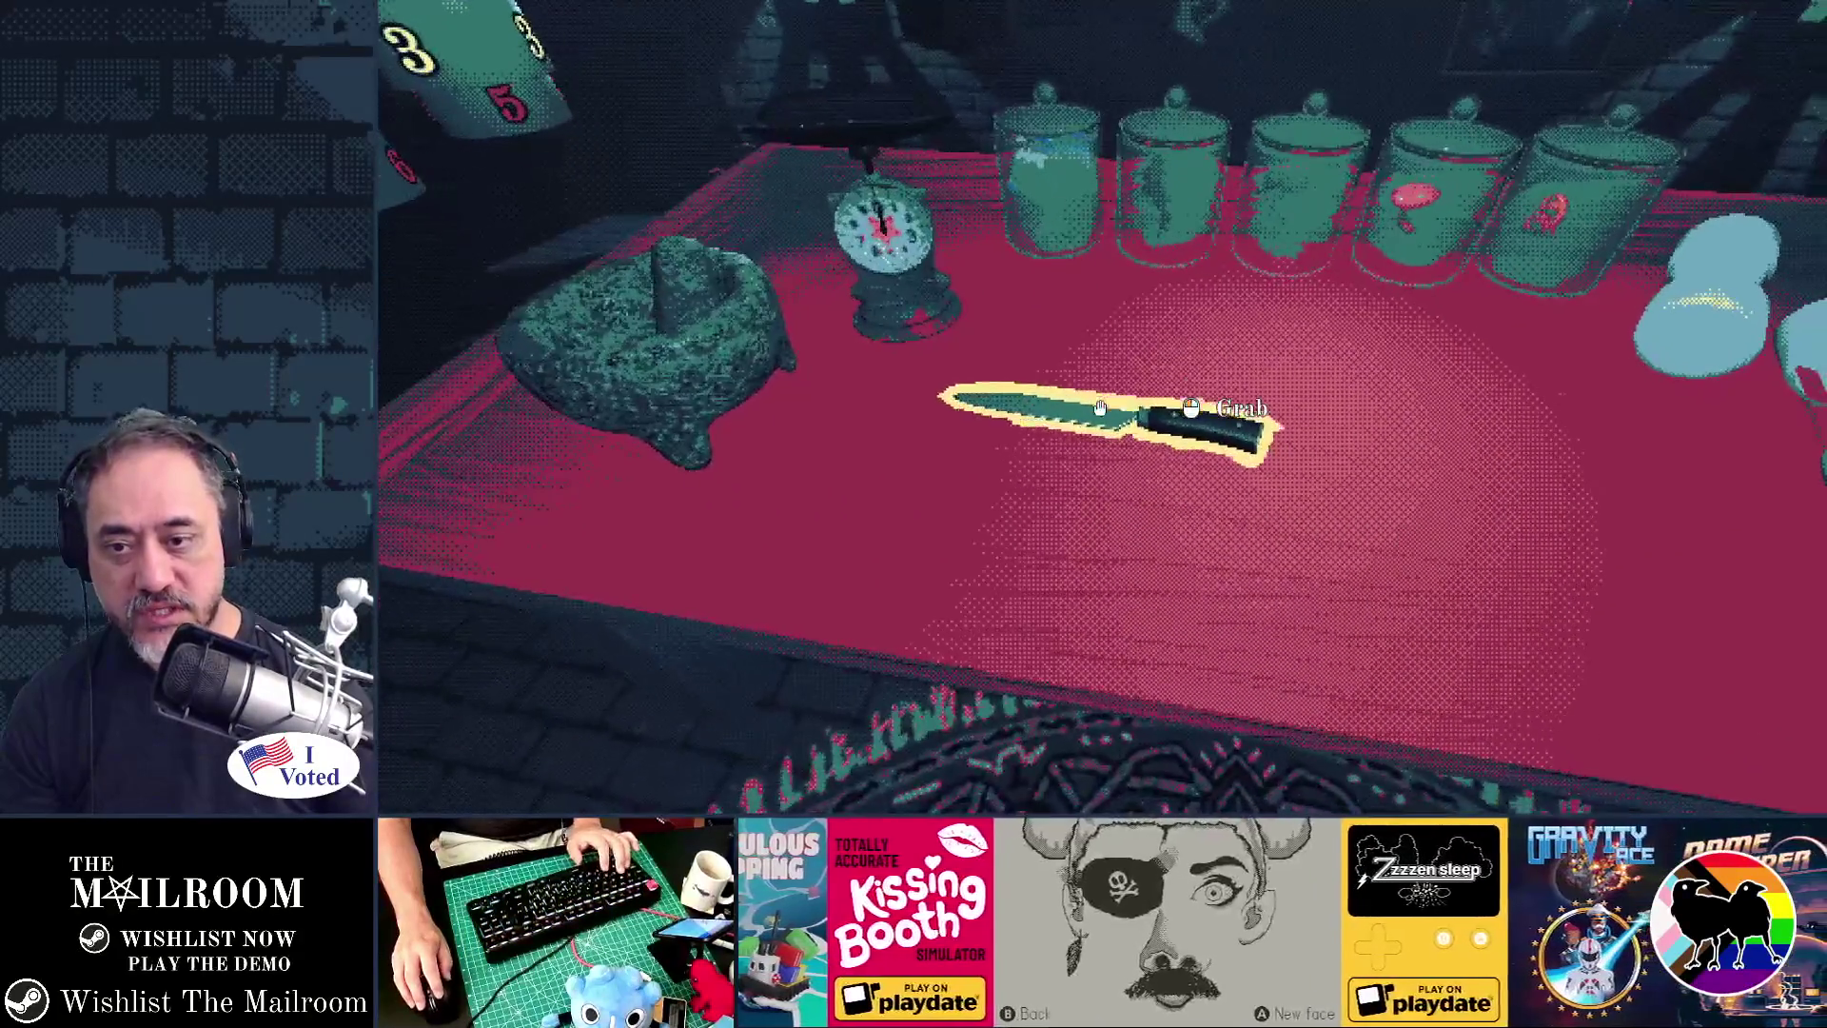
# - Pick up the knife, set the mortar on the table, and lift then replace the scale
pyautogui.click(1101, 407)
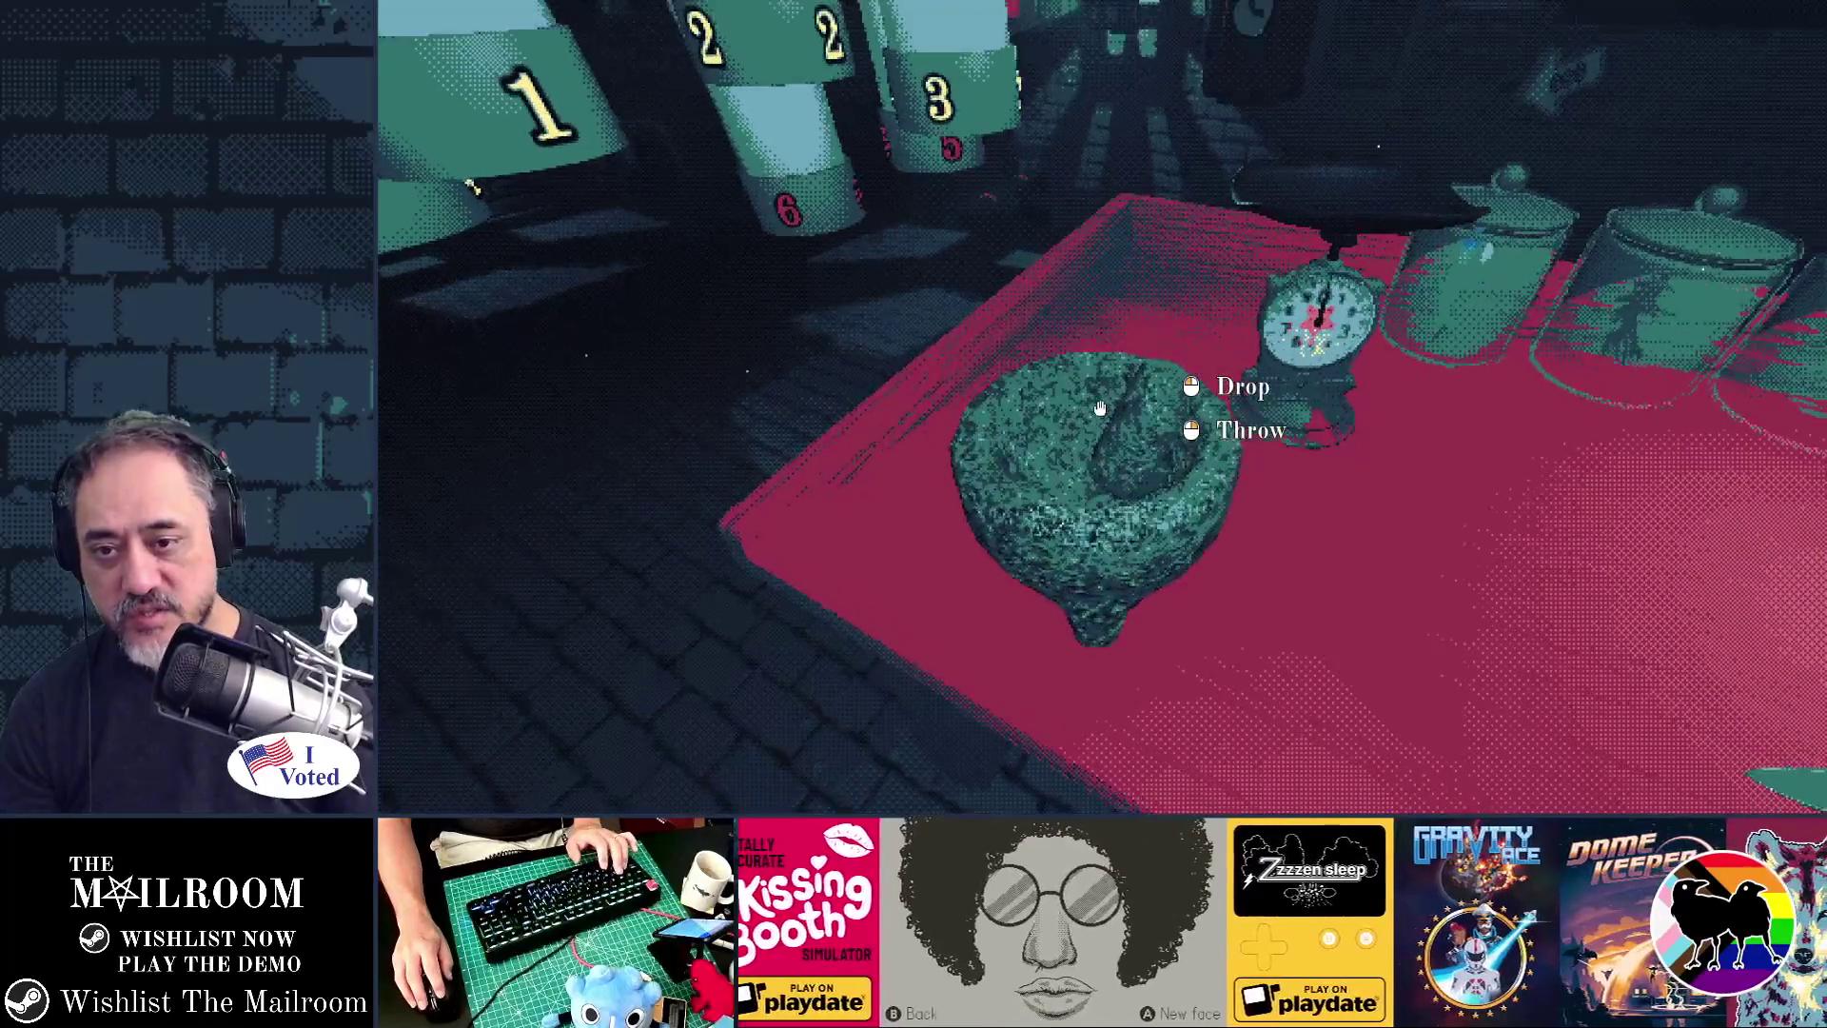
pyautogui.click(1100, 407)
pyautogui.click(1100, 408)
pyautogui.click(1100, 408)
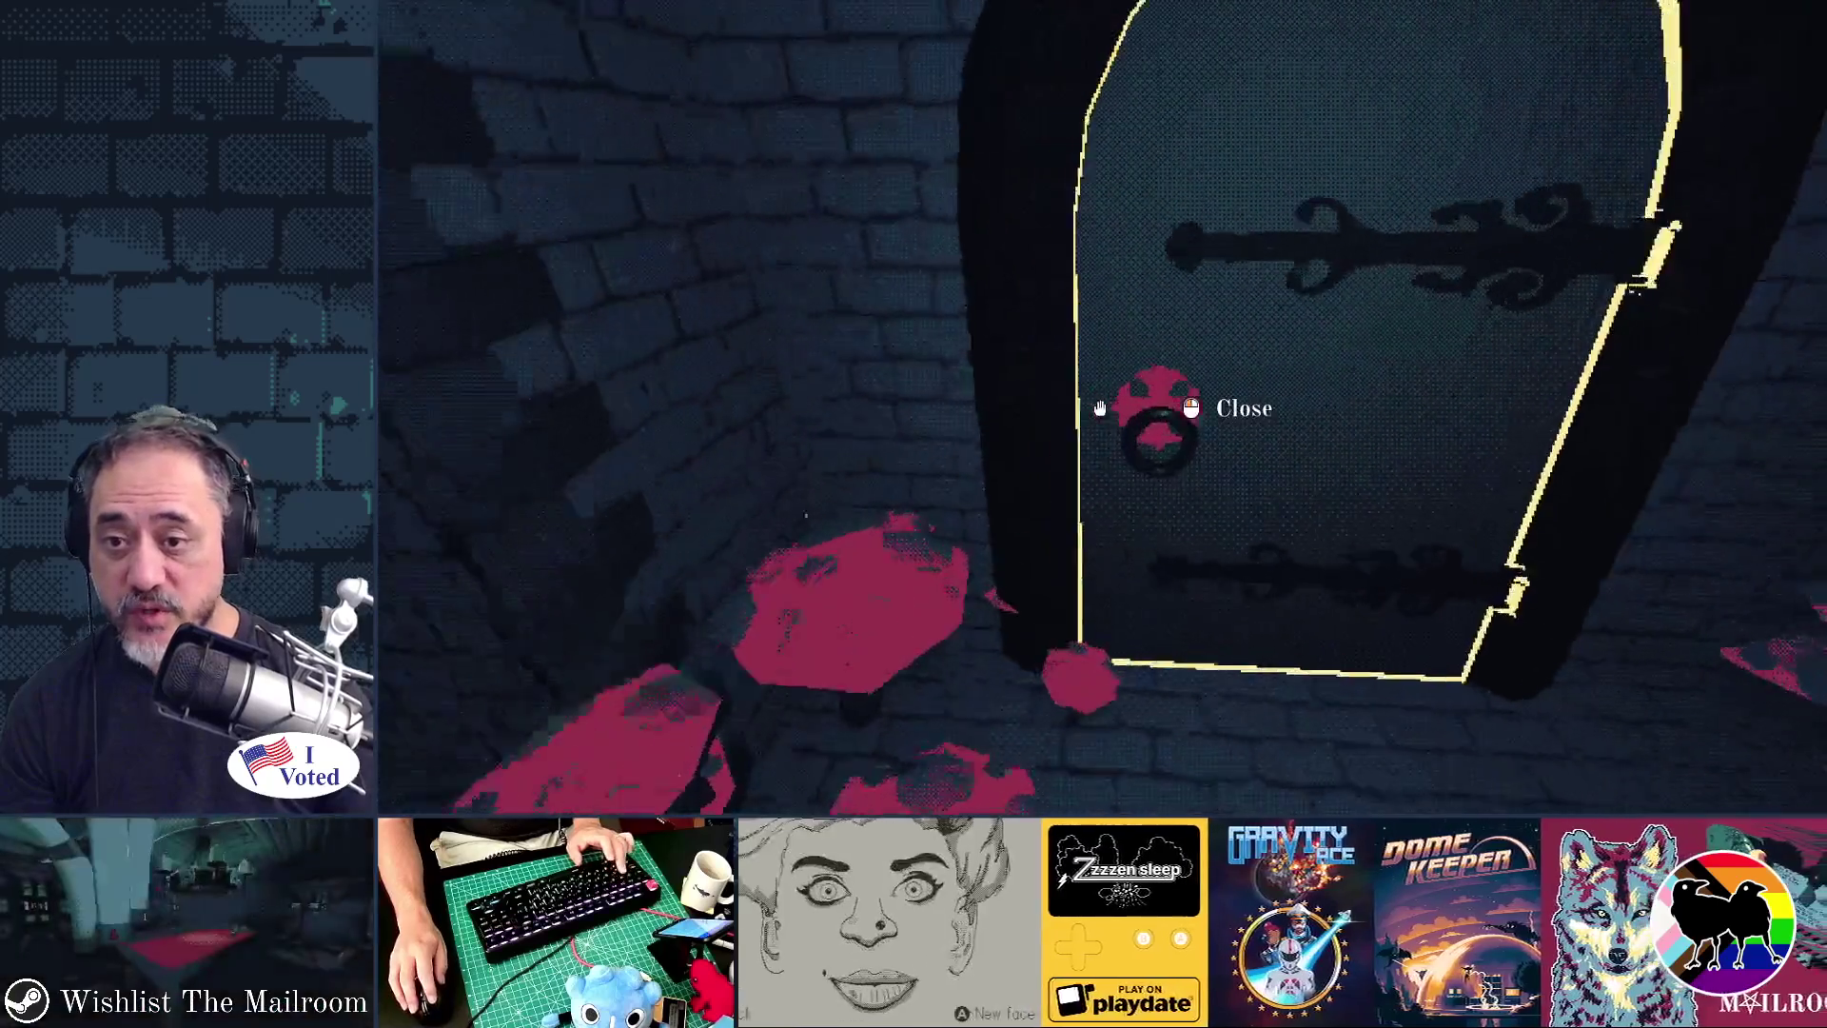
# - Open the corridor door, walk through the brick tunnel, and drop the spellbook
pyautogui.click(1101, 408)
pyautogui.press('w')
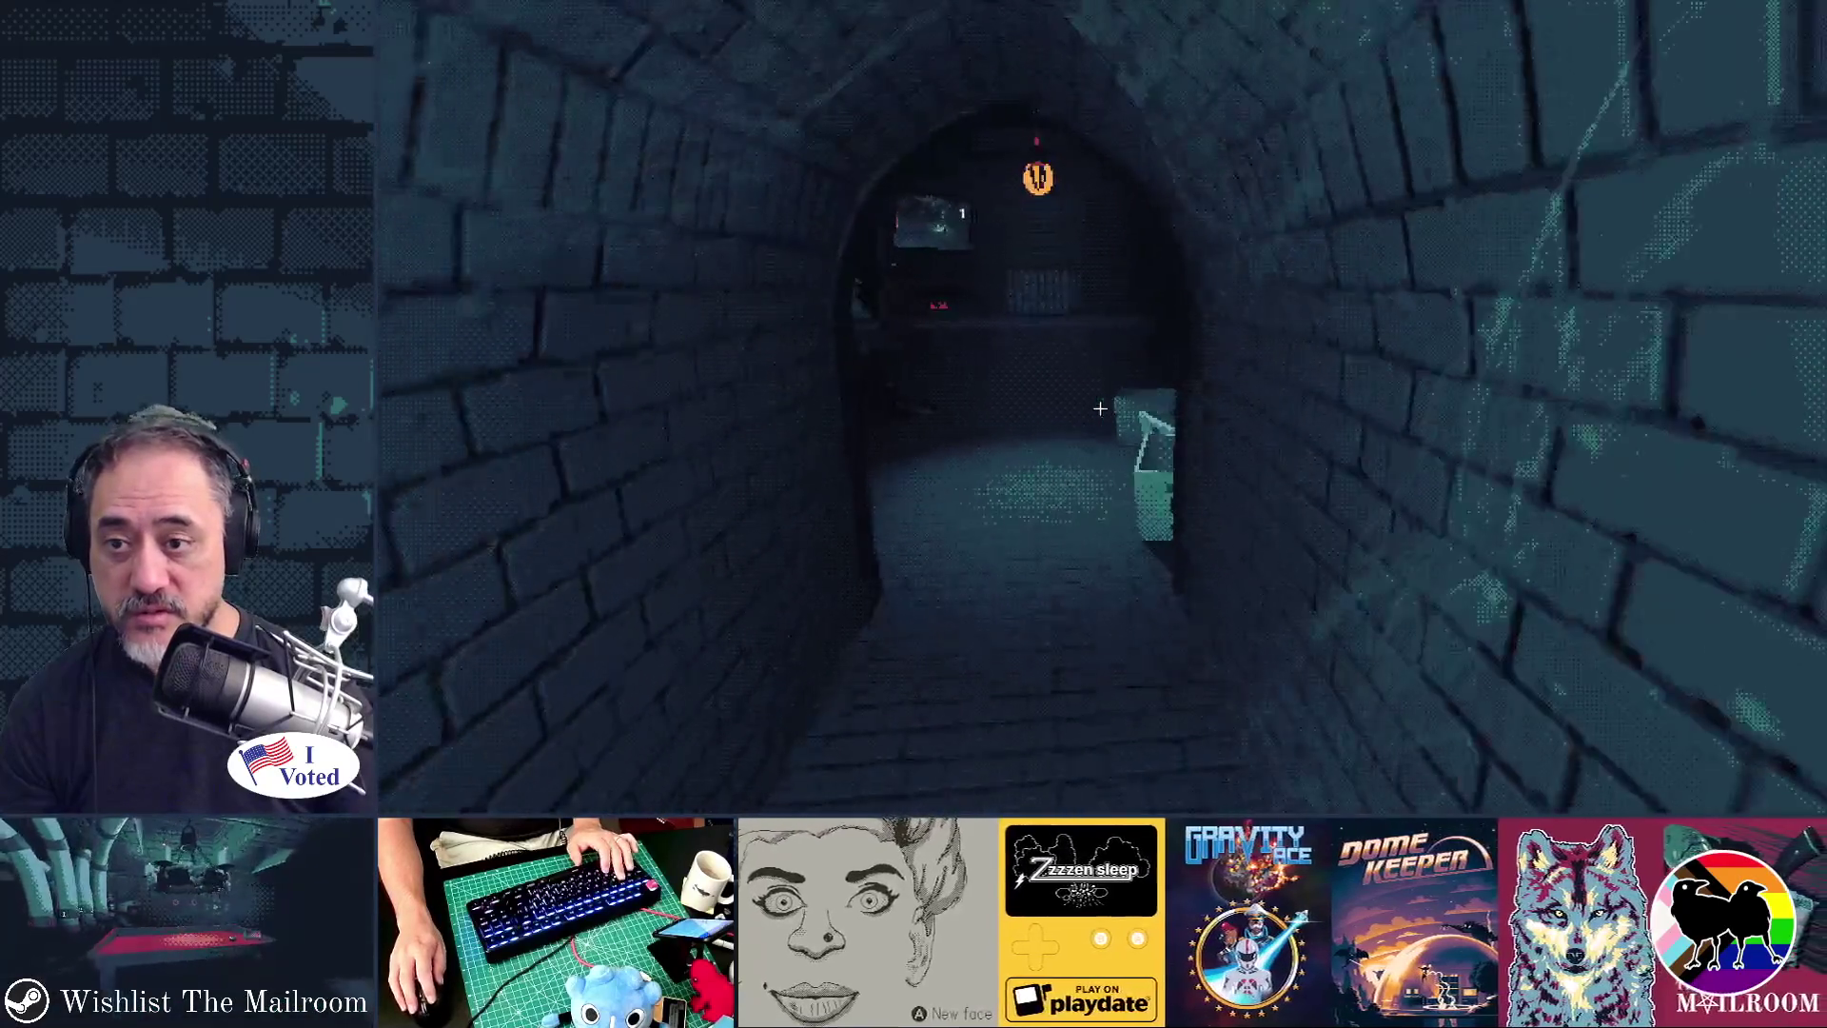
pyautogui.press('w')
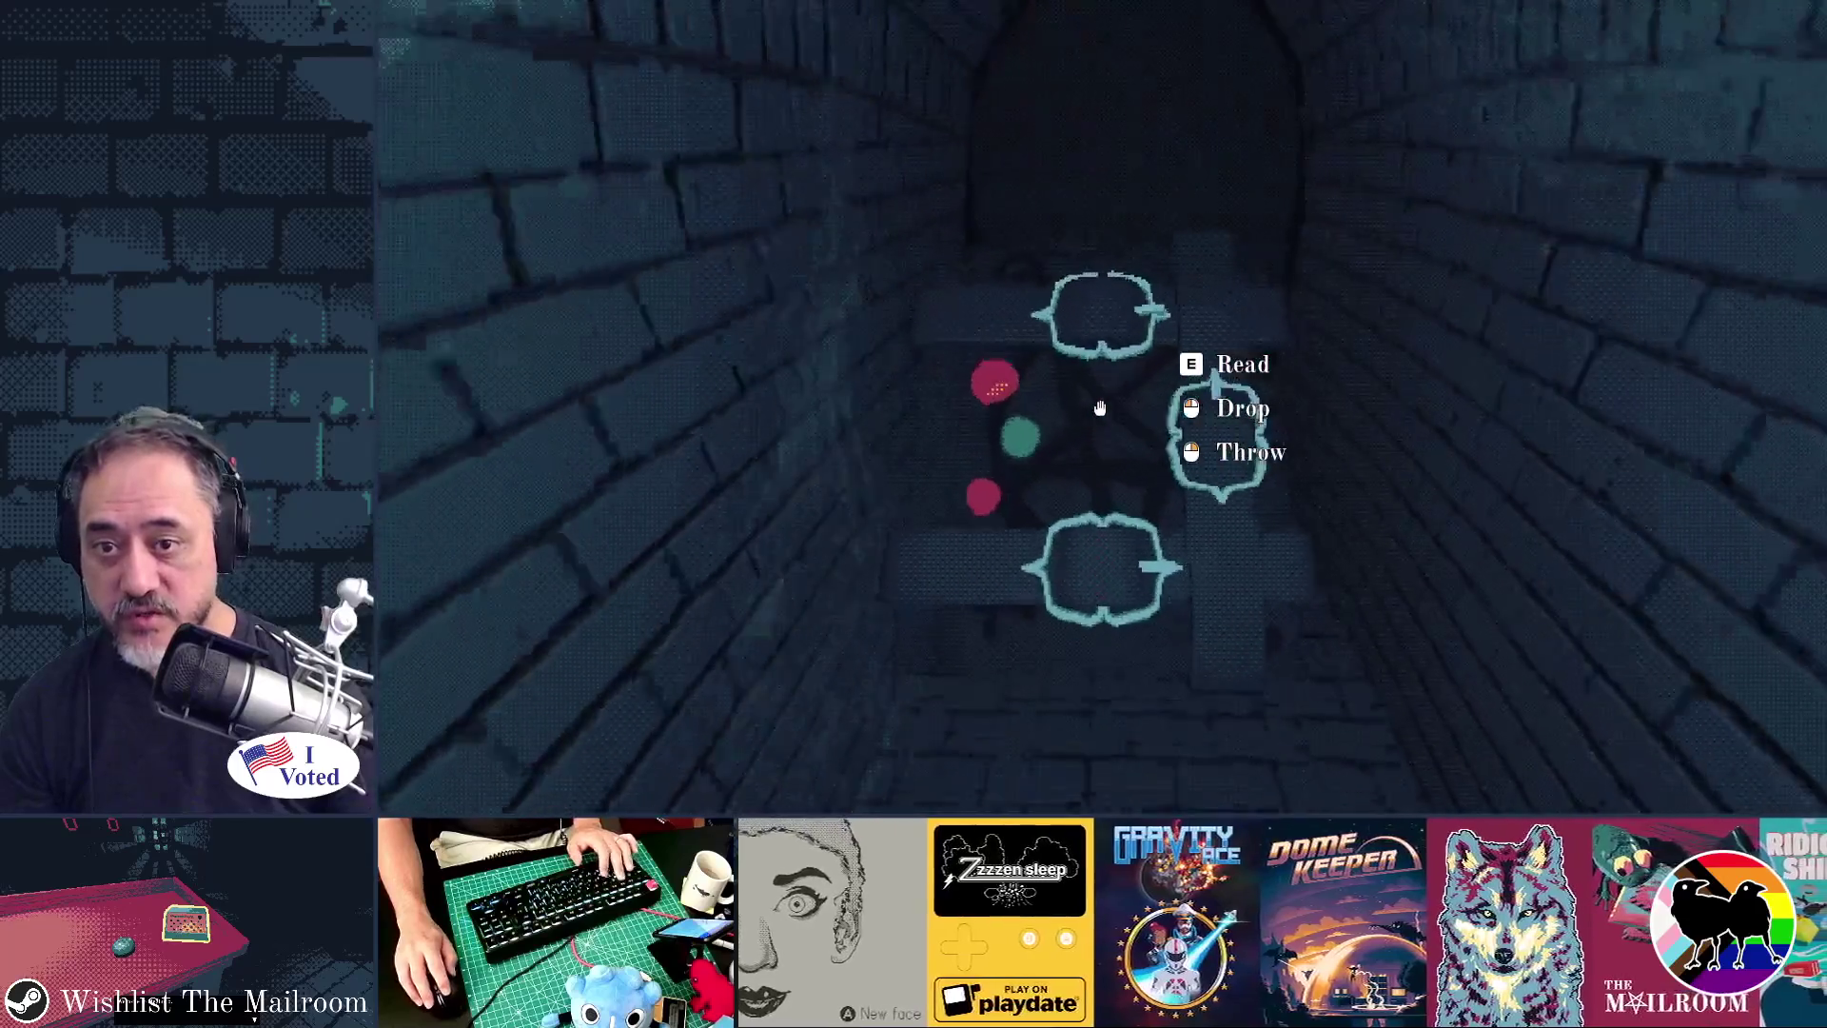
pyautogui.click(1100, 407)
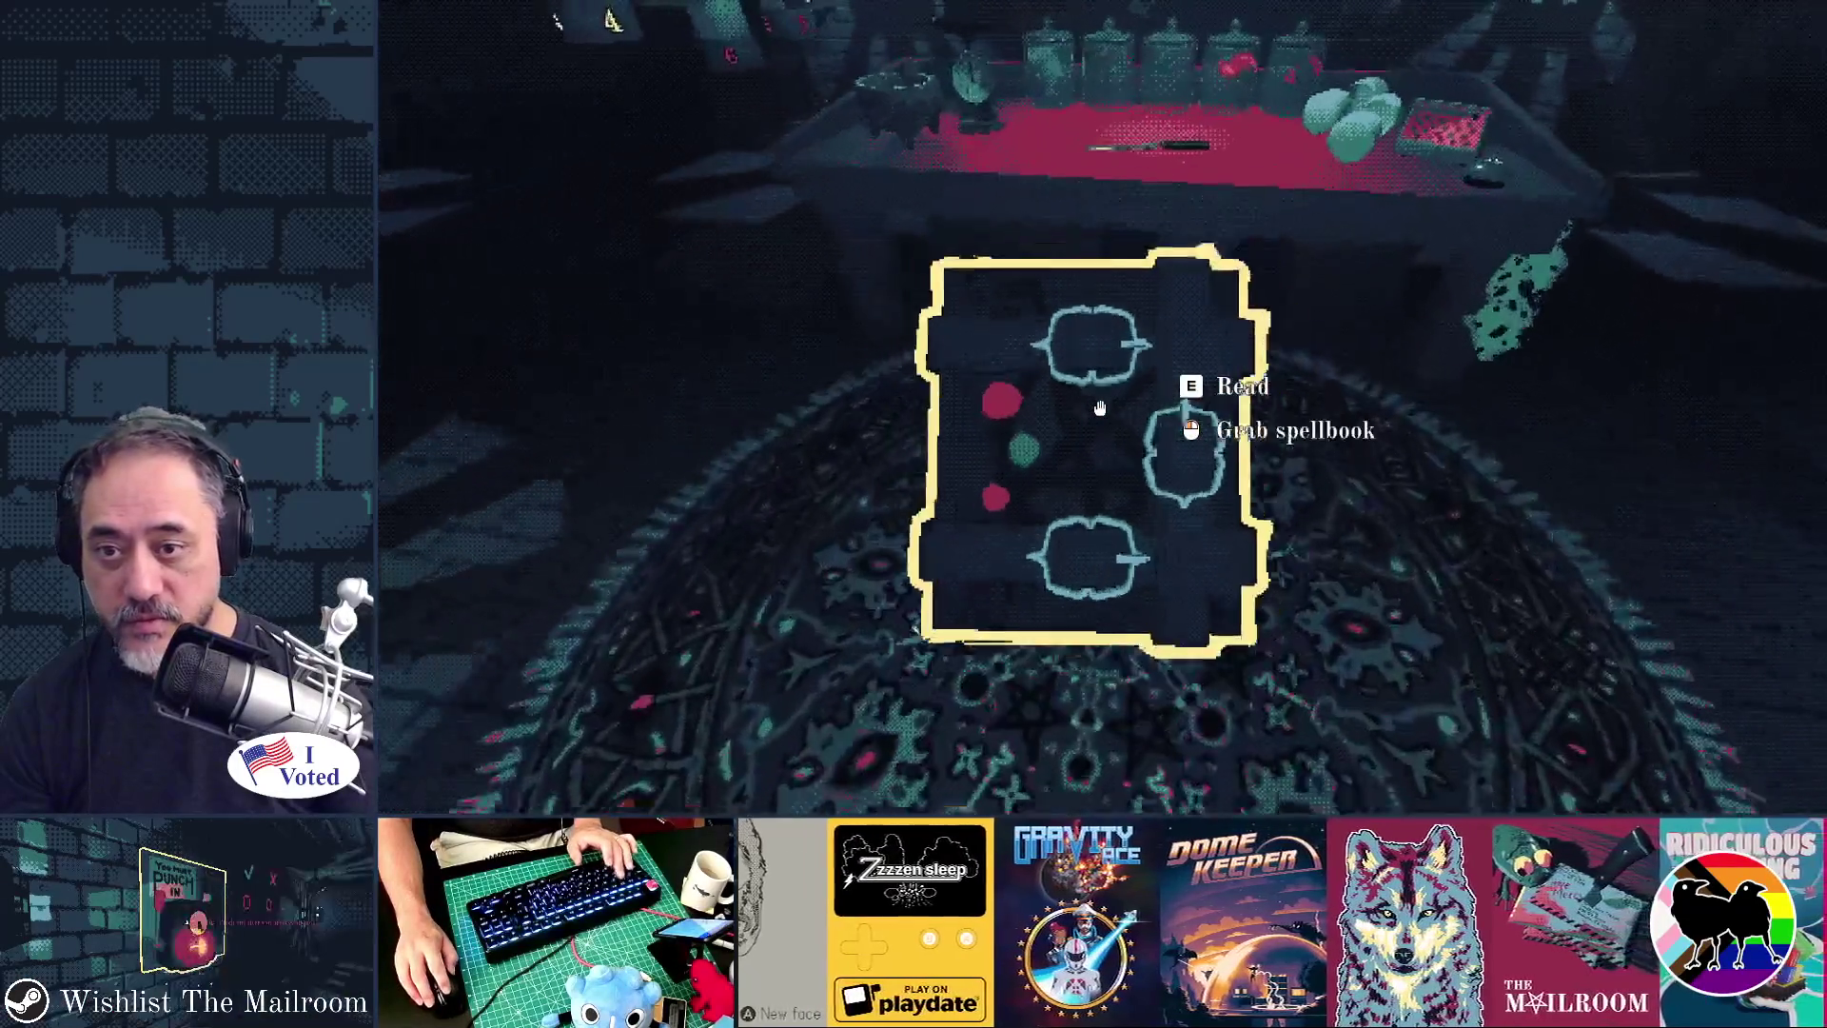
pyautogui.press('s')
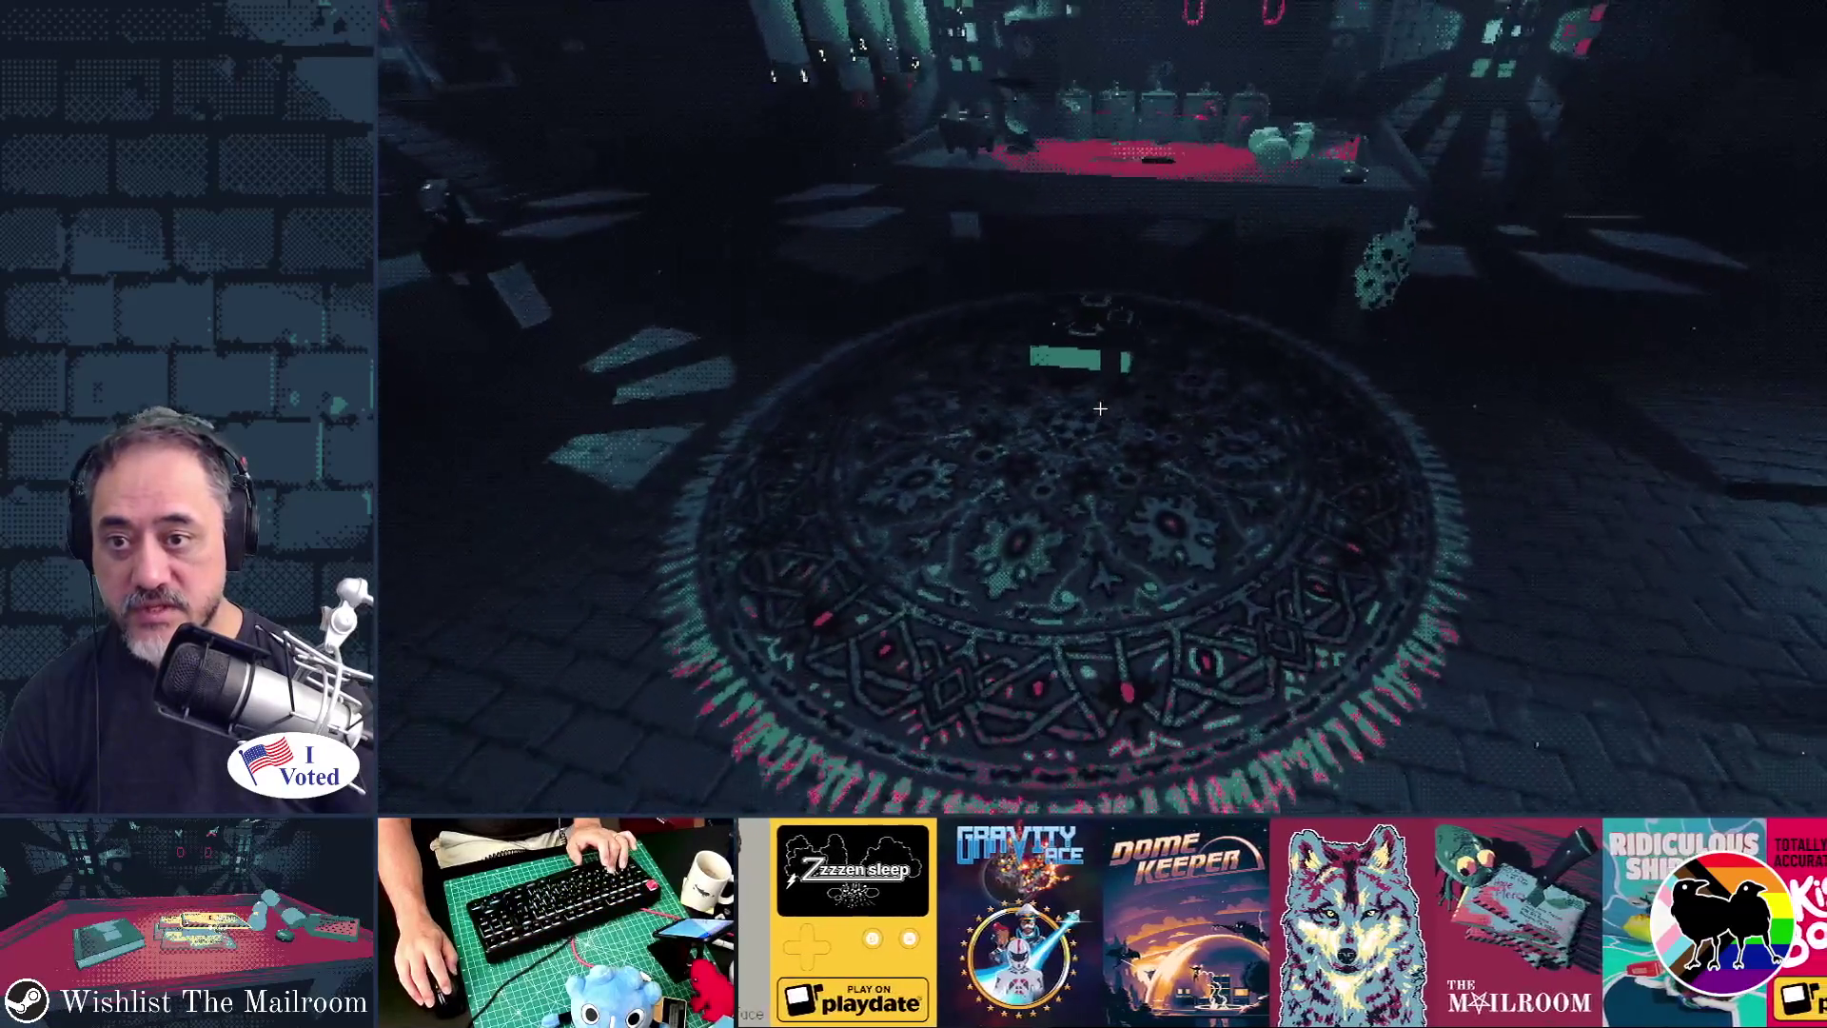
pyautogui.press('s')
pyautogui.press('w')
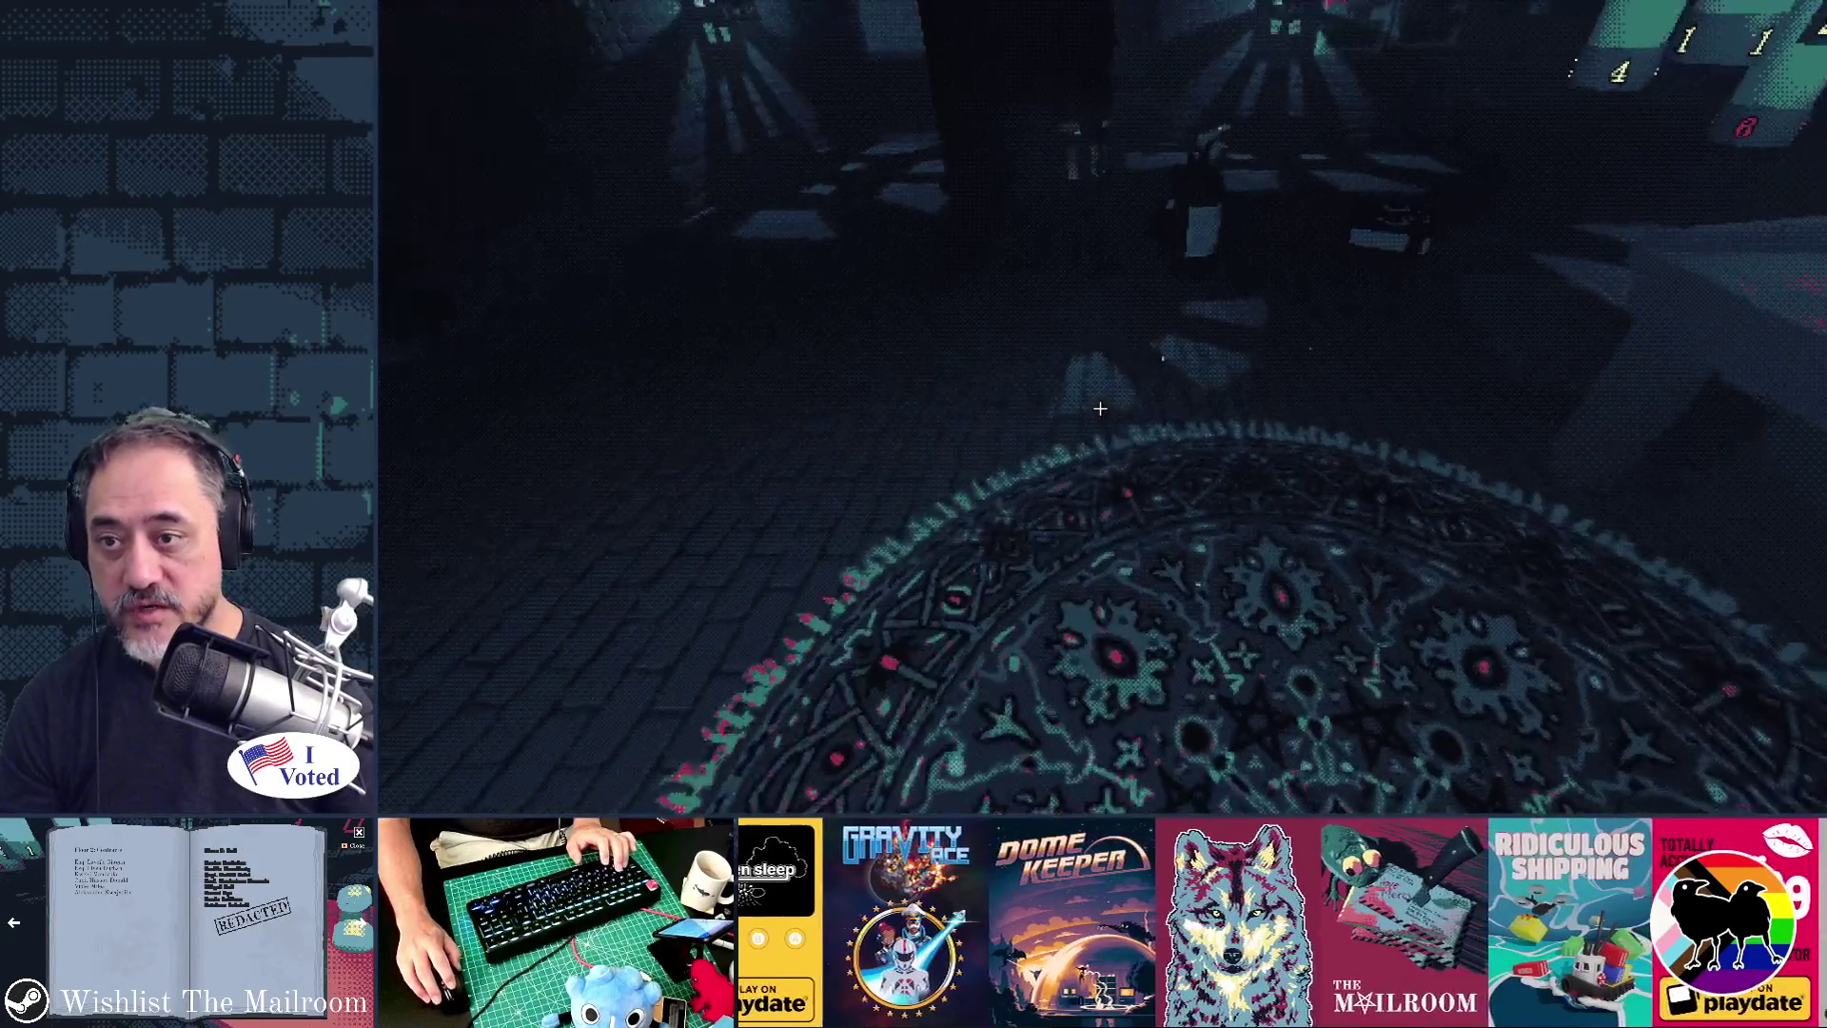
# - Carry the spellbook and Directory book back and set them down on the table
pyautogui.moveTo(1100, 408)
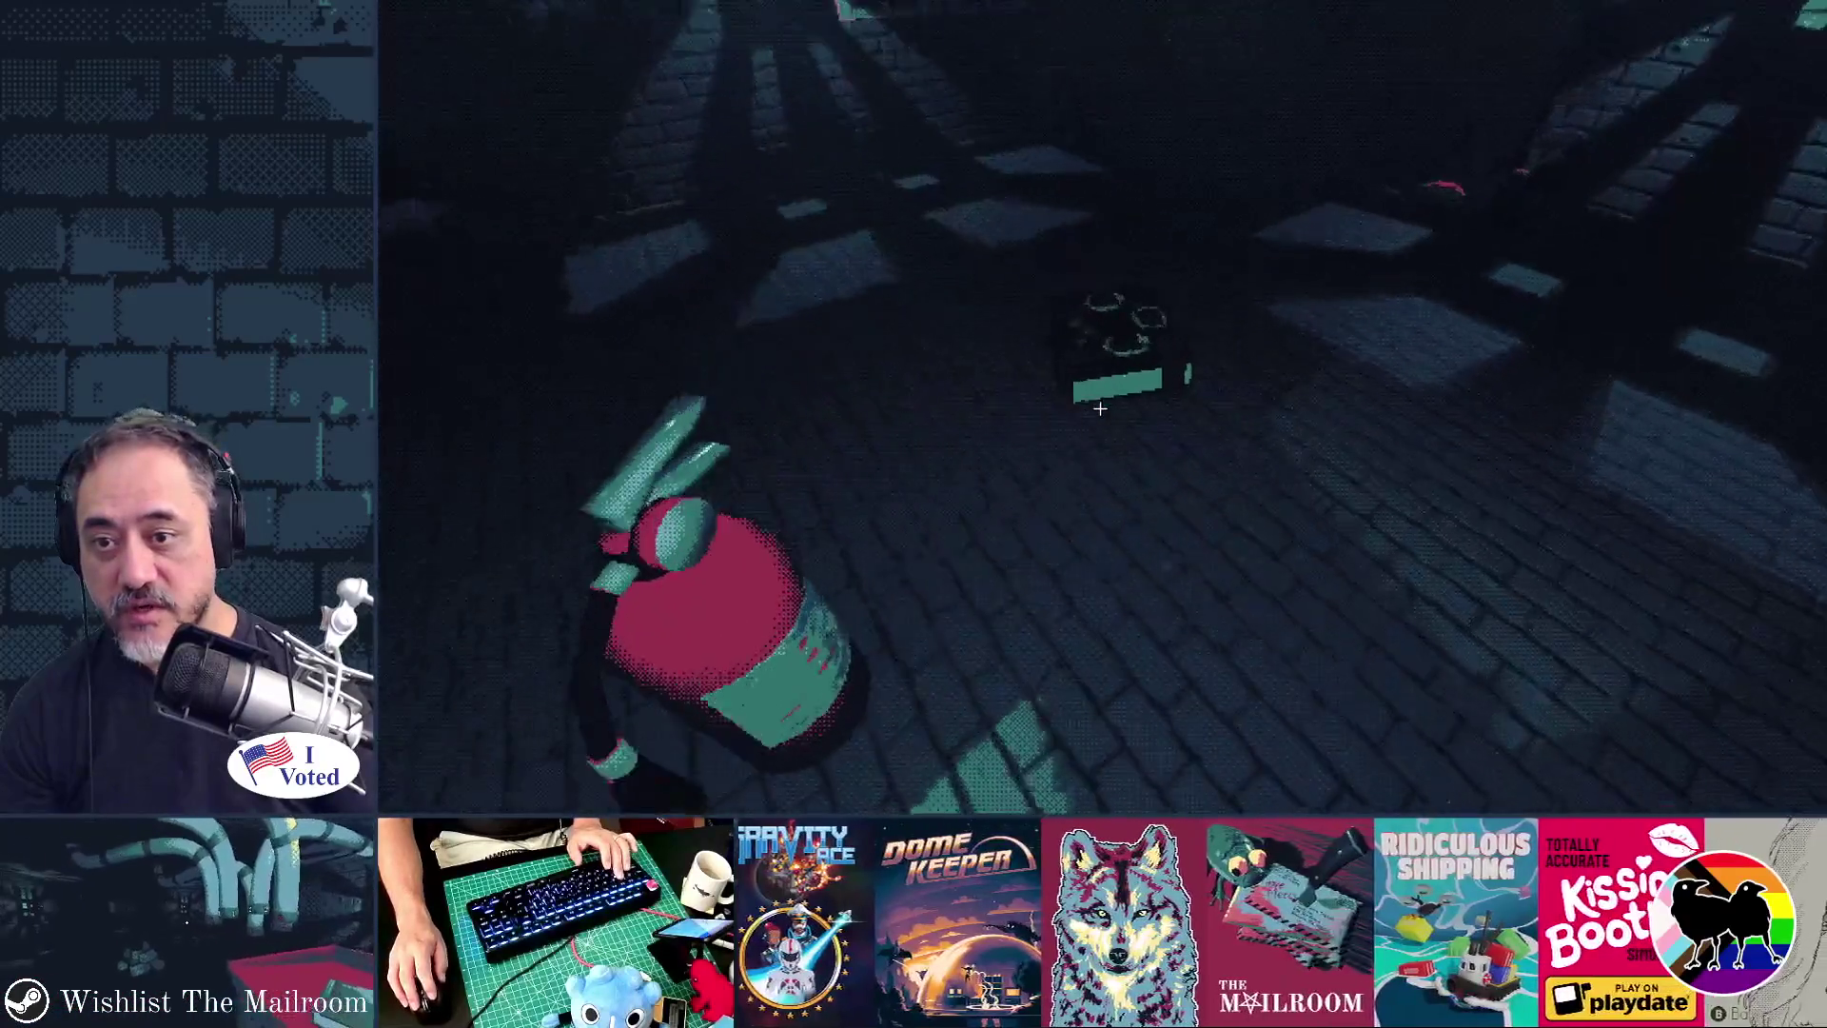
pyautogui.click(1100, 409)
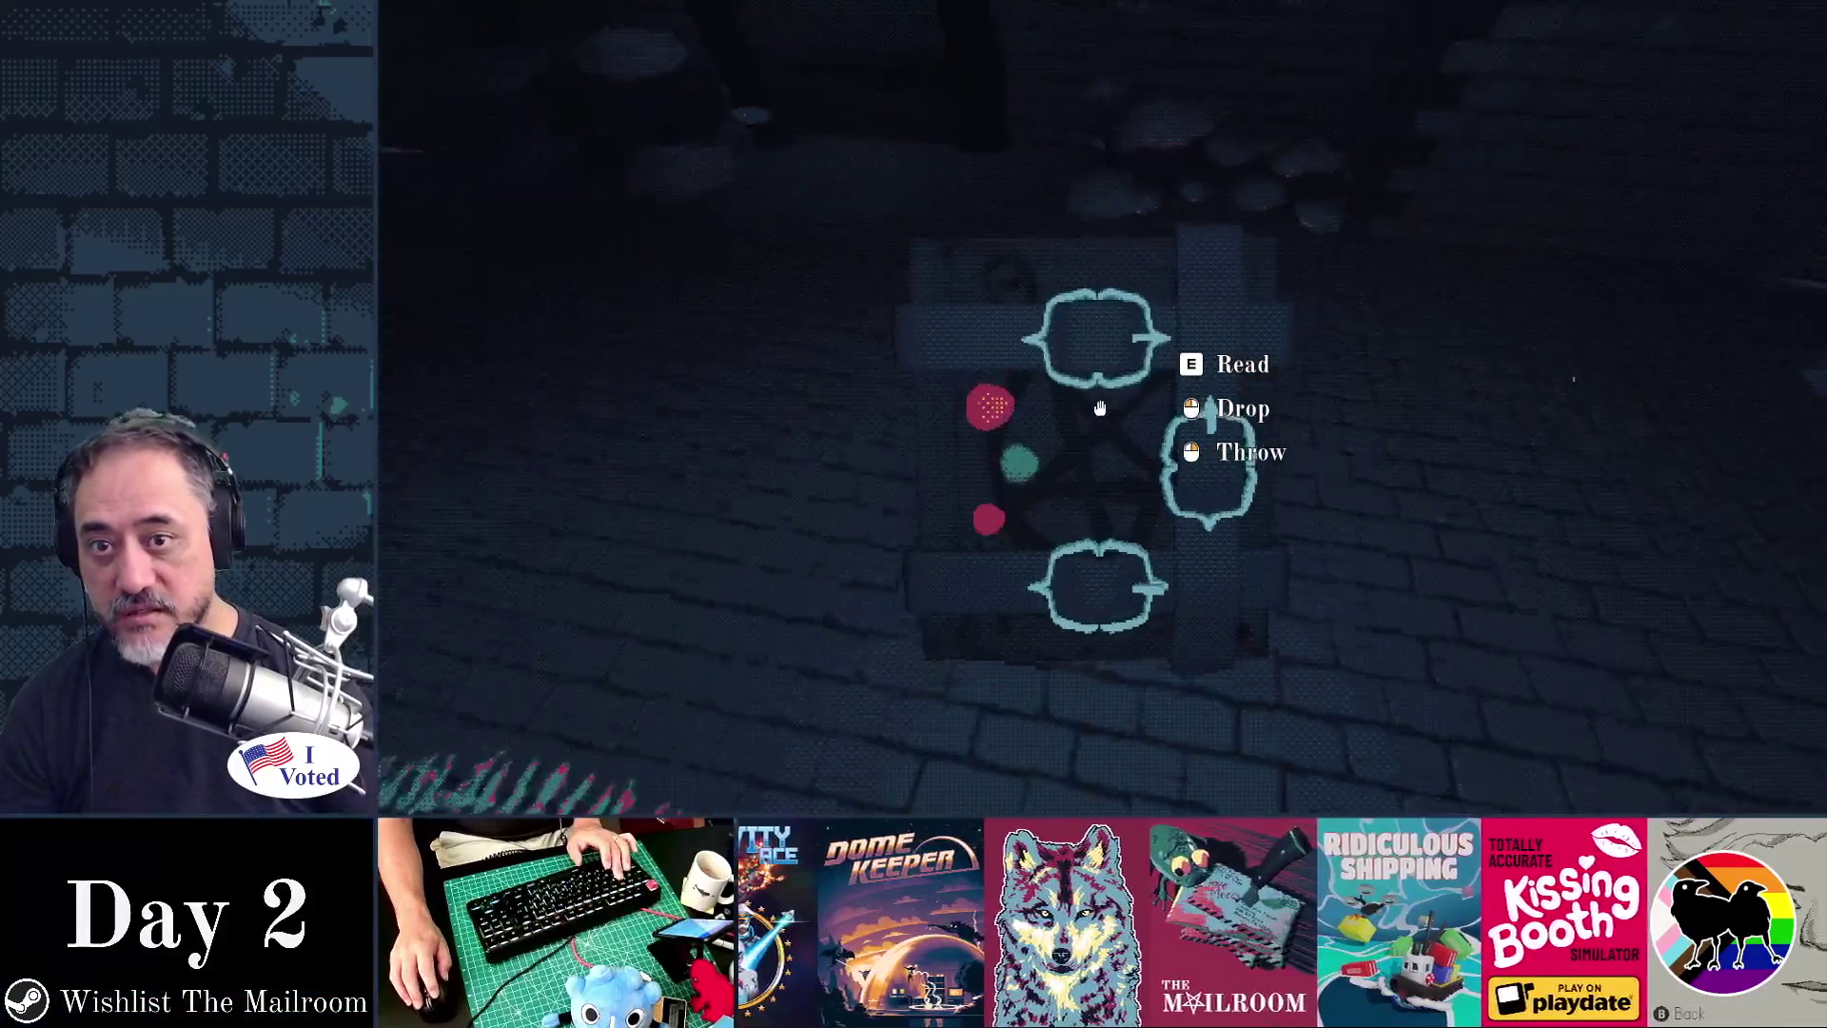
pyautogui.moveTo(1100, 409)
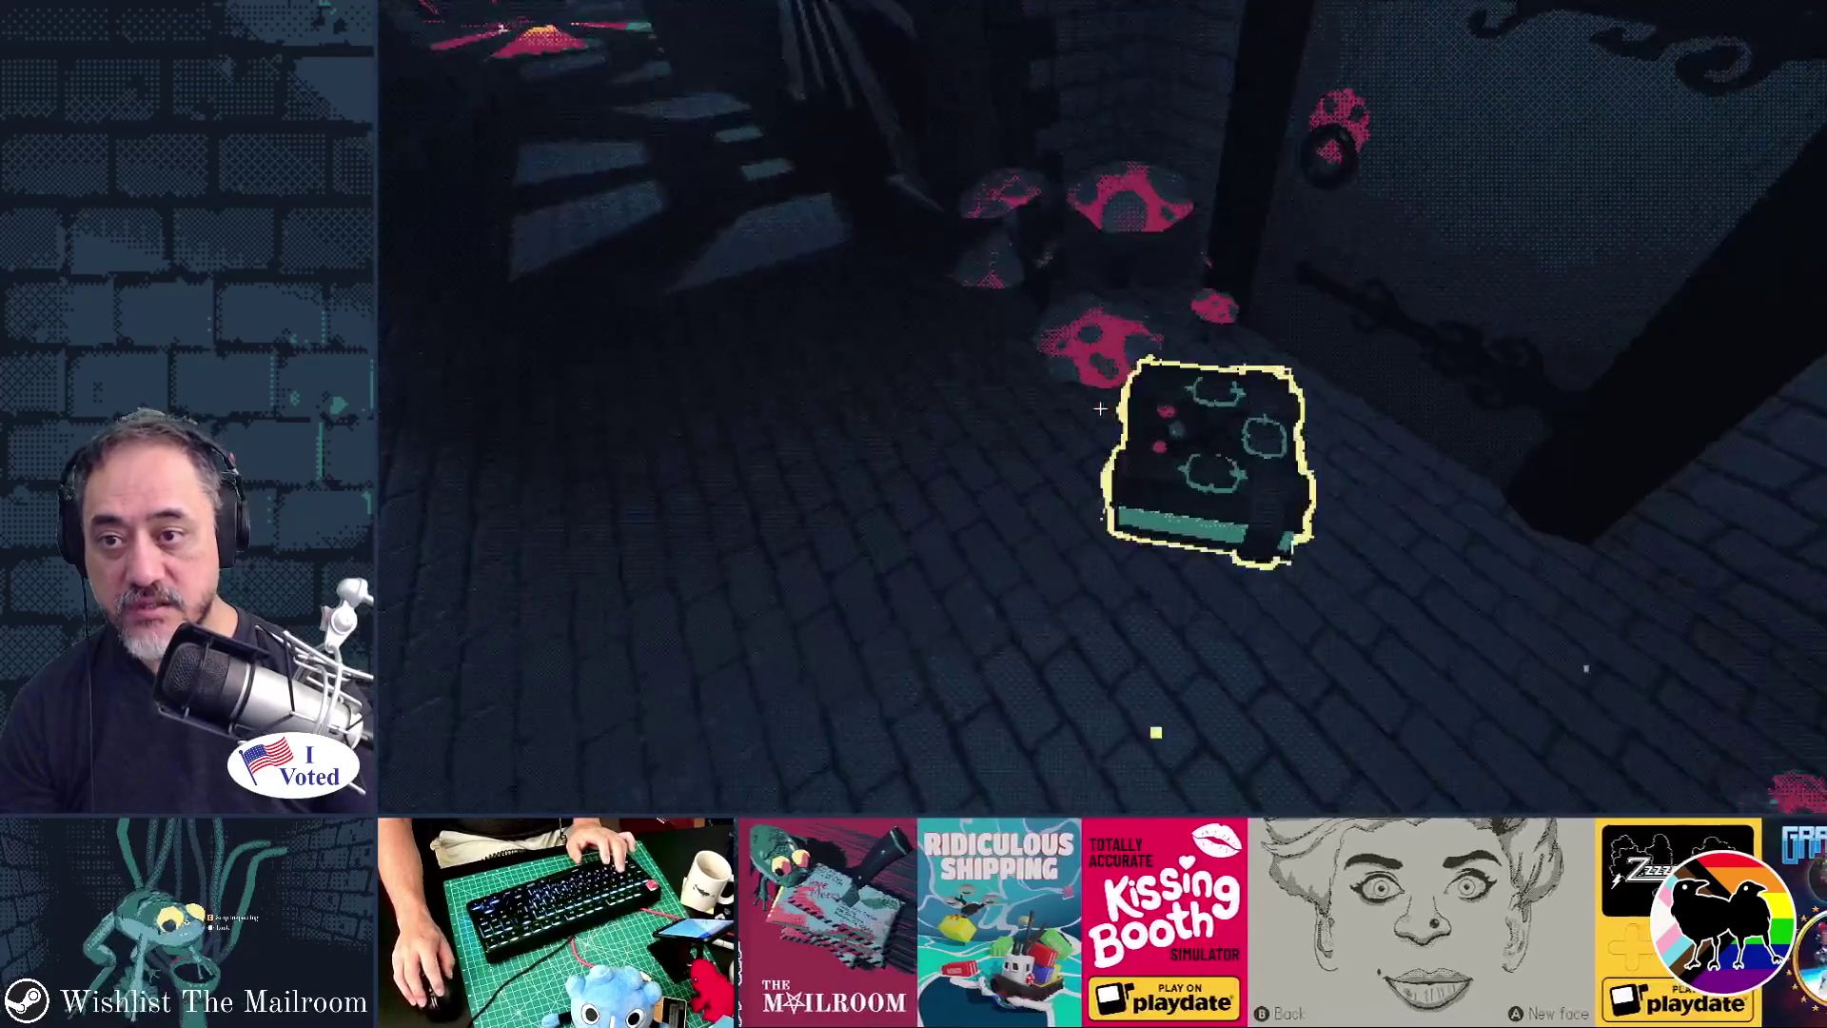
pyautogui.press('s')
pyautogui.click(1100, 408)
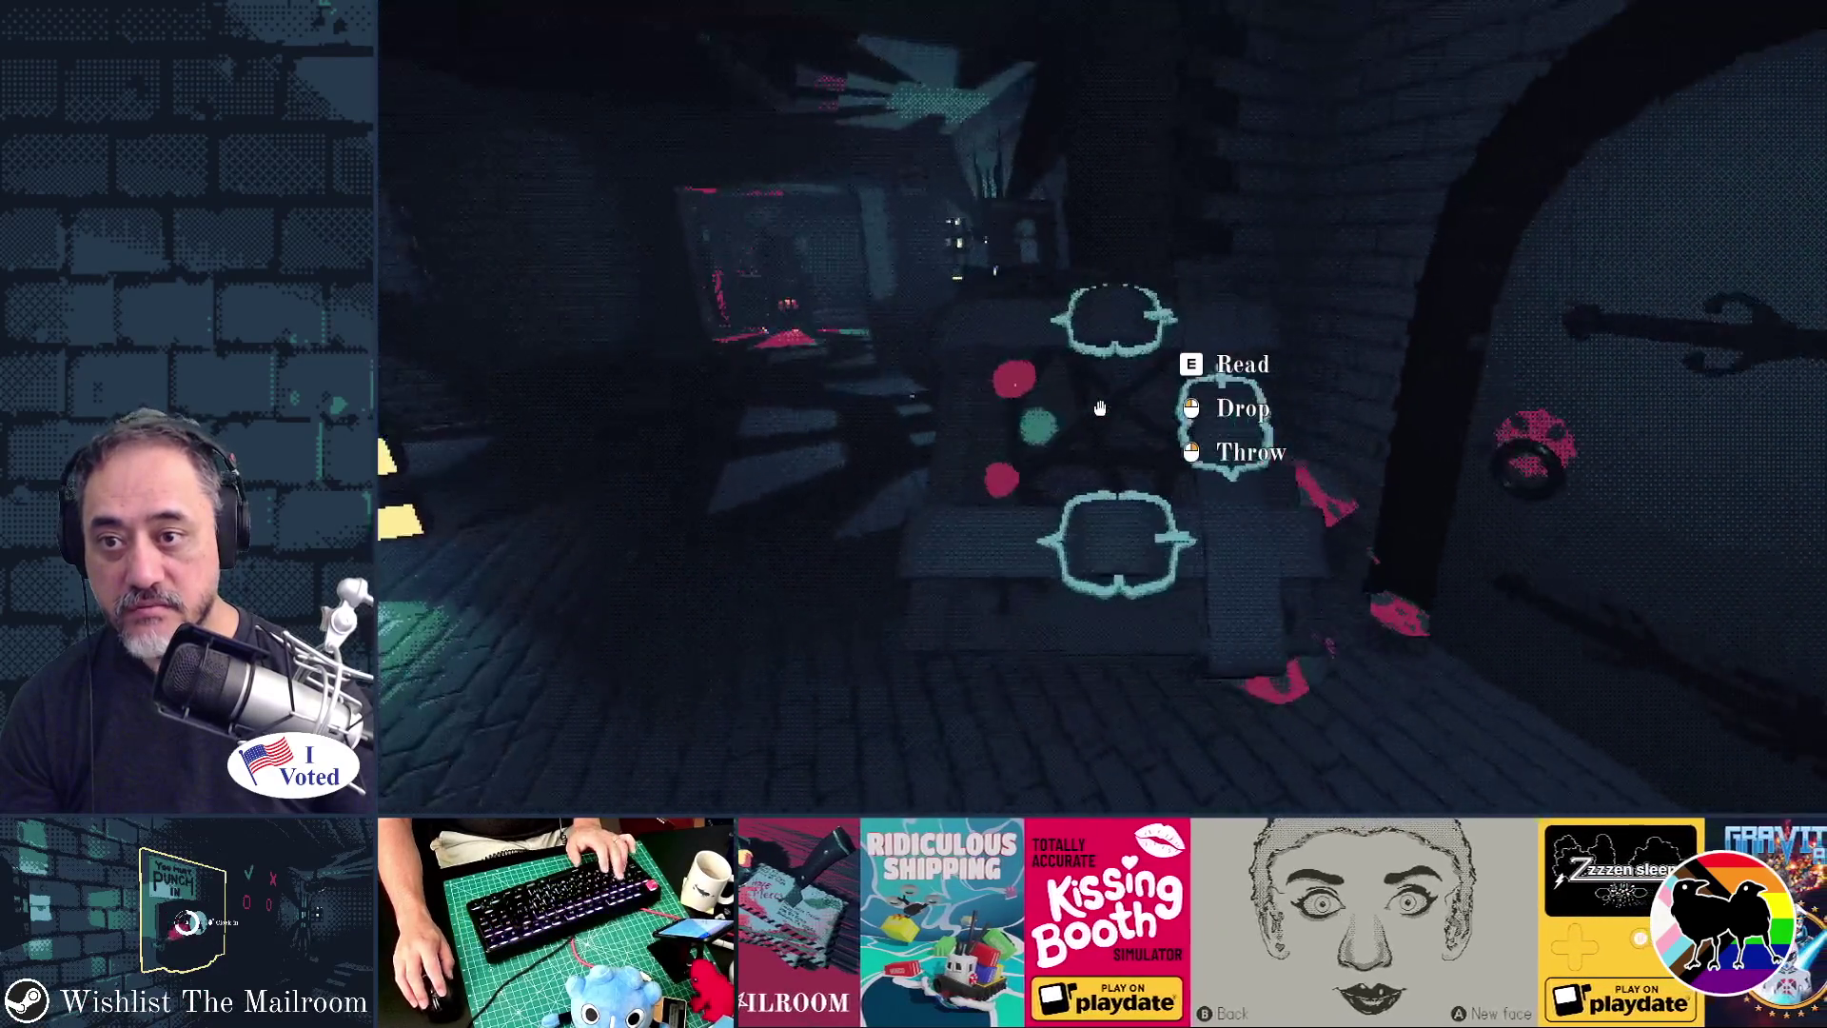
pyautogui.click(1101, 408)
pyautogui.click(1100, 409)
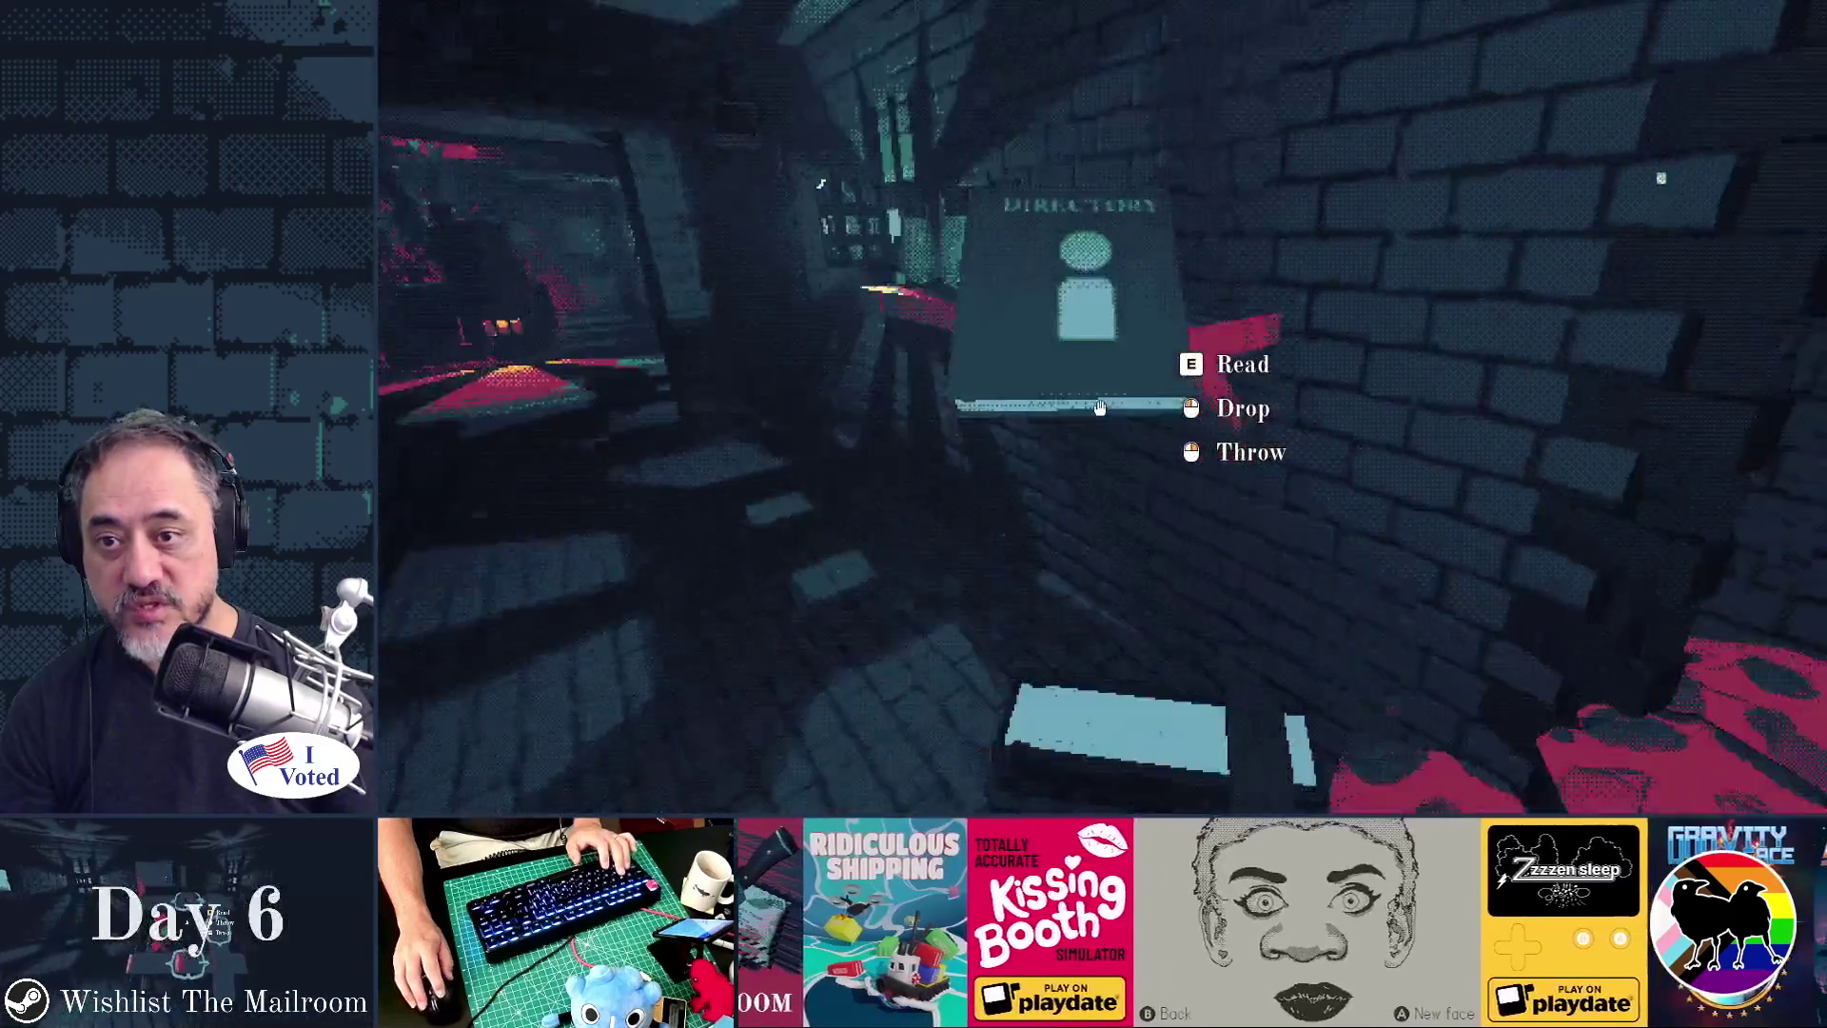
pyautogui.click(1100, 409)
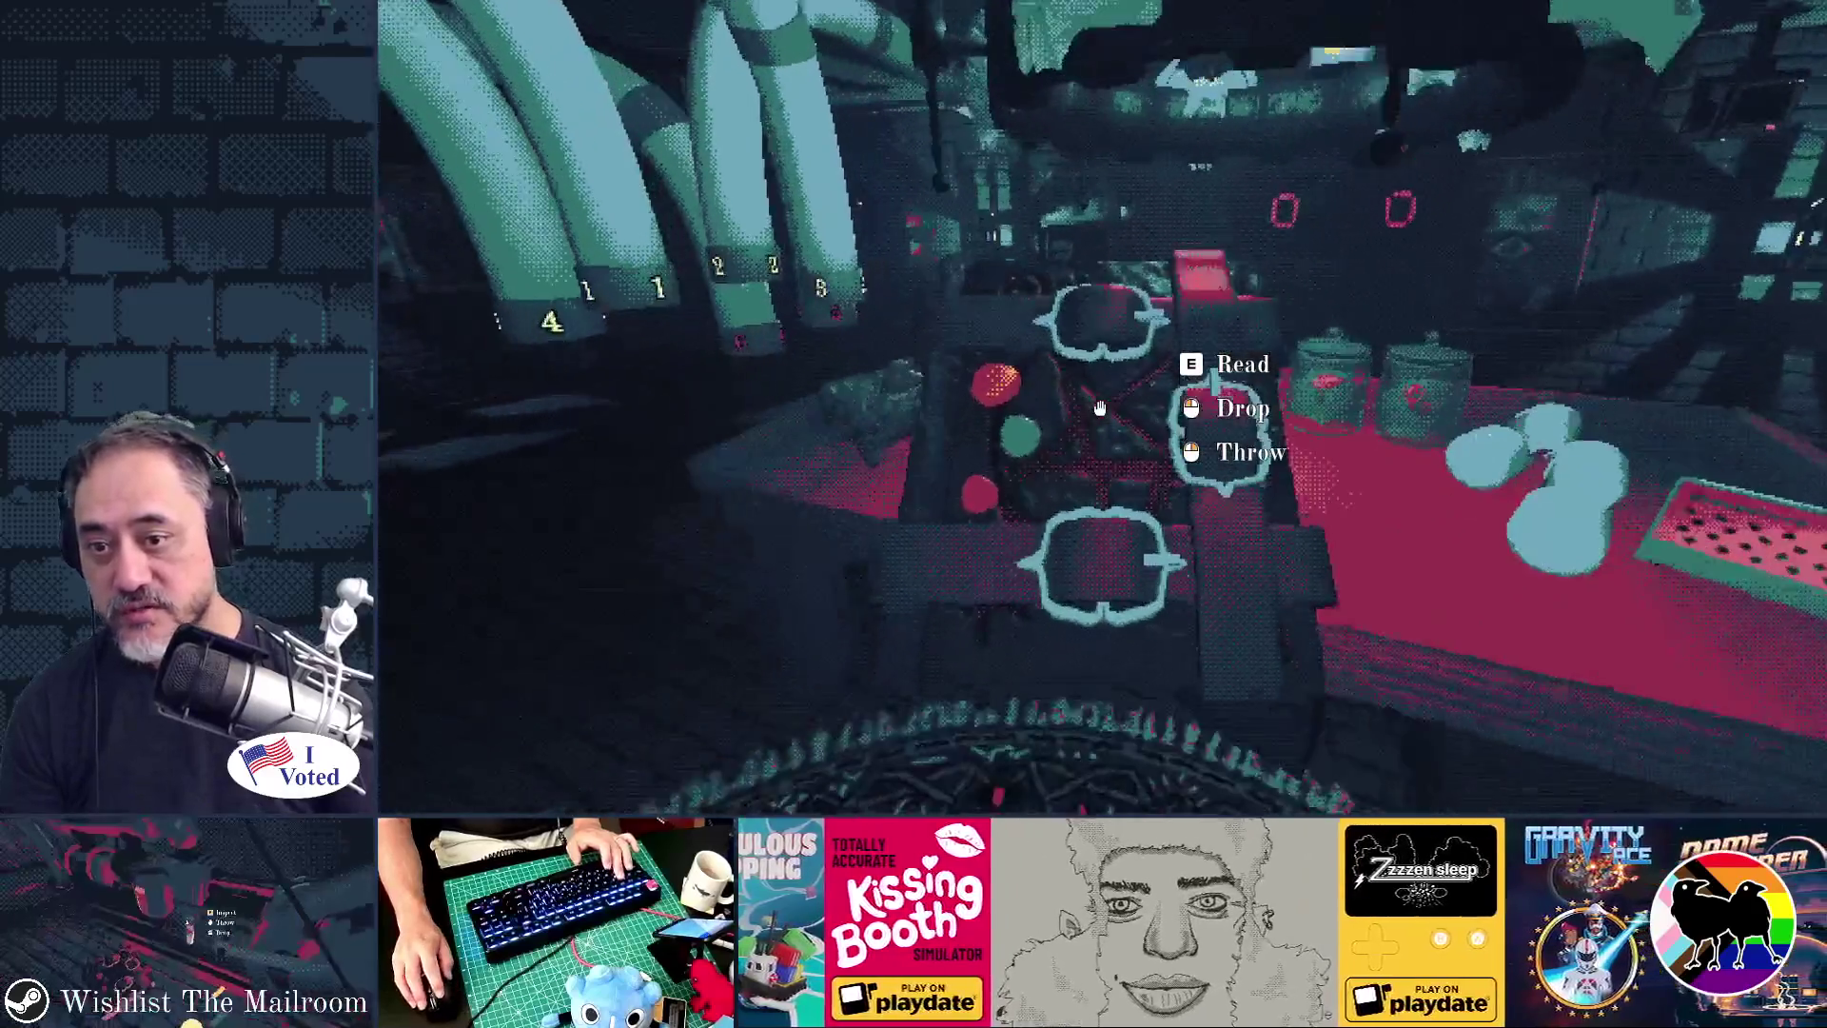
pyautogui.click(1100, 408)
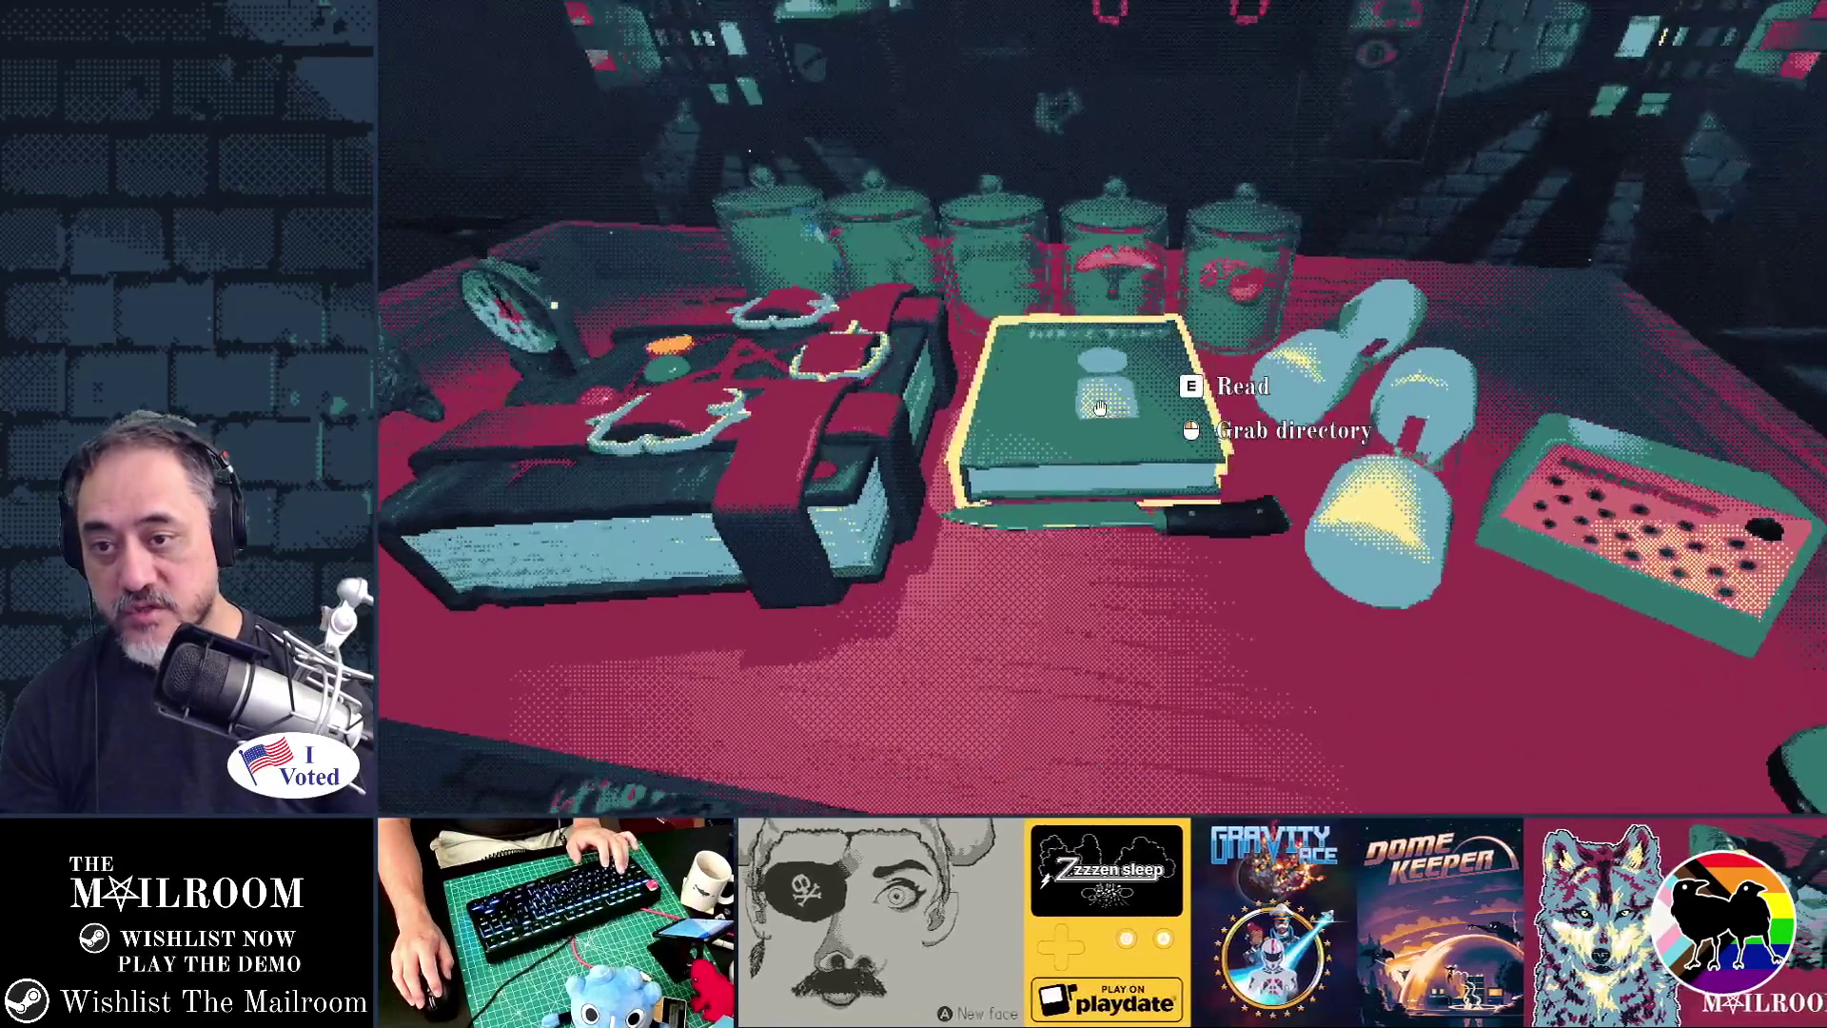
# - Lift and set down the mortar, then grab the belted spellbook and the scale
pyautogui.click(1099, 407)
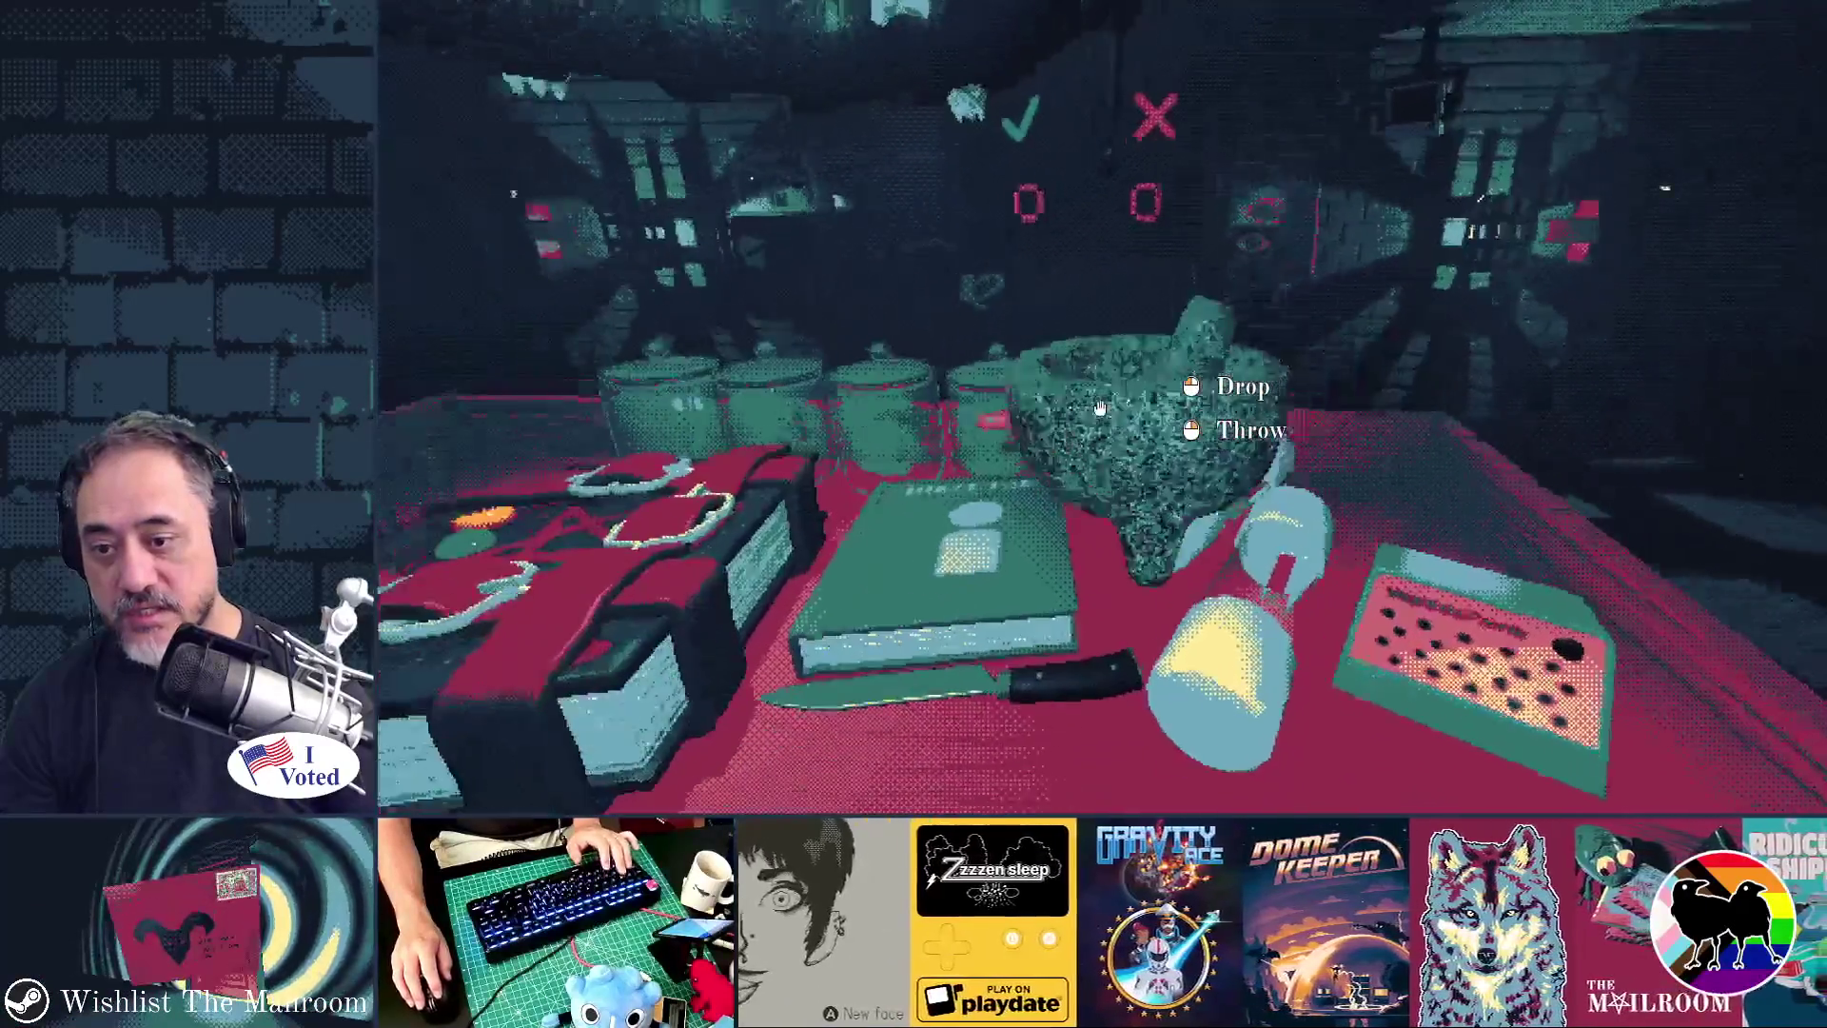
pyautogui.click(1100, 407)
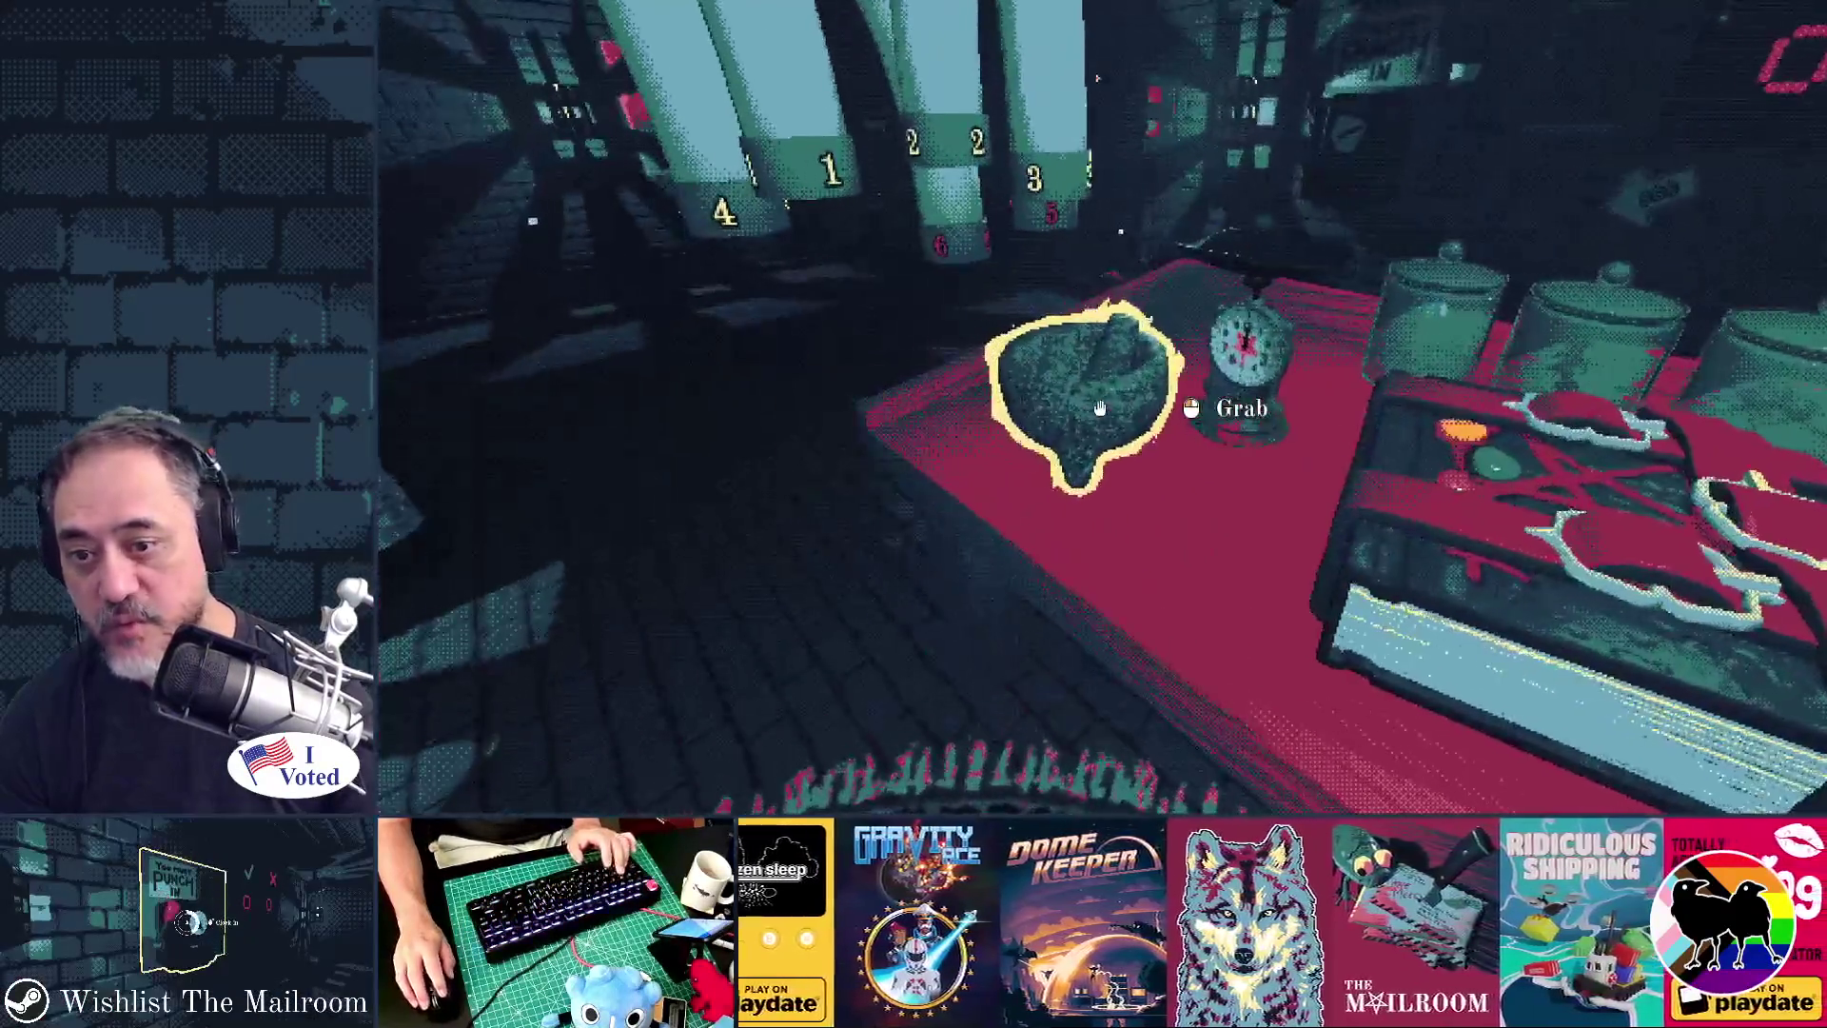
pyautogui.click(1100, 407)
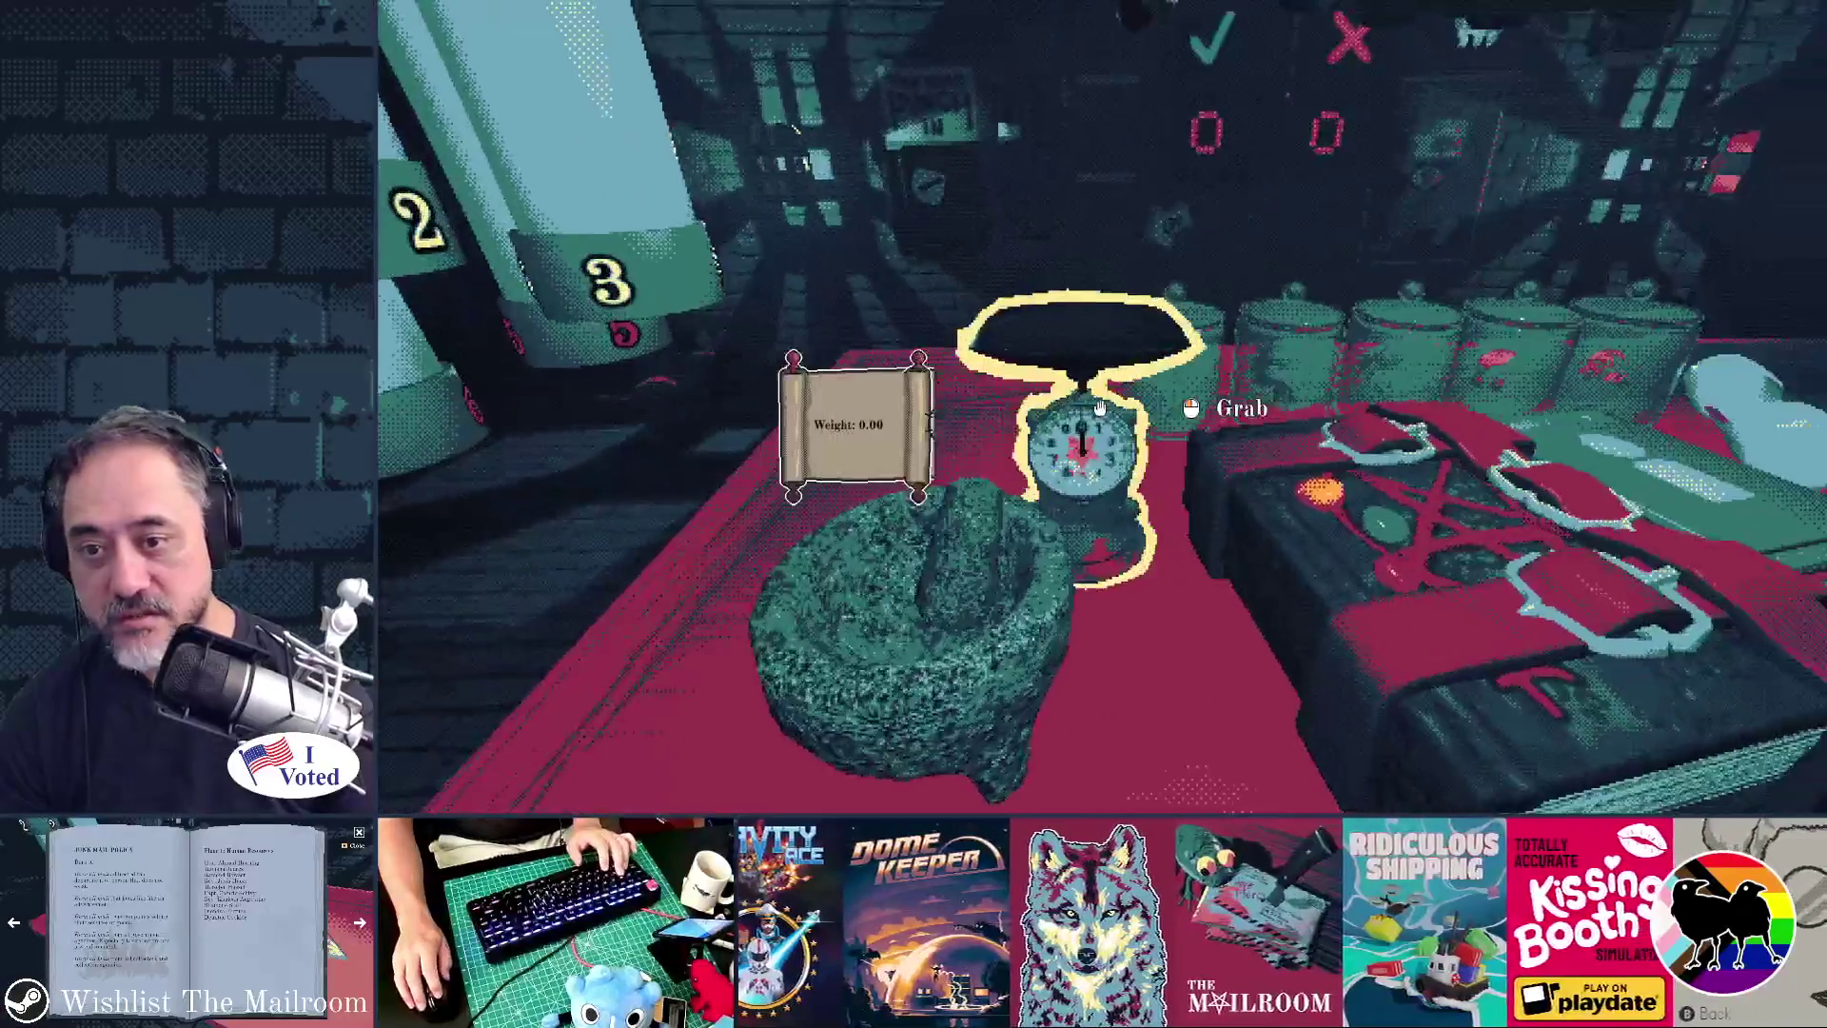
pyautogui.click(1100, 407)
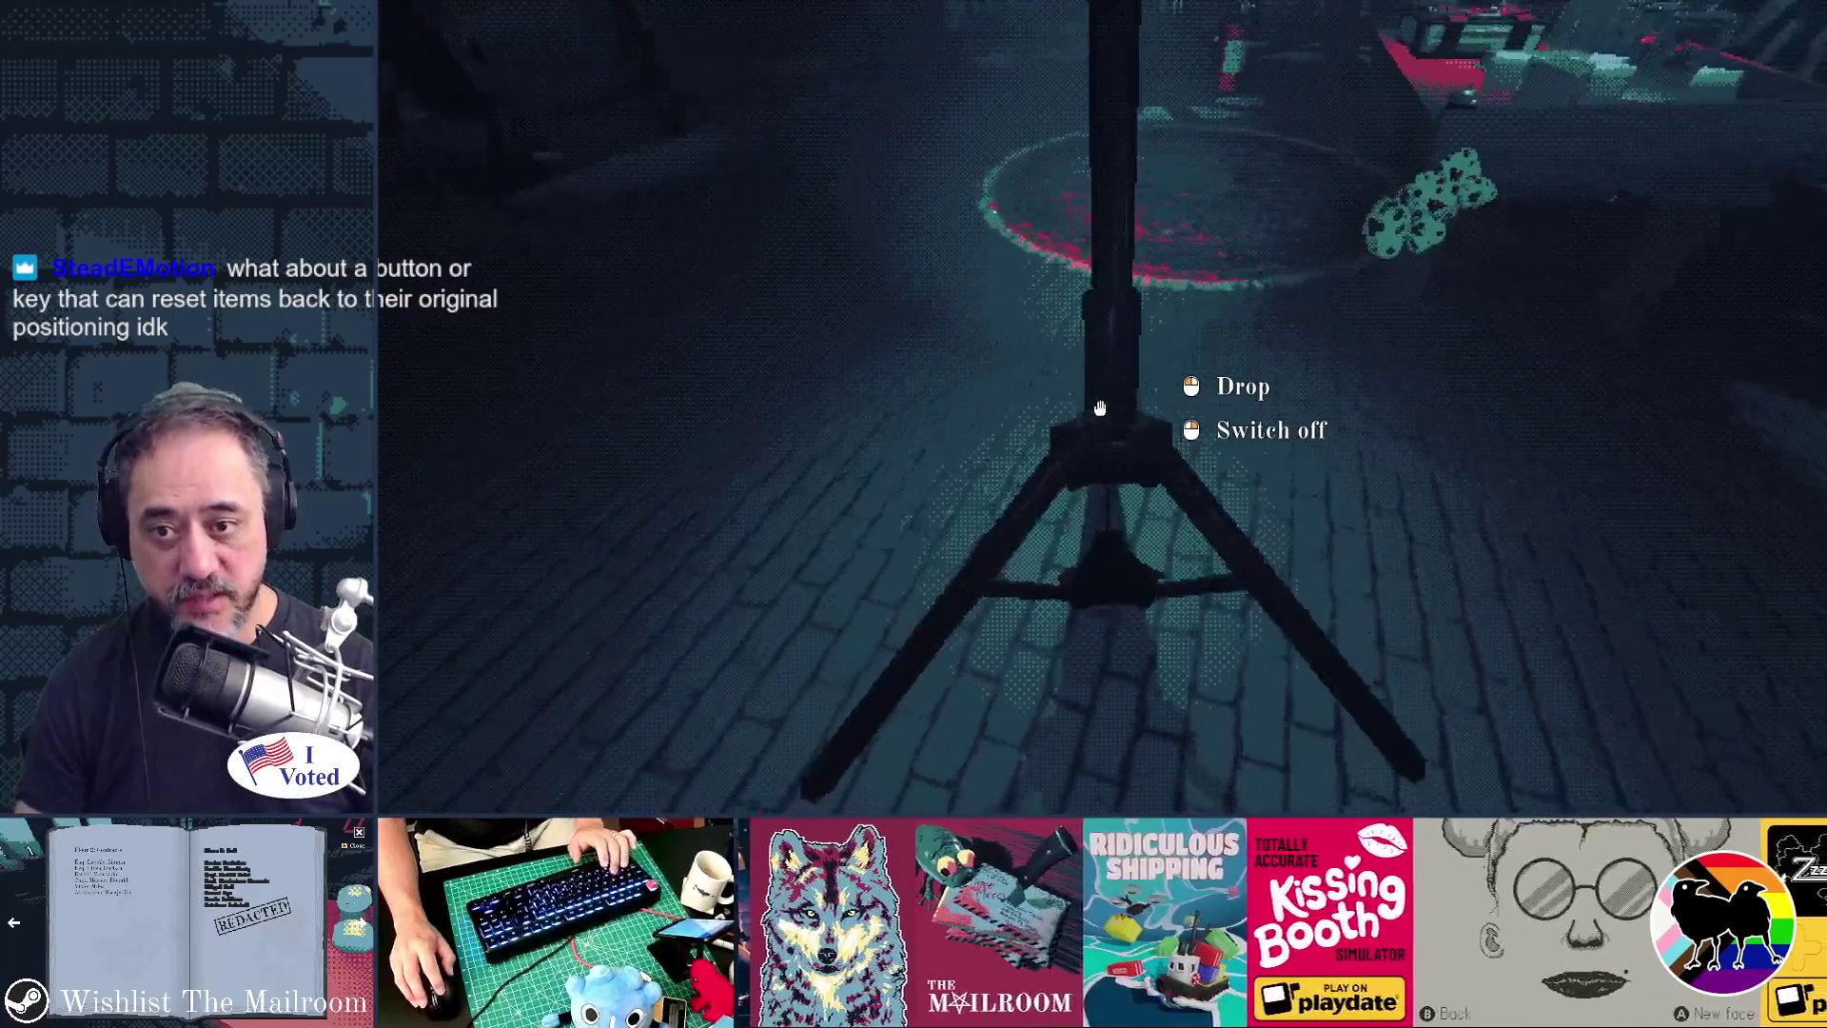
# - Set the lamp stand down on the brick floor away from the table
pyautogui.click(1100, 408)
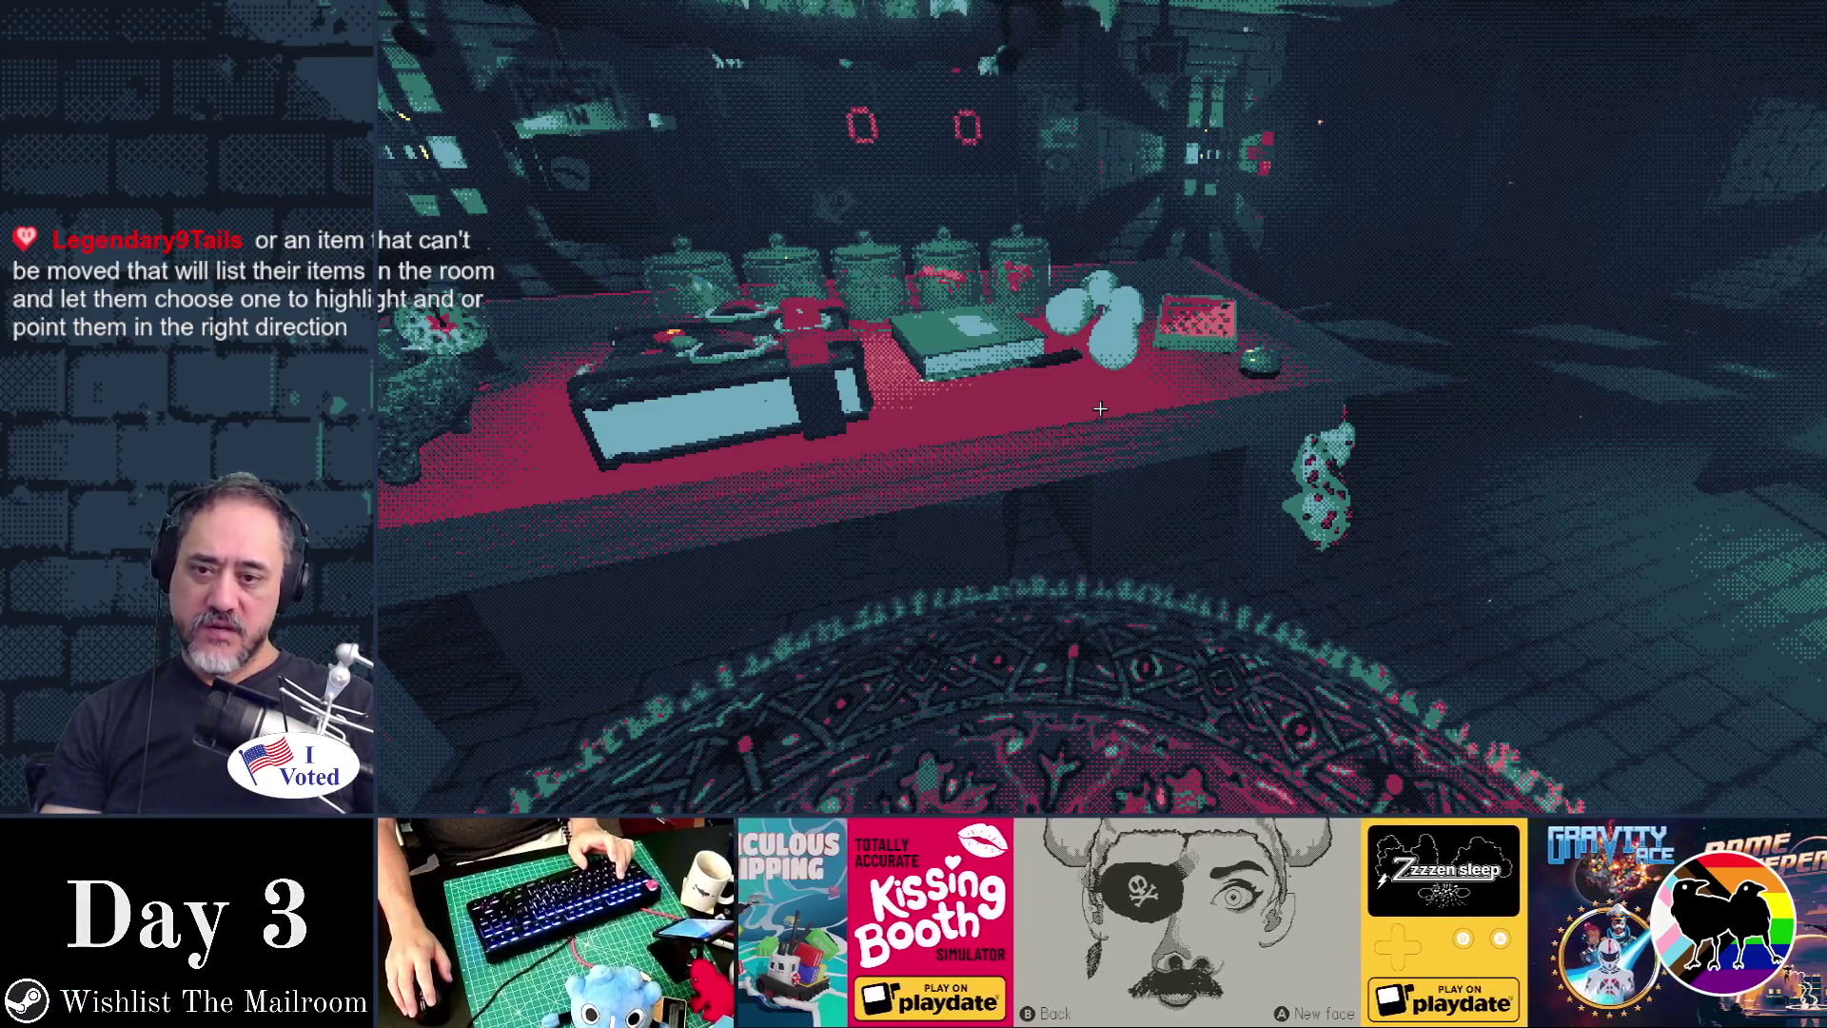
# - Grab the knife from the table and drop it onto the belted spellbook
pyautogui.moveTo(1100, 408)
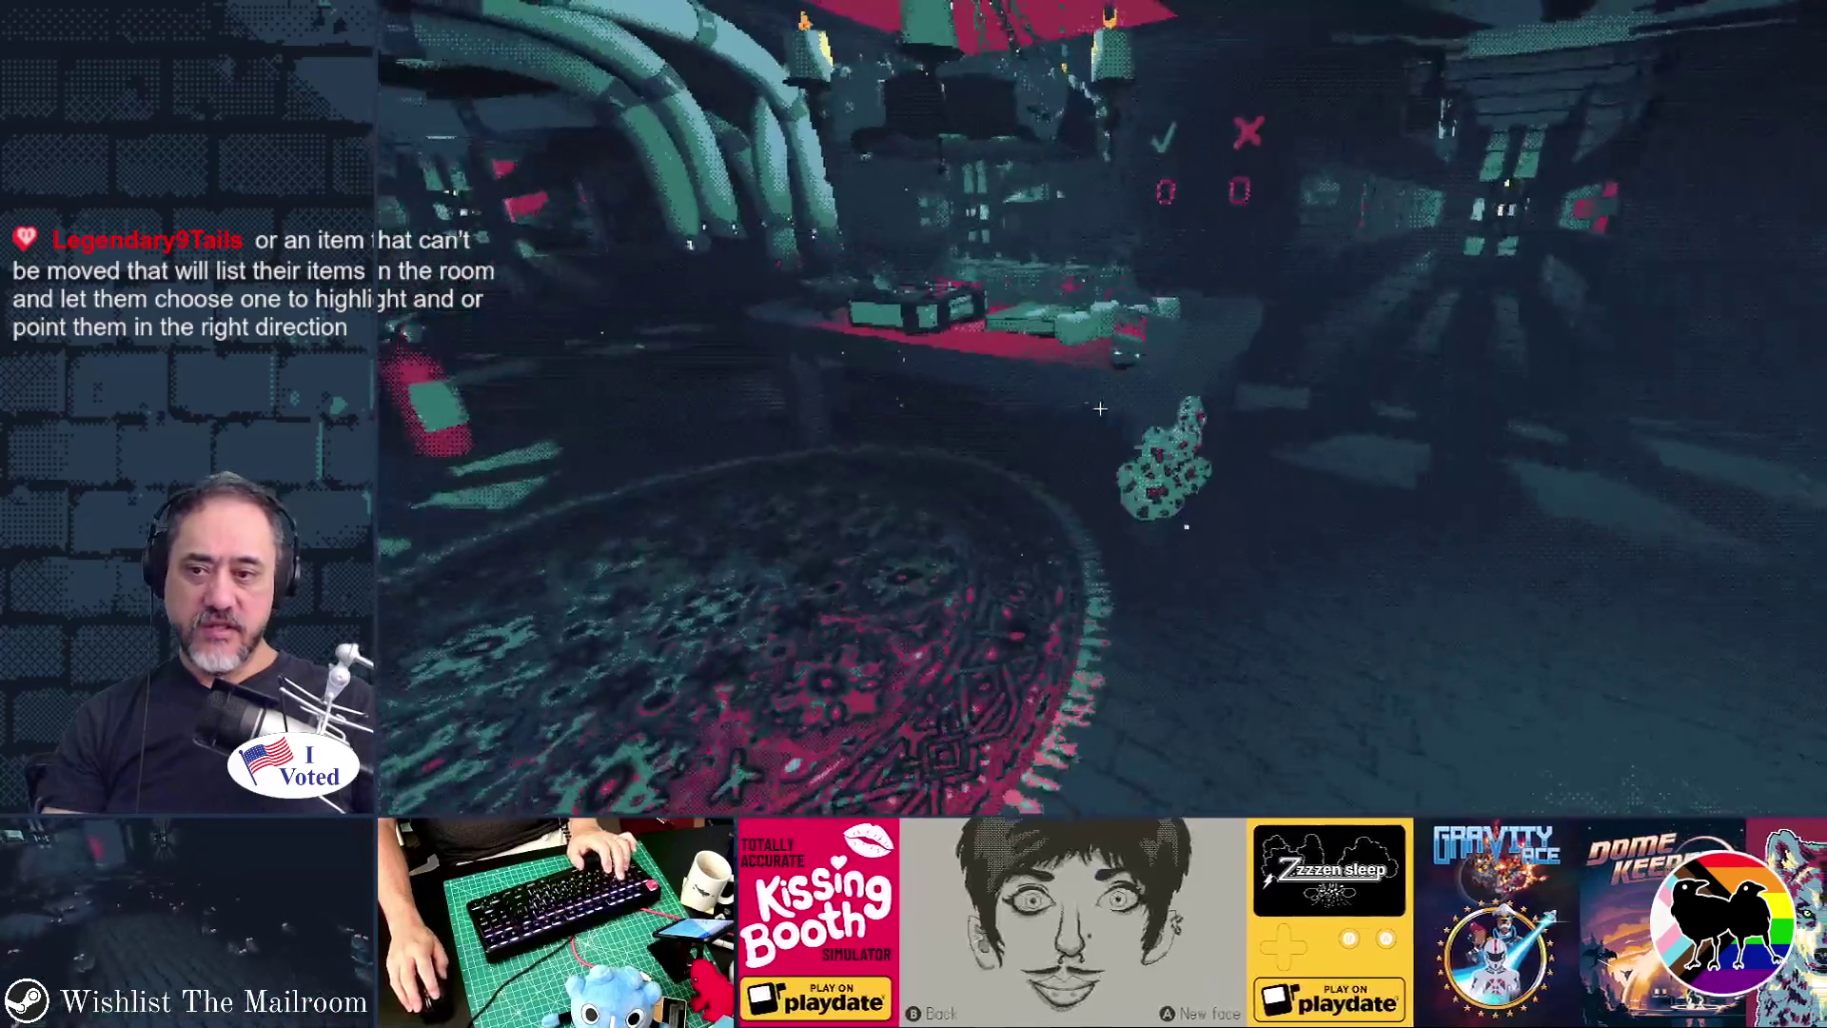
pyautogui.click(1100, 408)
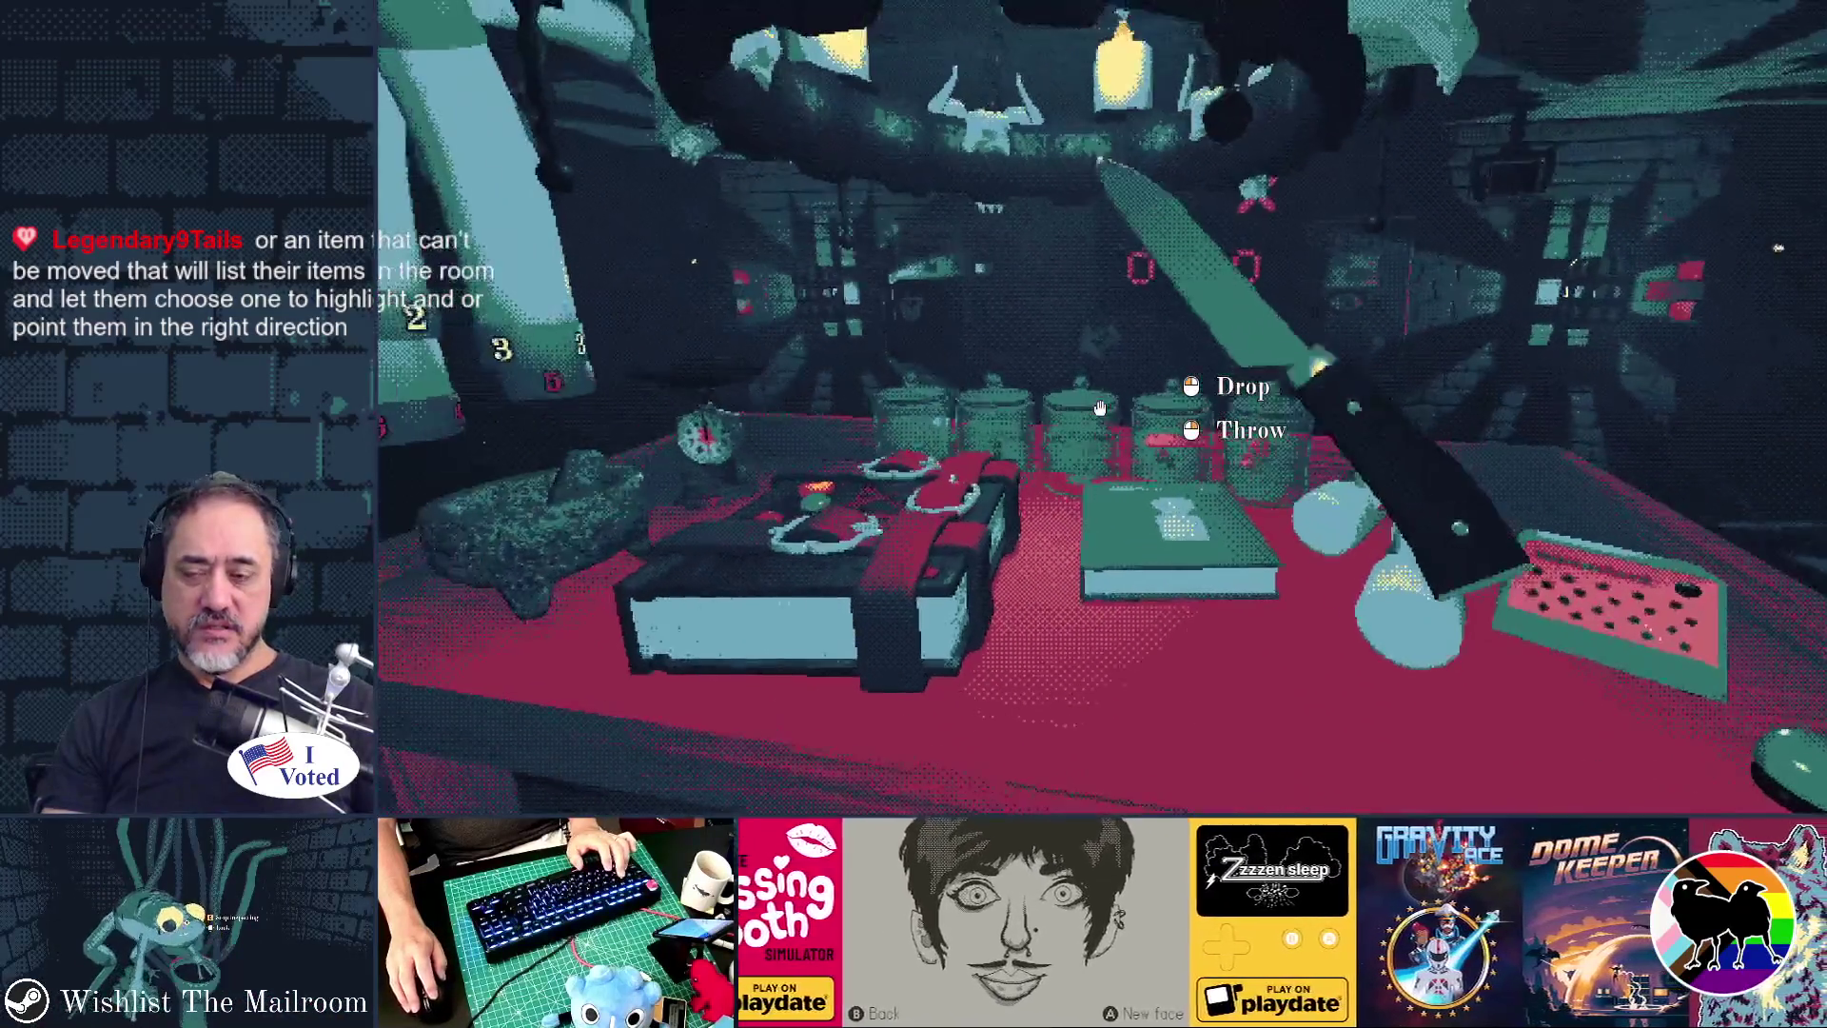
pyautogui.moveTo(1101, 409)
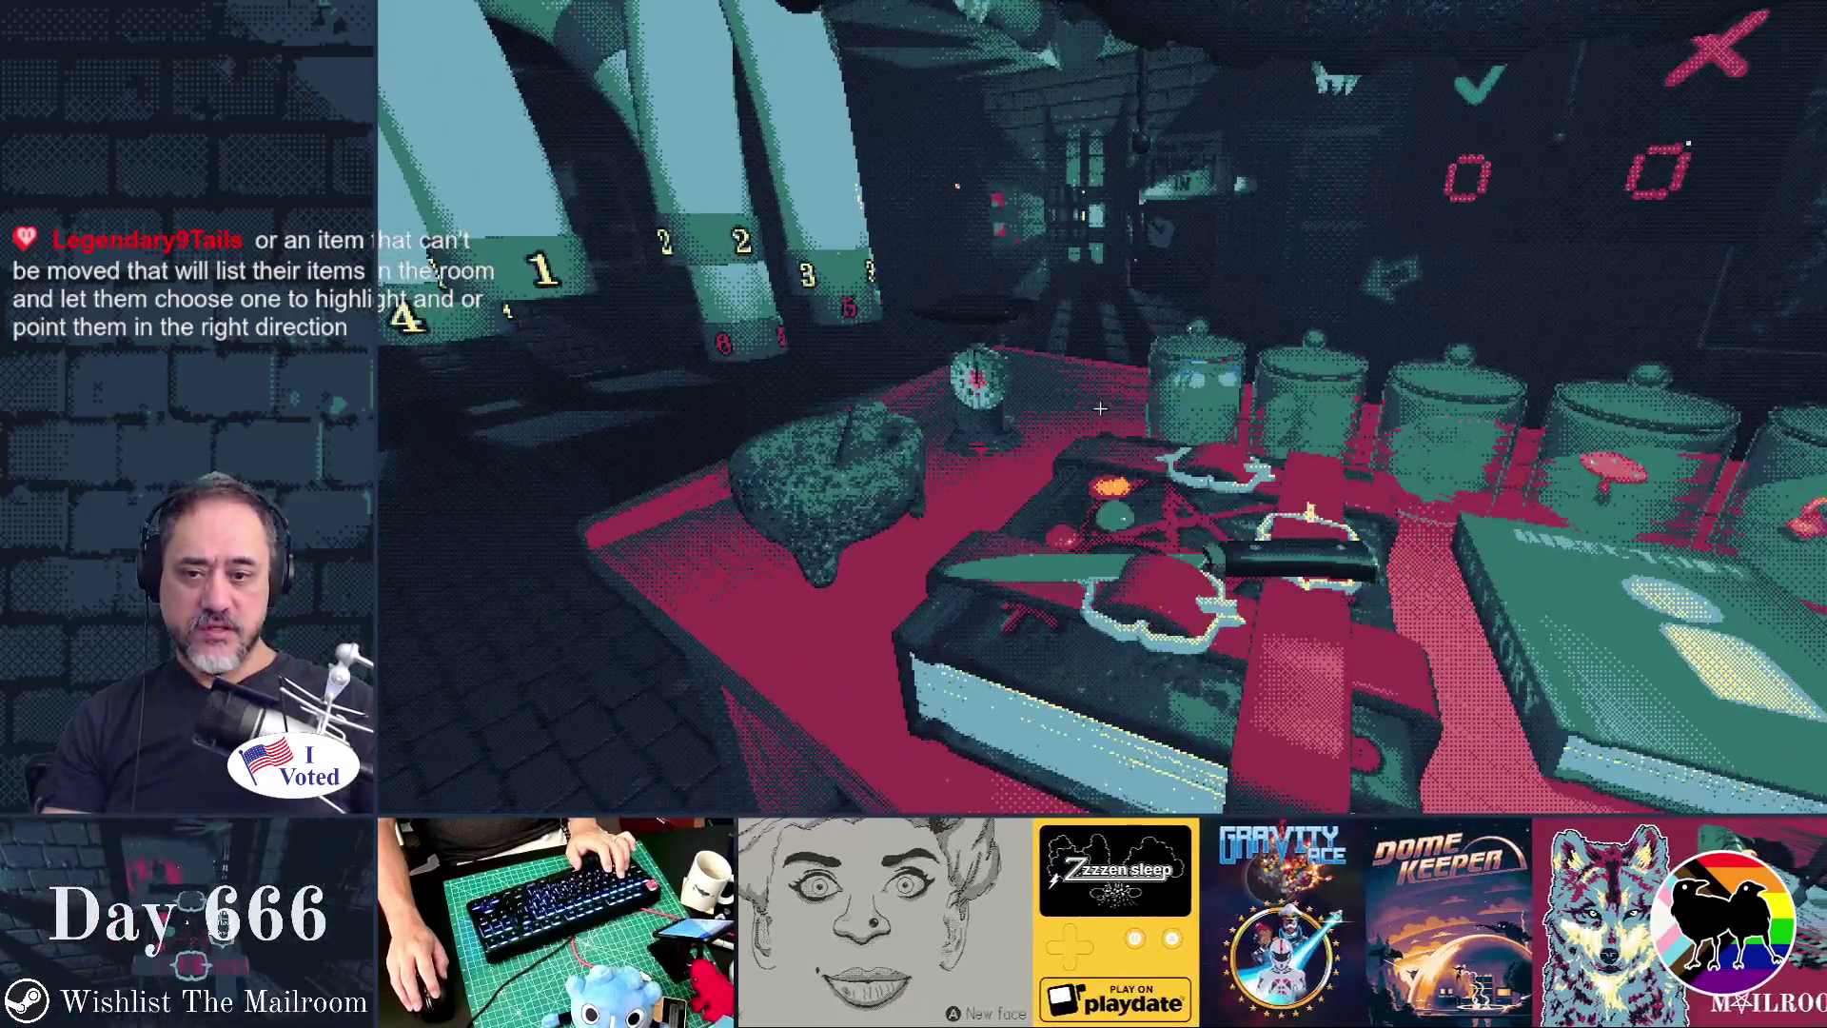
pyautogui.click(1100, 408)
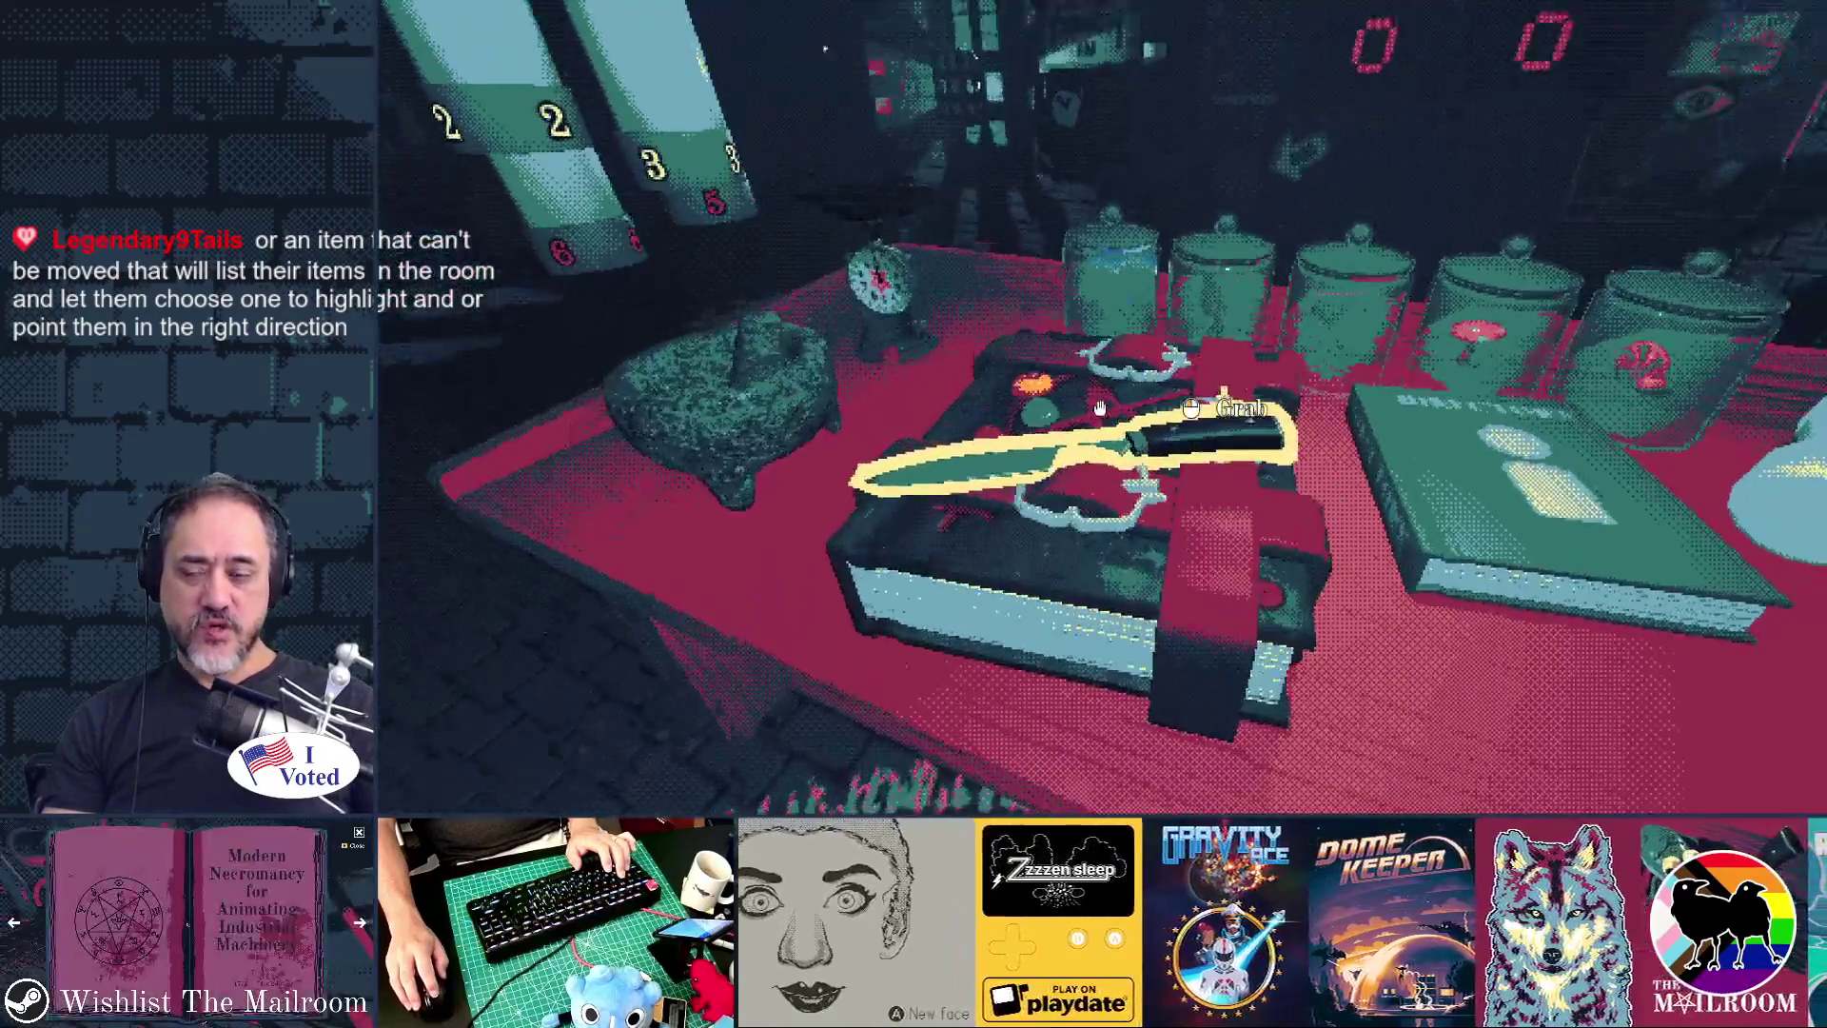
pyautogui.click(1100, 408)
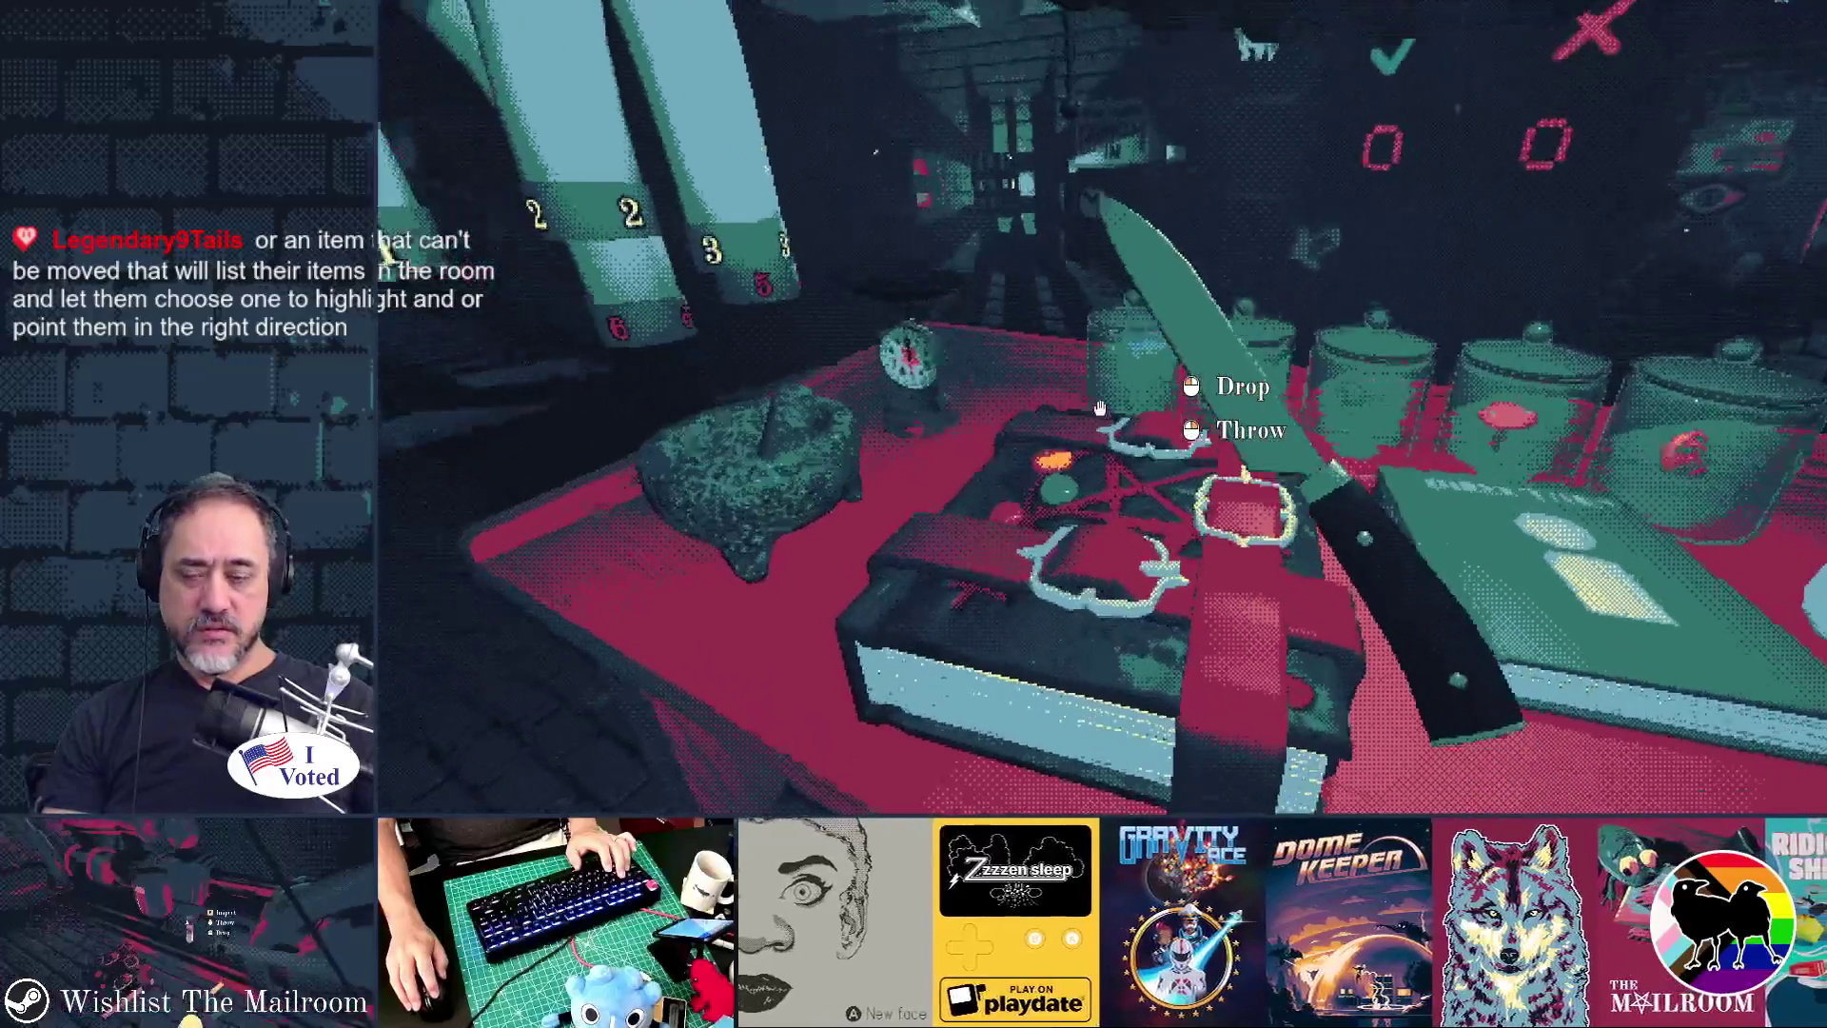
pyautogui.click(1101, 408)
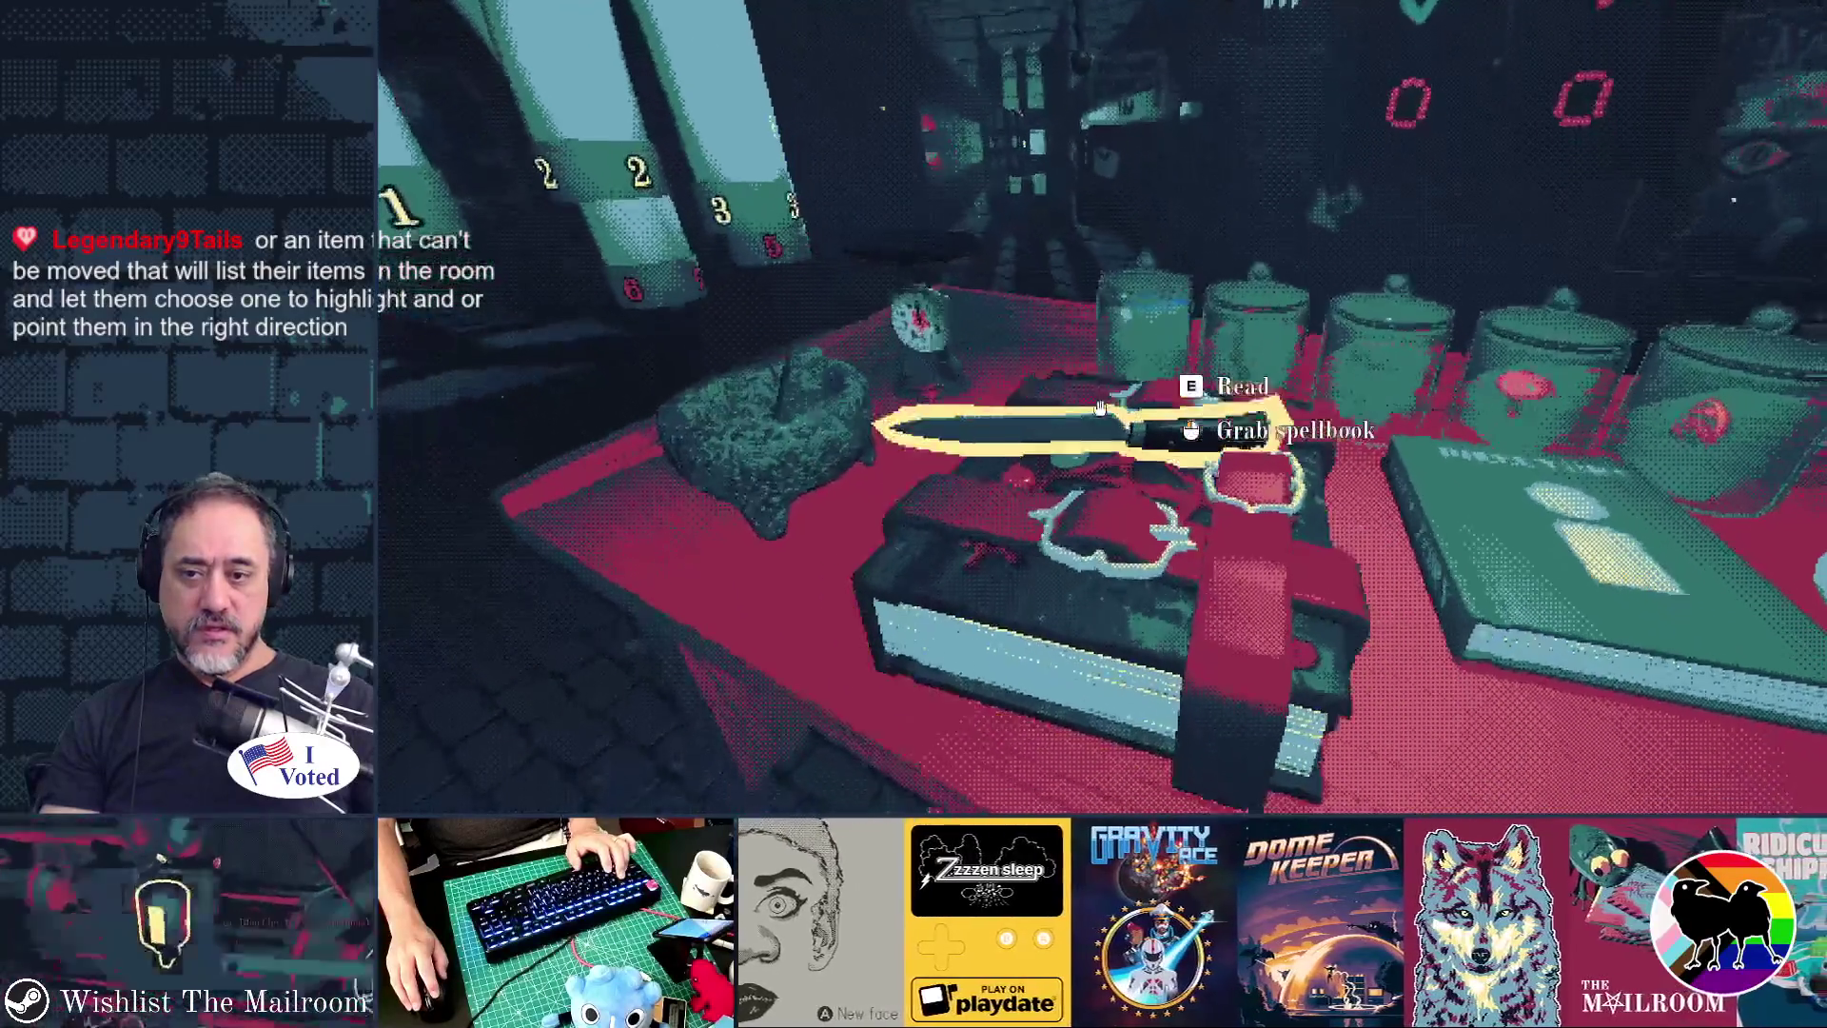
# - Regrab and reposition the knife until it lies on top of the spellbook
pyautogui.click(1100, 408)
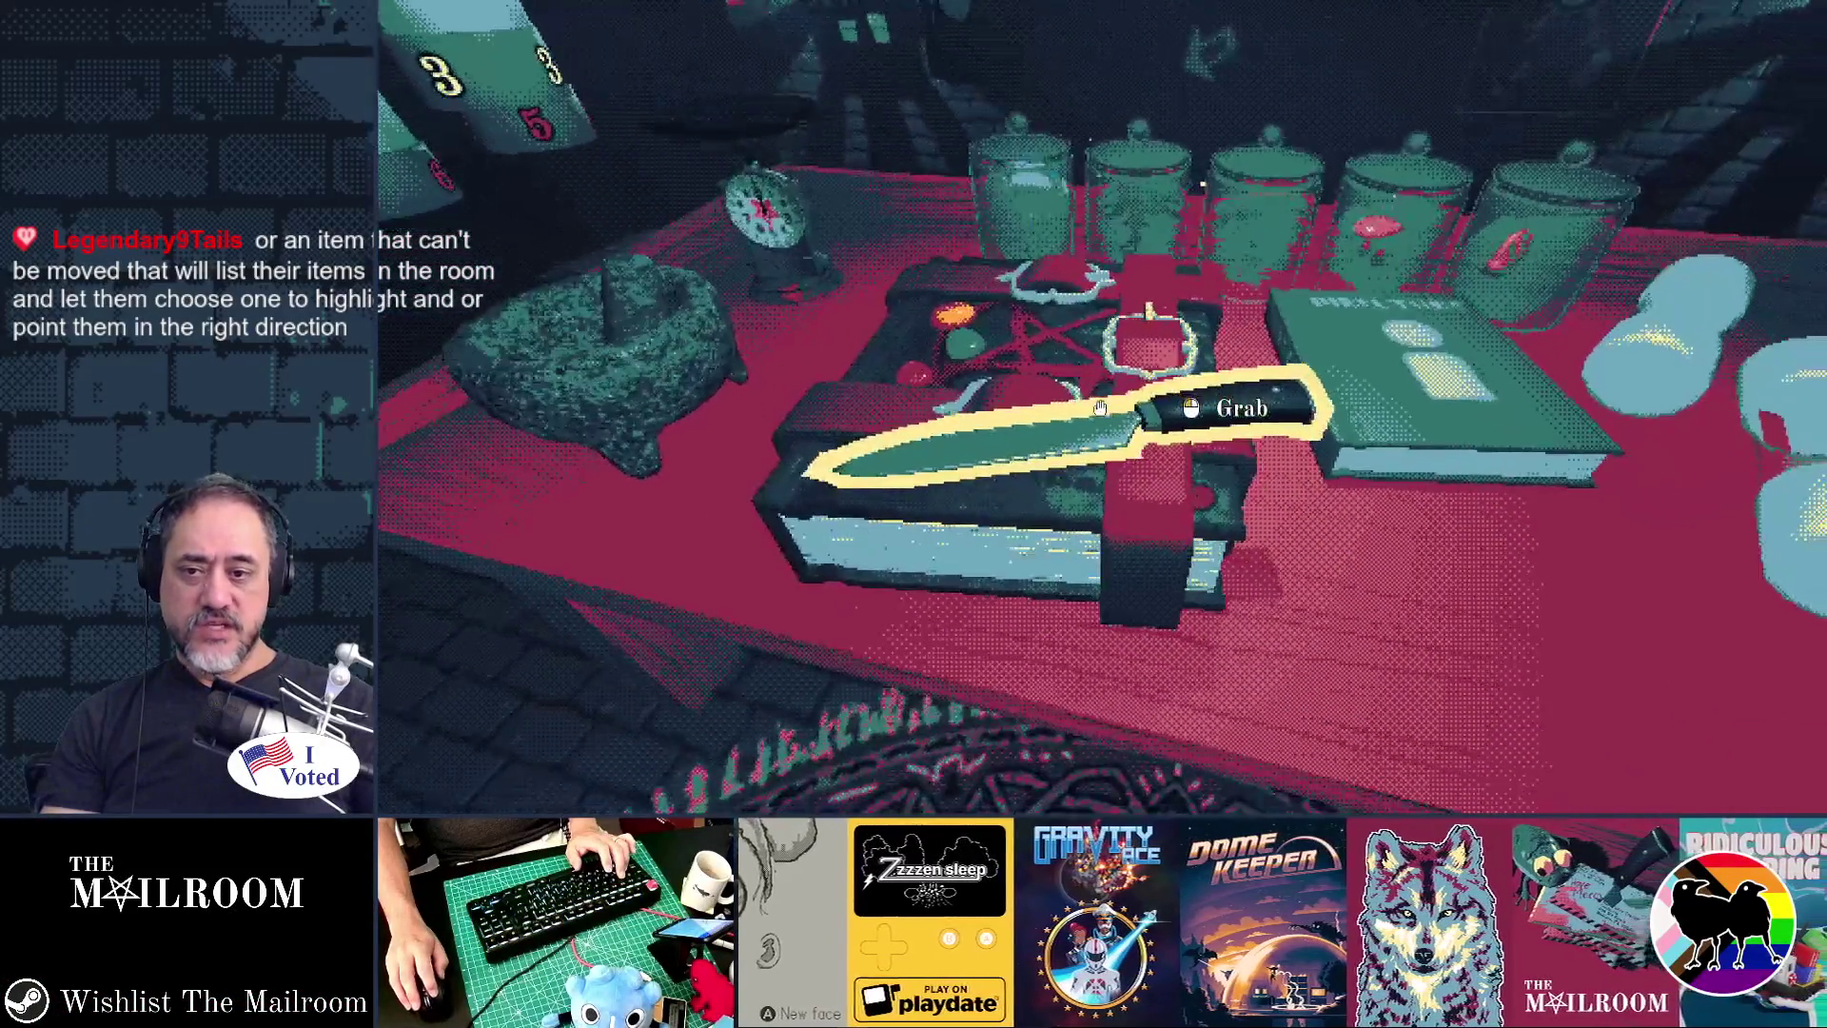
pyautogui.click(1100, 408)
pyautogui.click(1100, 408)
pyautogui.click(1100, 408)
pyautogui.click(1100, 409)
pyautogui.click(1100, 408)
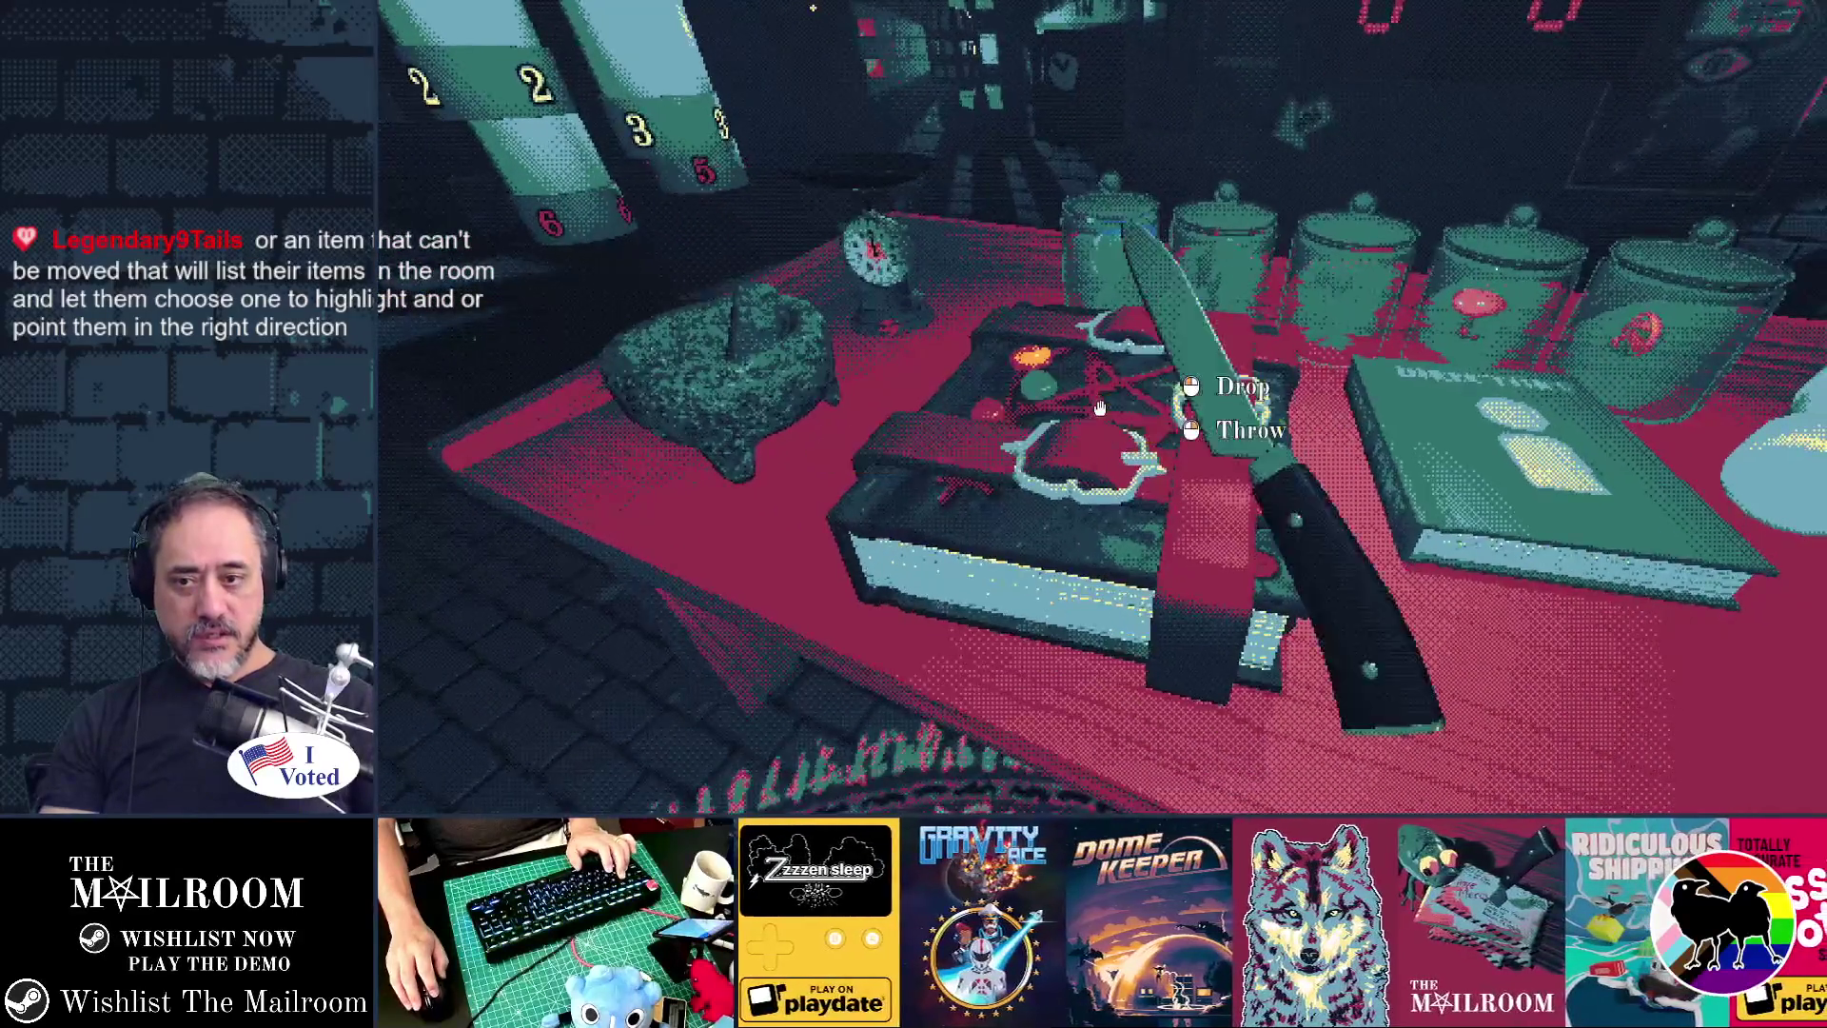
pyautogui.click(1100, 409)
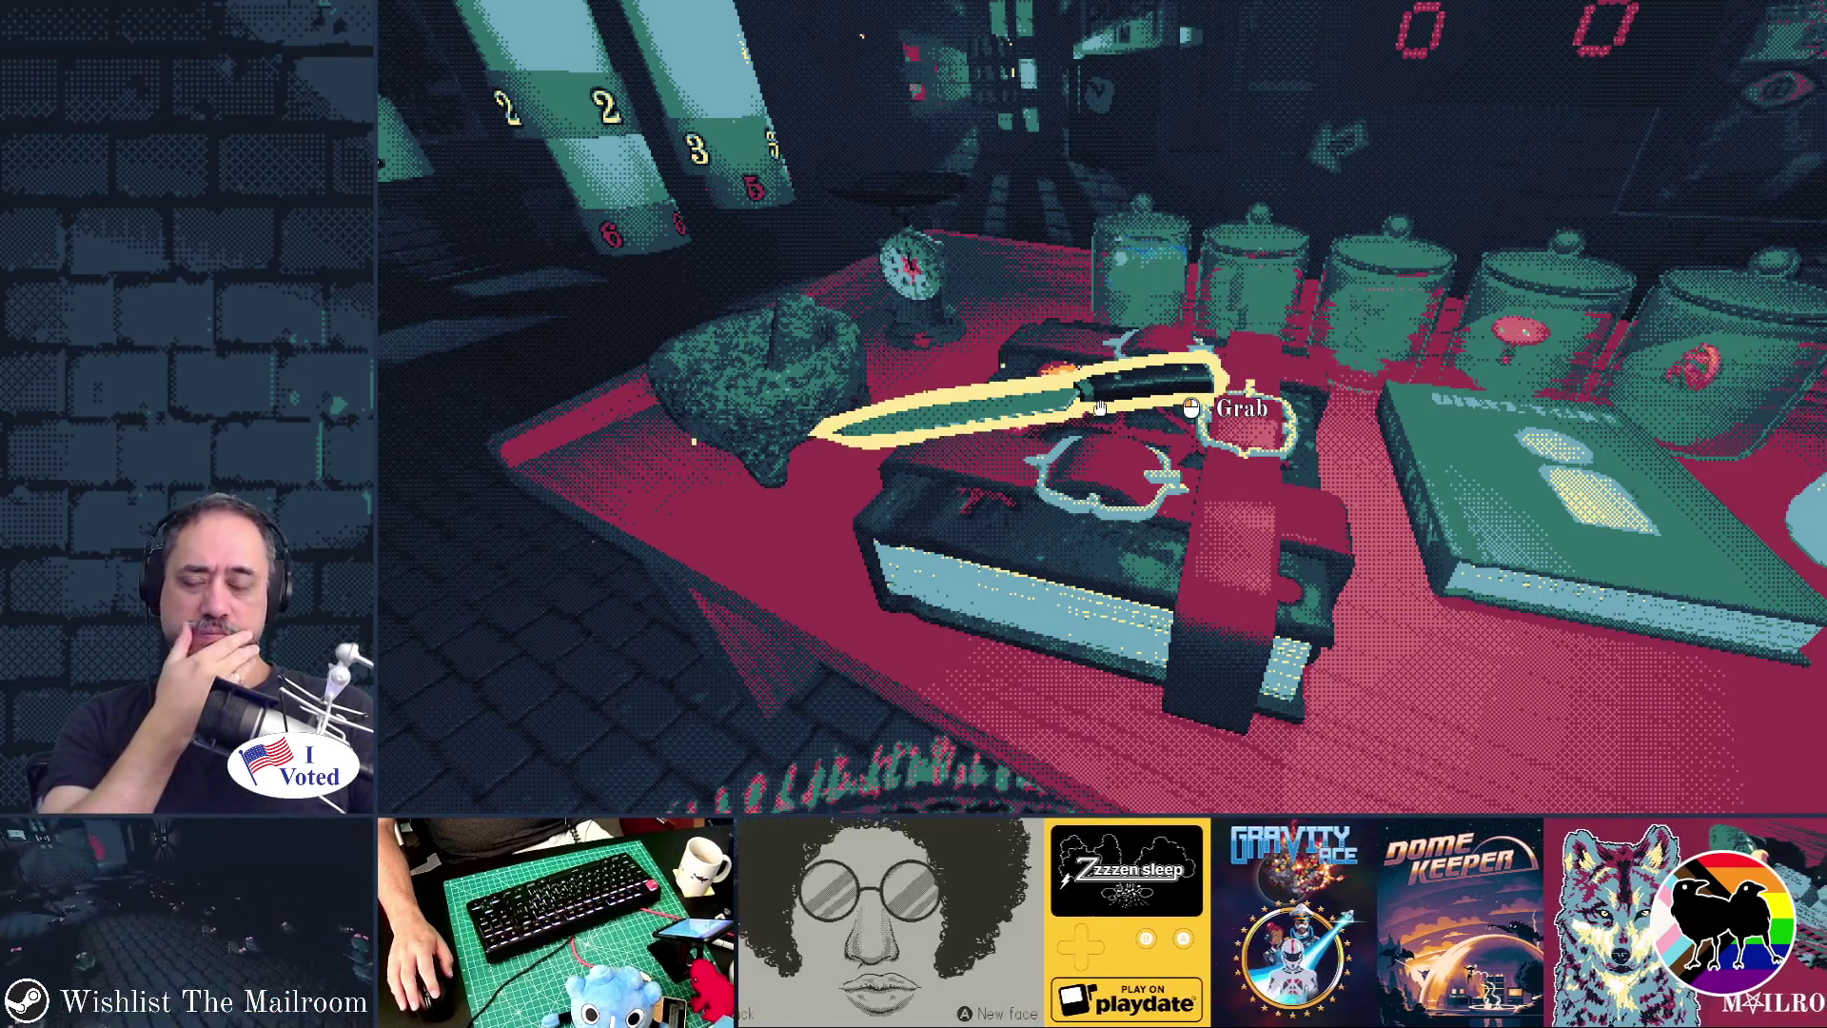
pyautogui.moveTo(1099, 408)
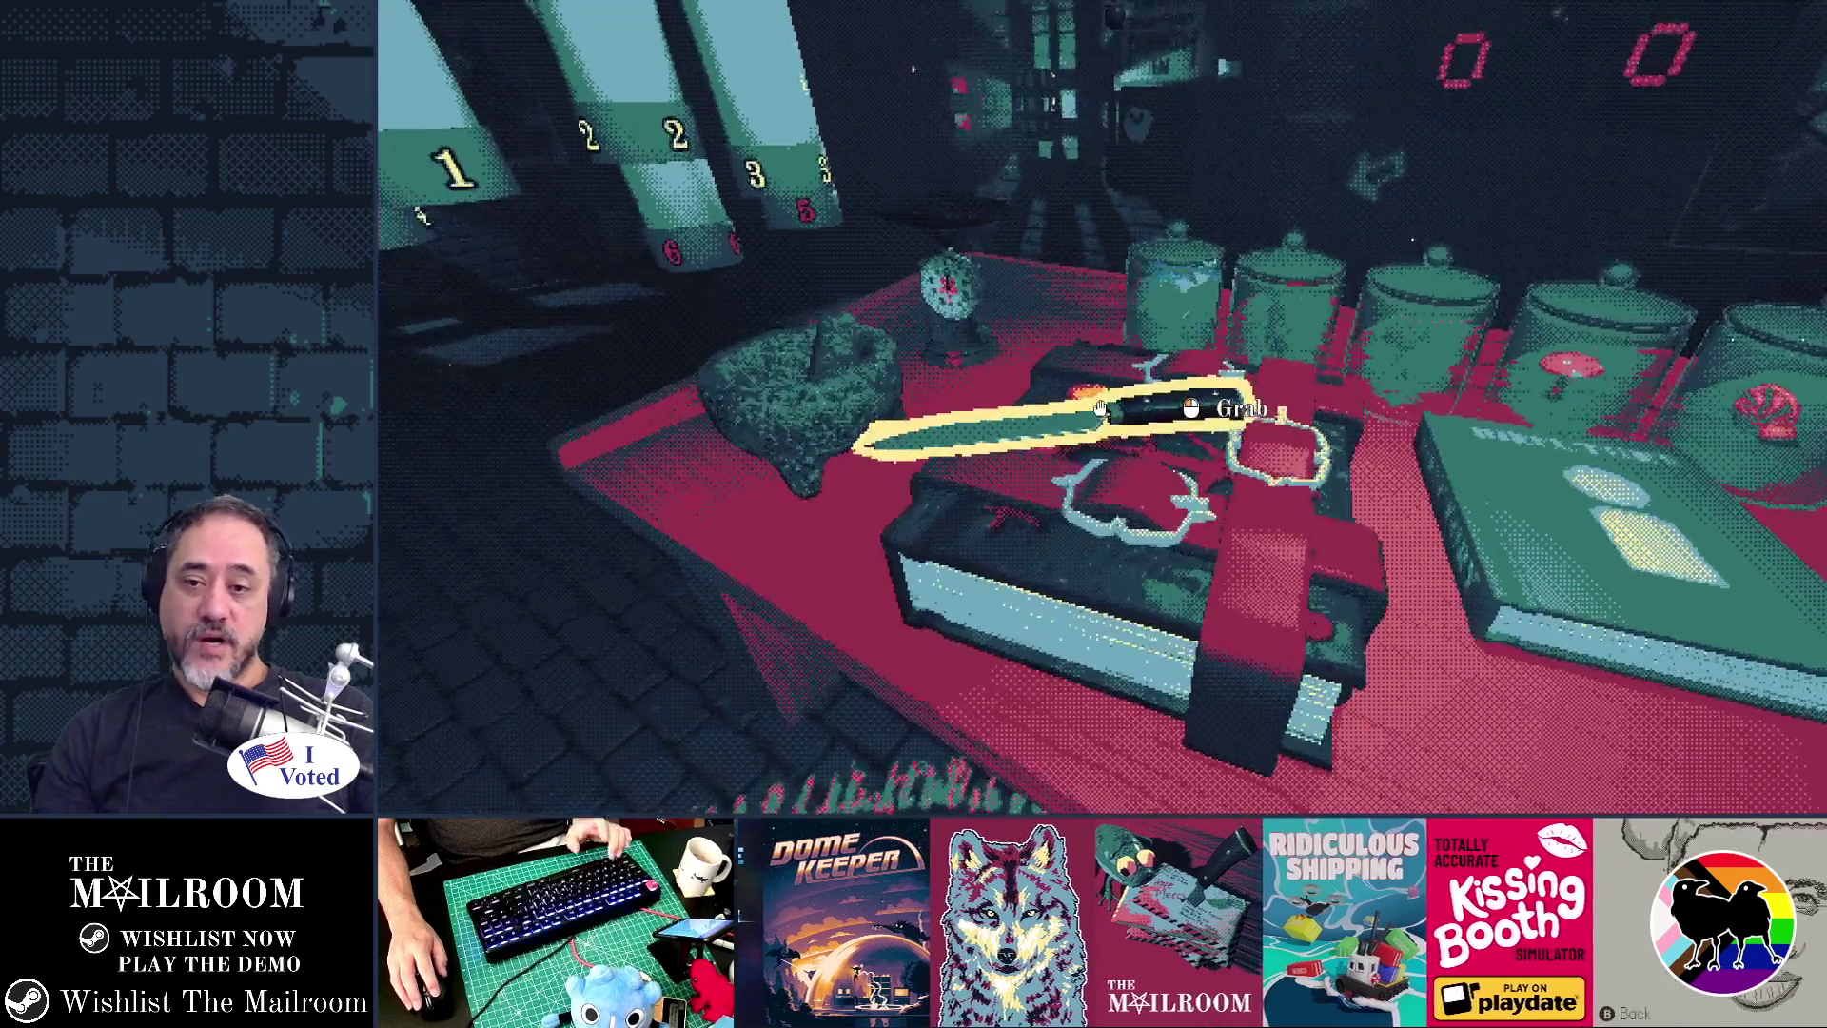
pyautogui.click(1099, 408)
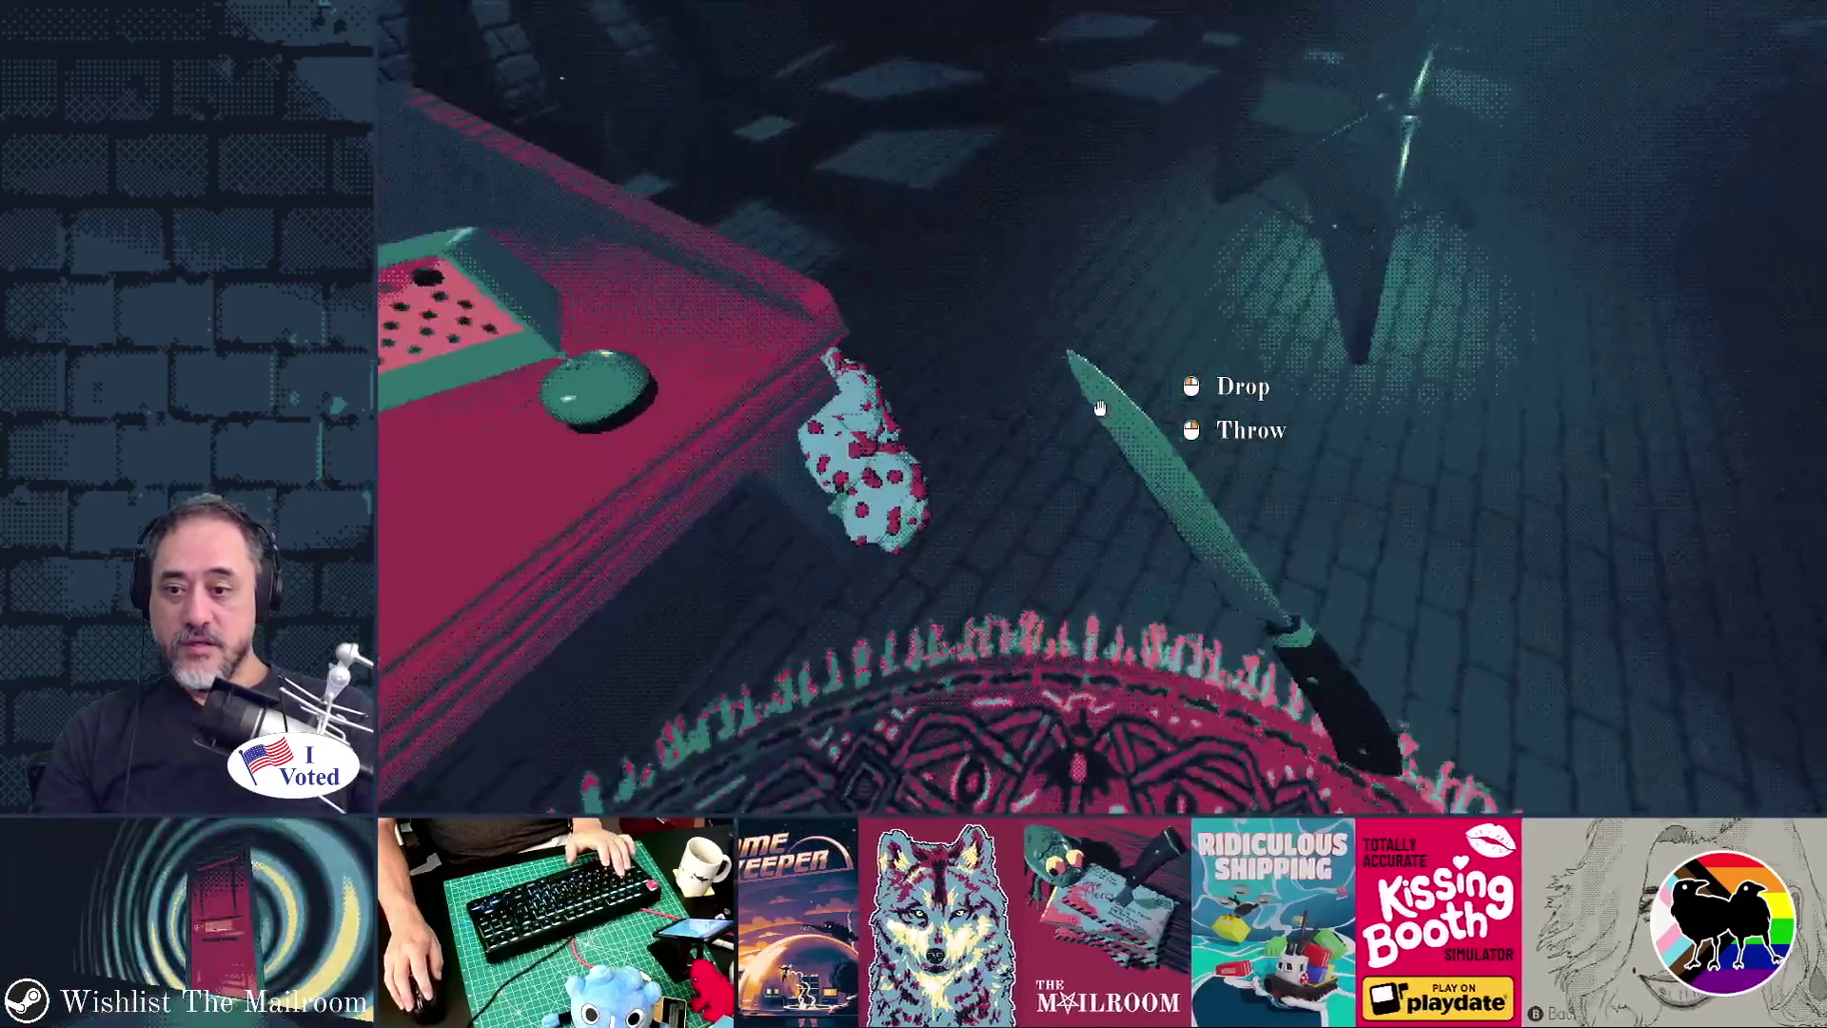
# - Drop the knife on the floor, pick it back up, and set it on the ritual table
pyautogui.click(1100, 408)
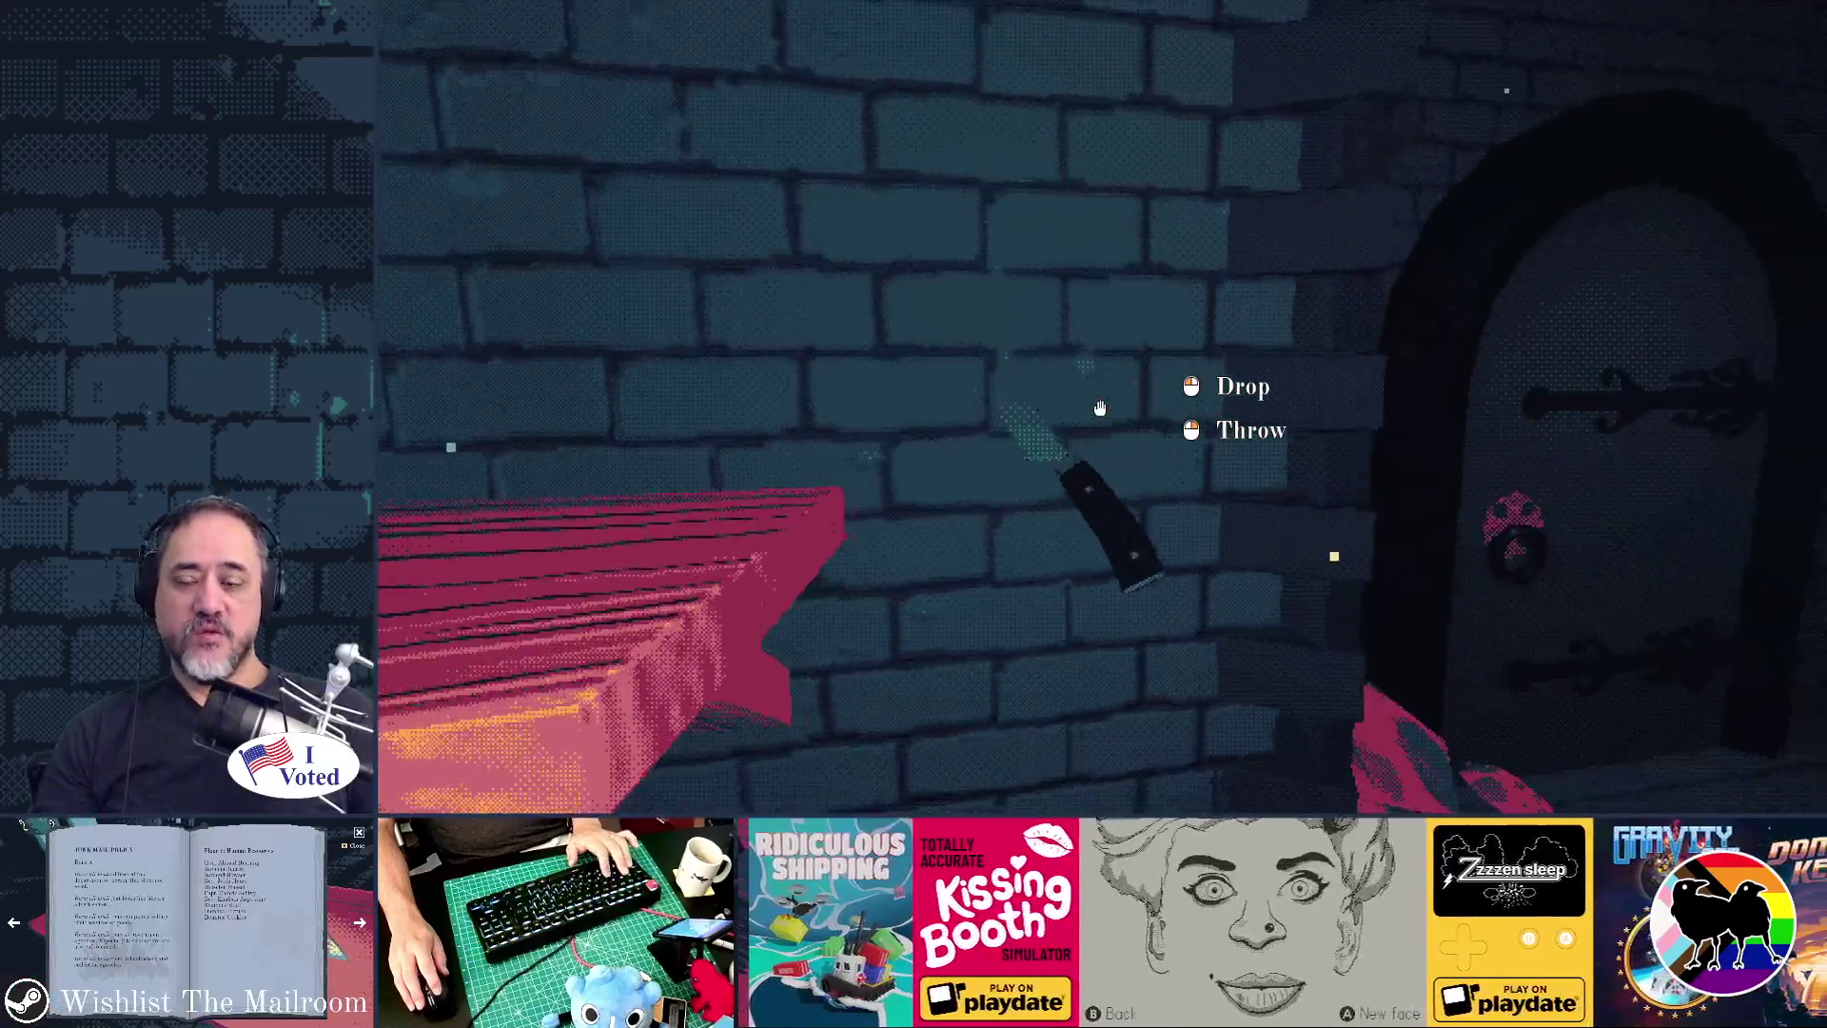
pyautogui.rightClick(1100, 409)
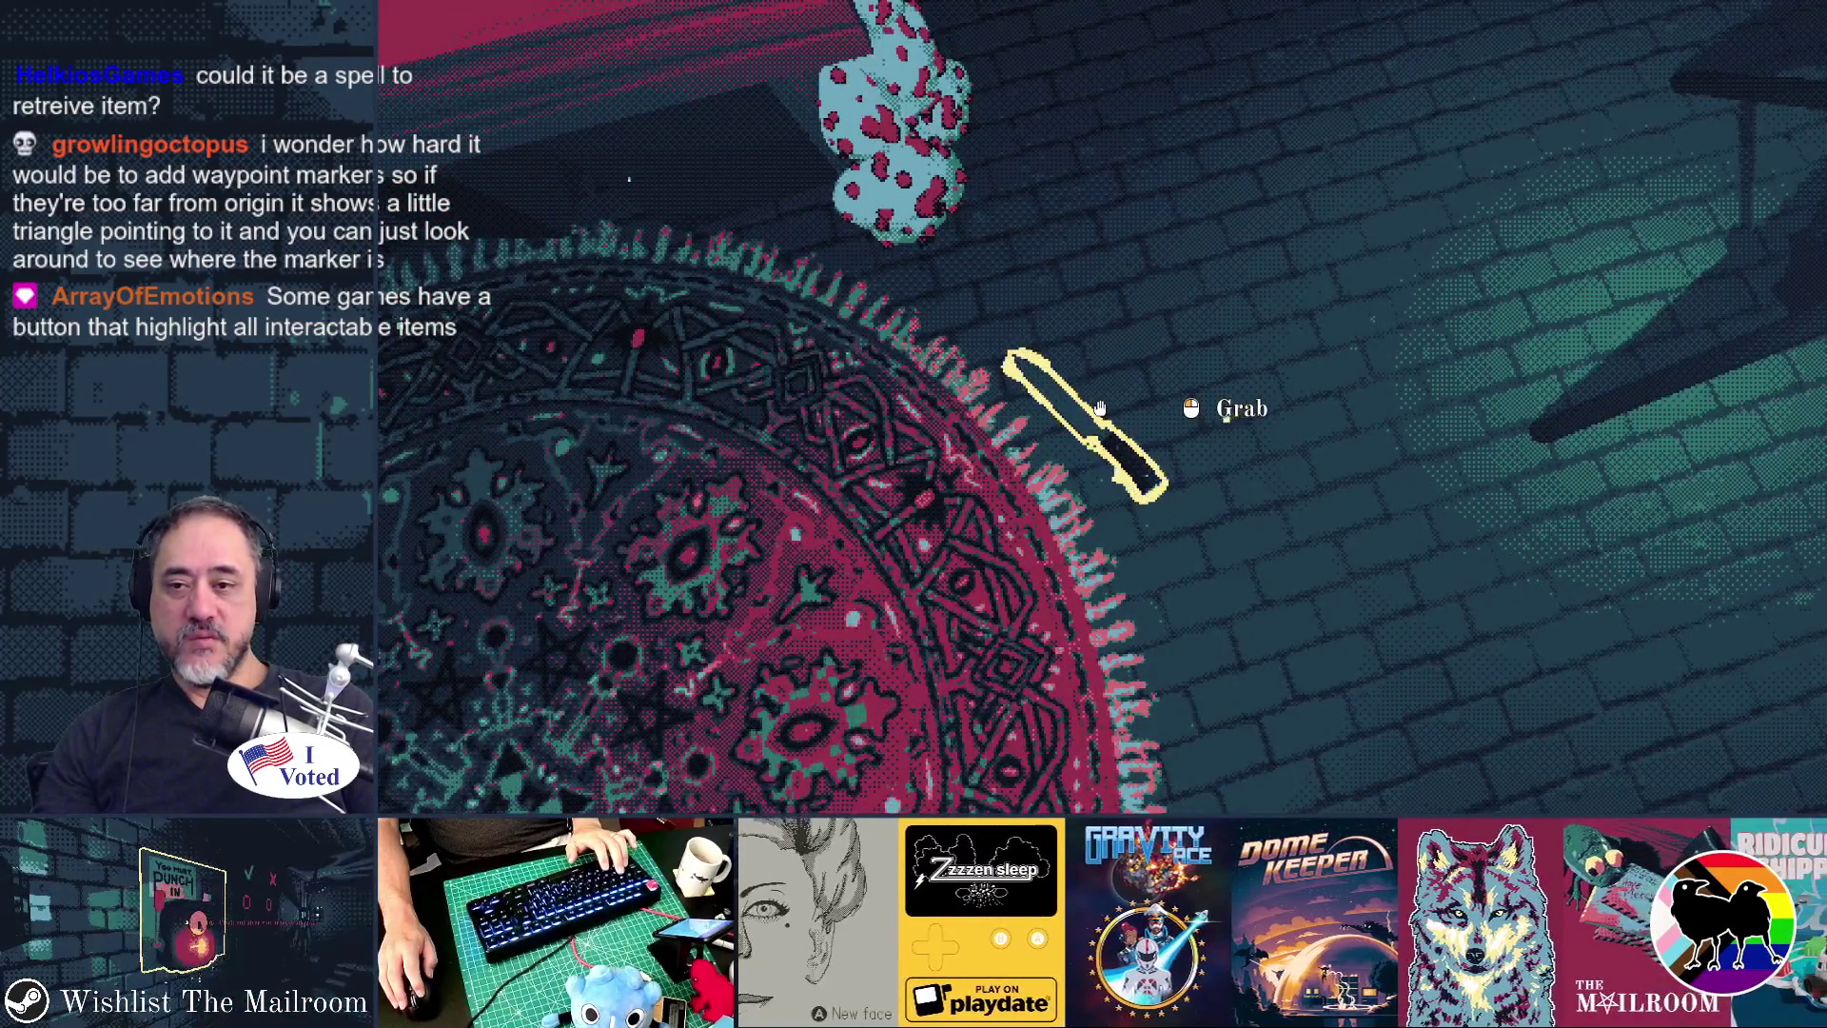
pyautogui.click(1099, 408)
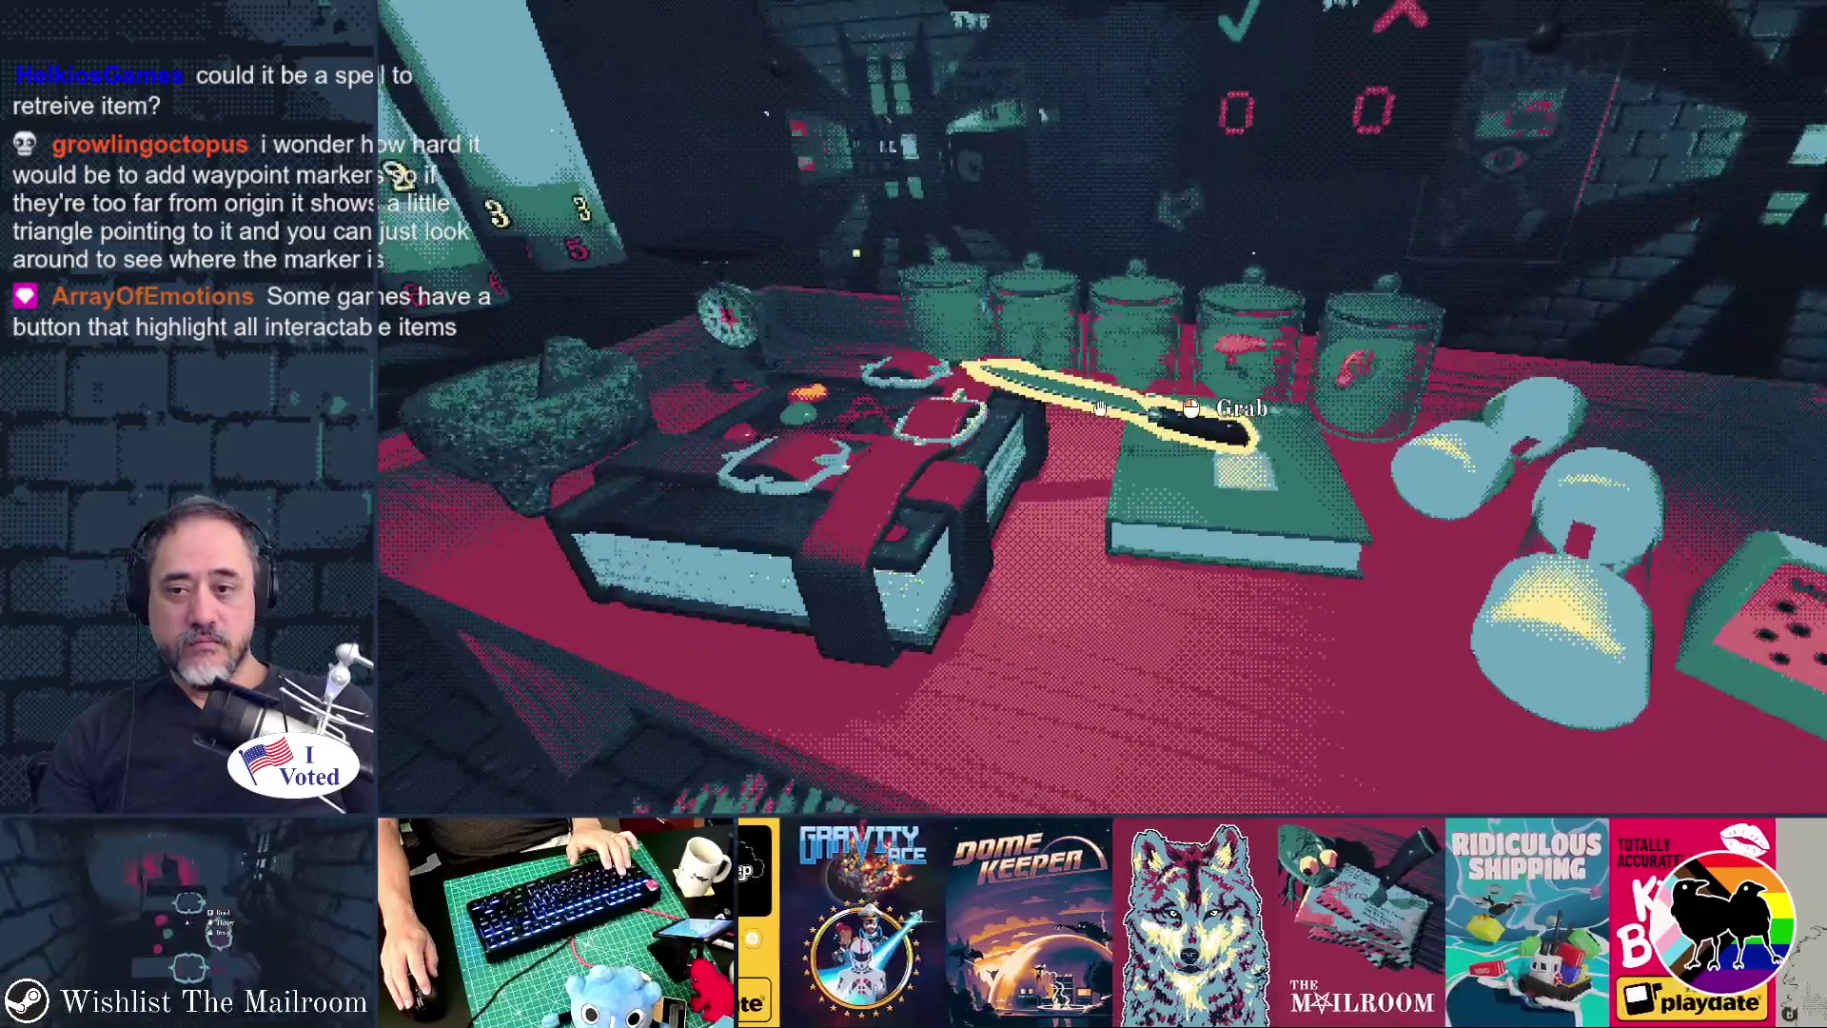
pyautogui.click(1099, 407)
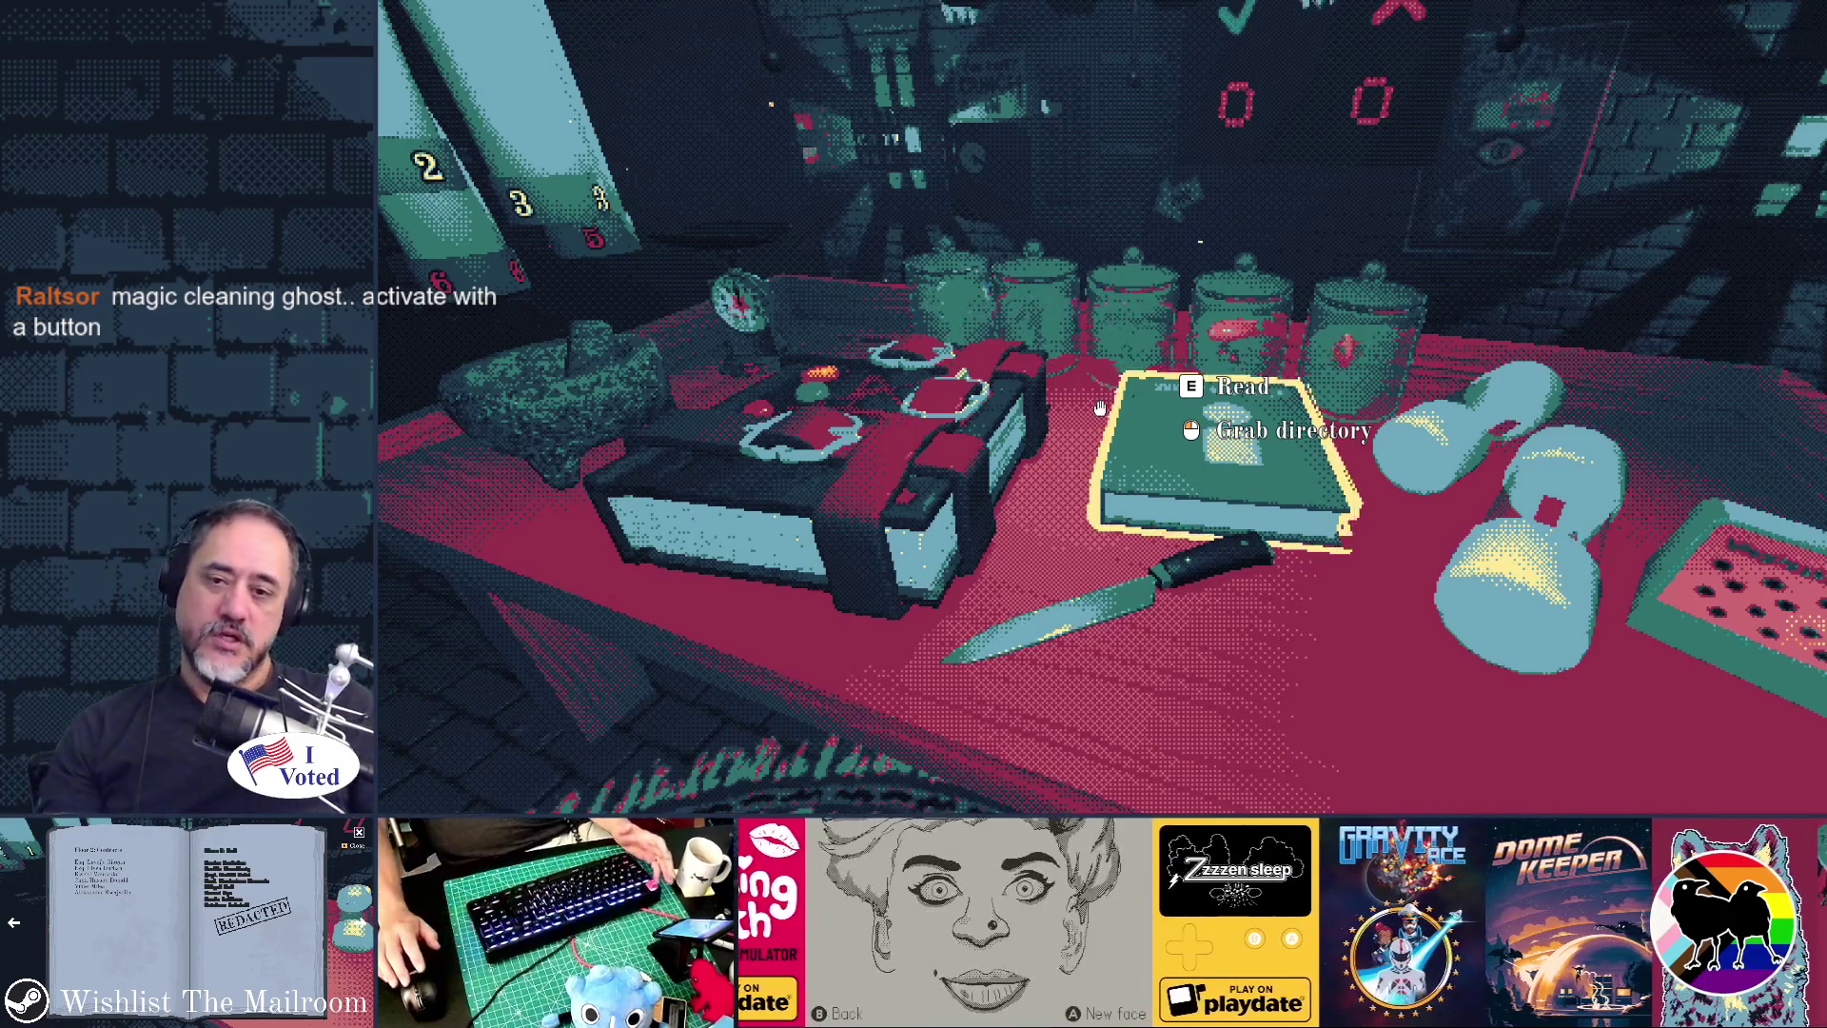
# - Step back from the table toward the jars, bring up the PAUSED menu, then resume play
pyautogui.press('s')
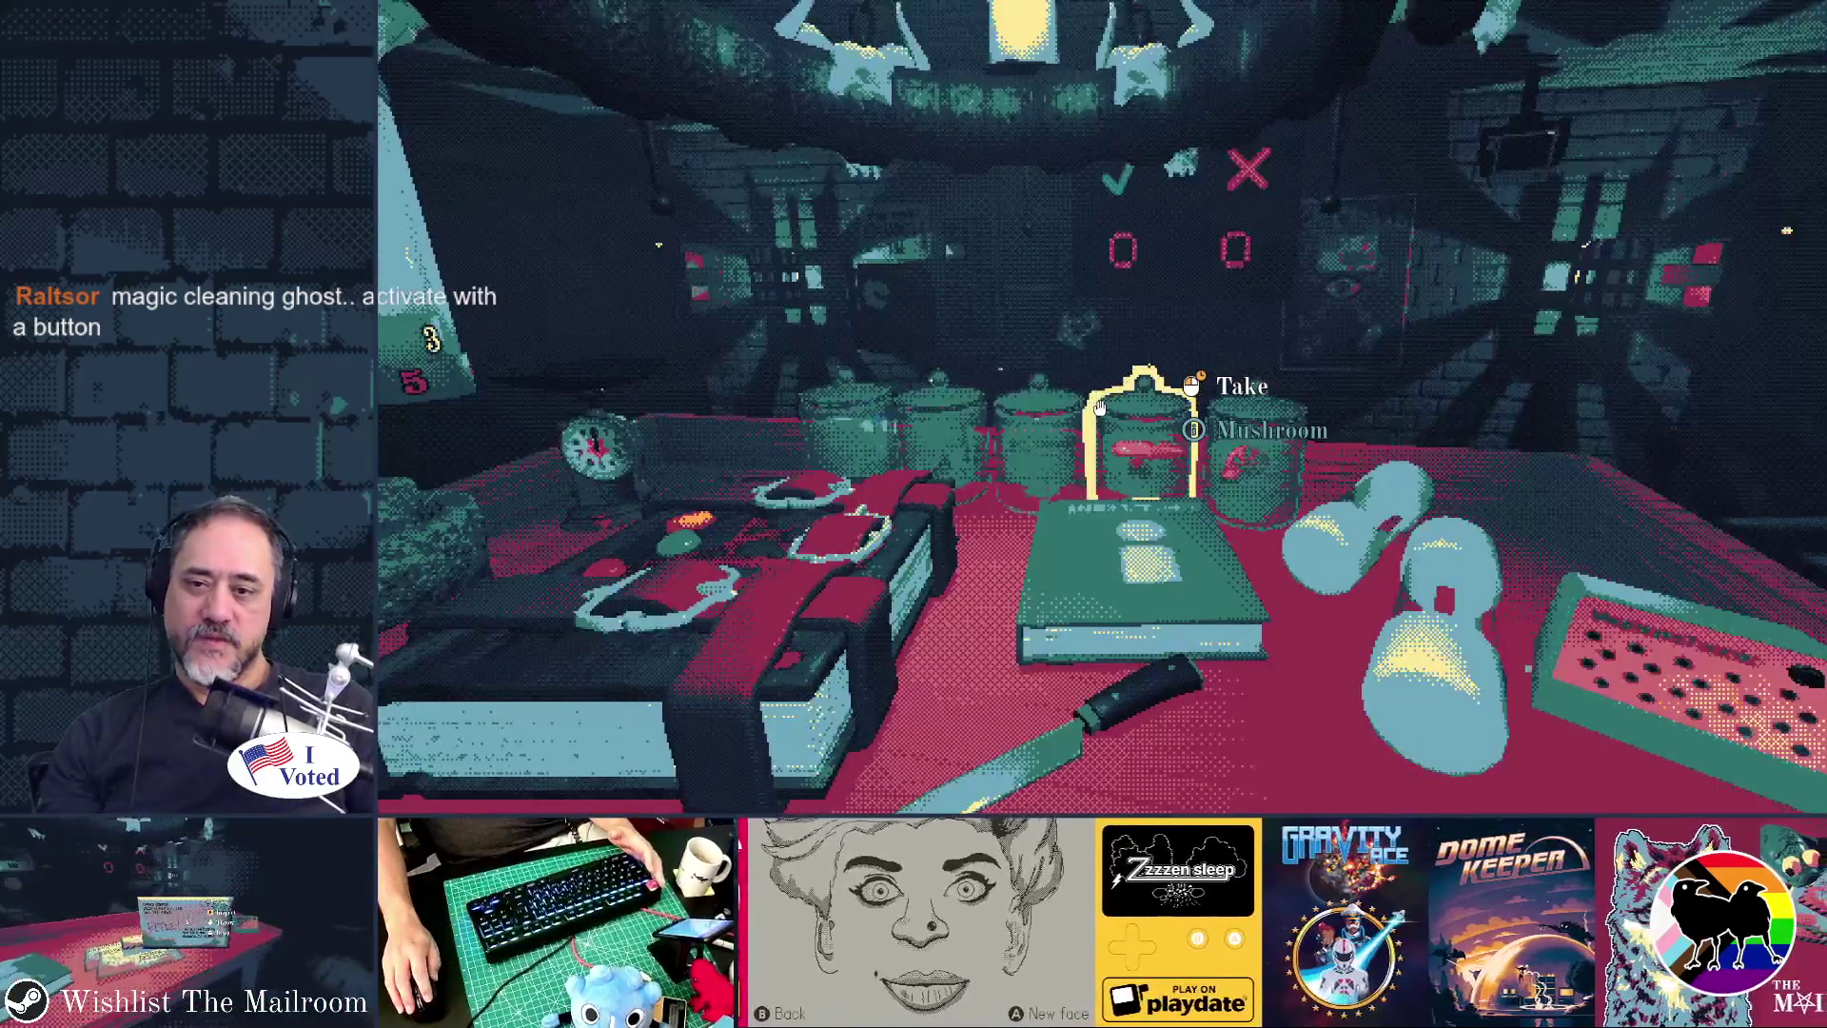
pyautogui.press('Escape')
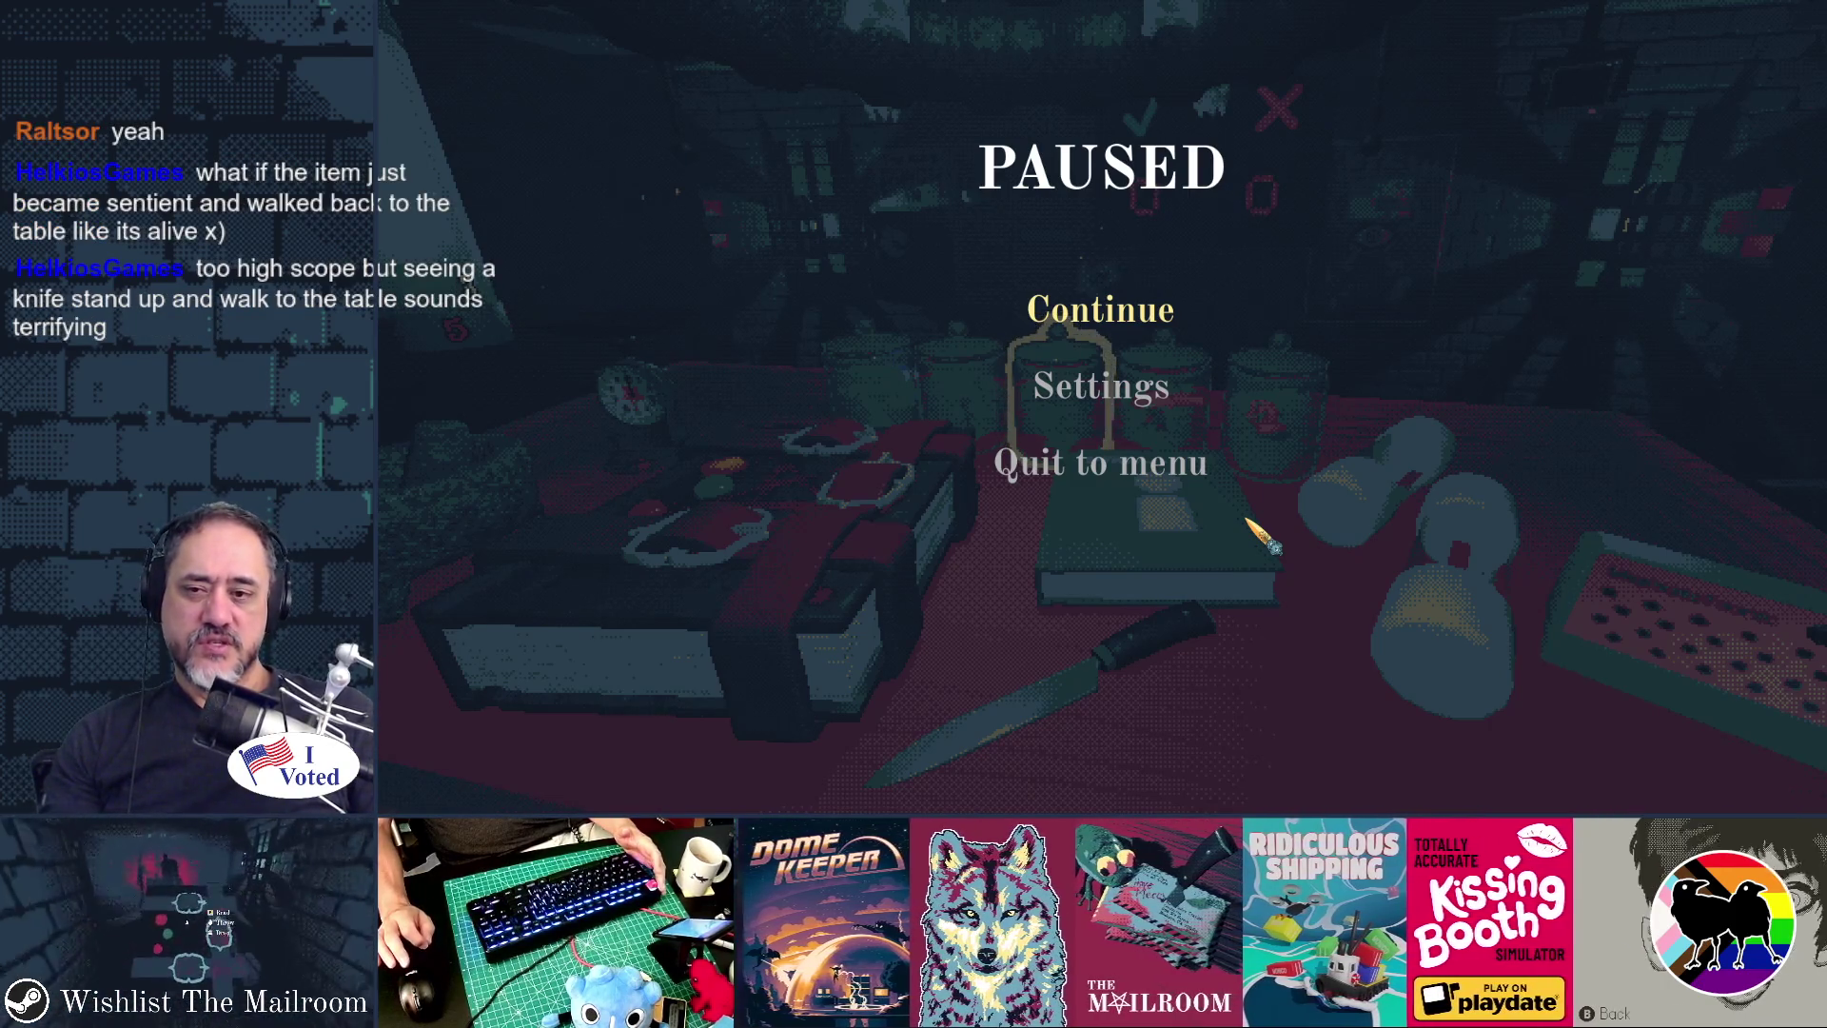
pyautogui.press('Escape')
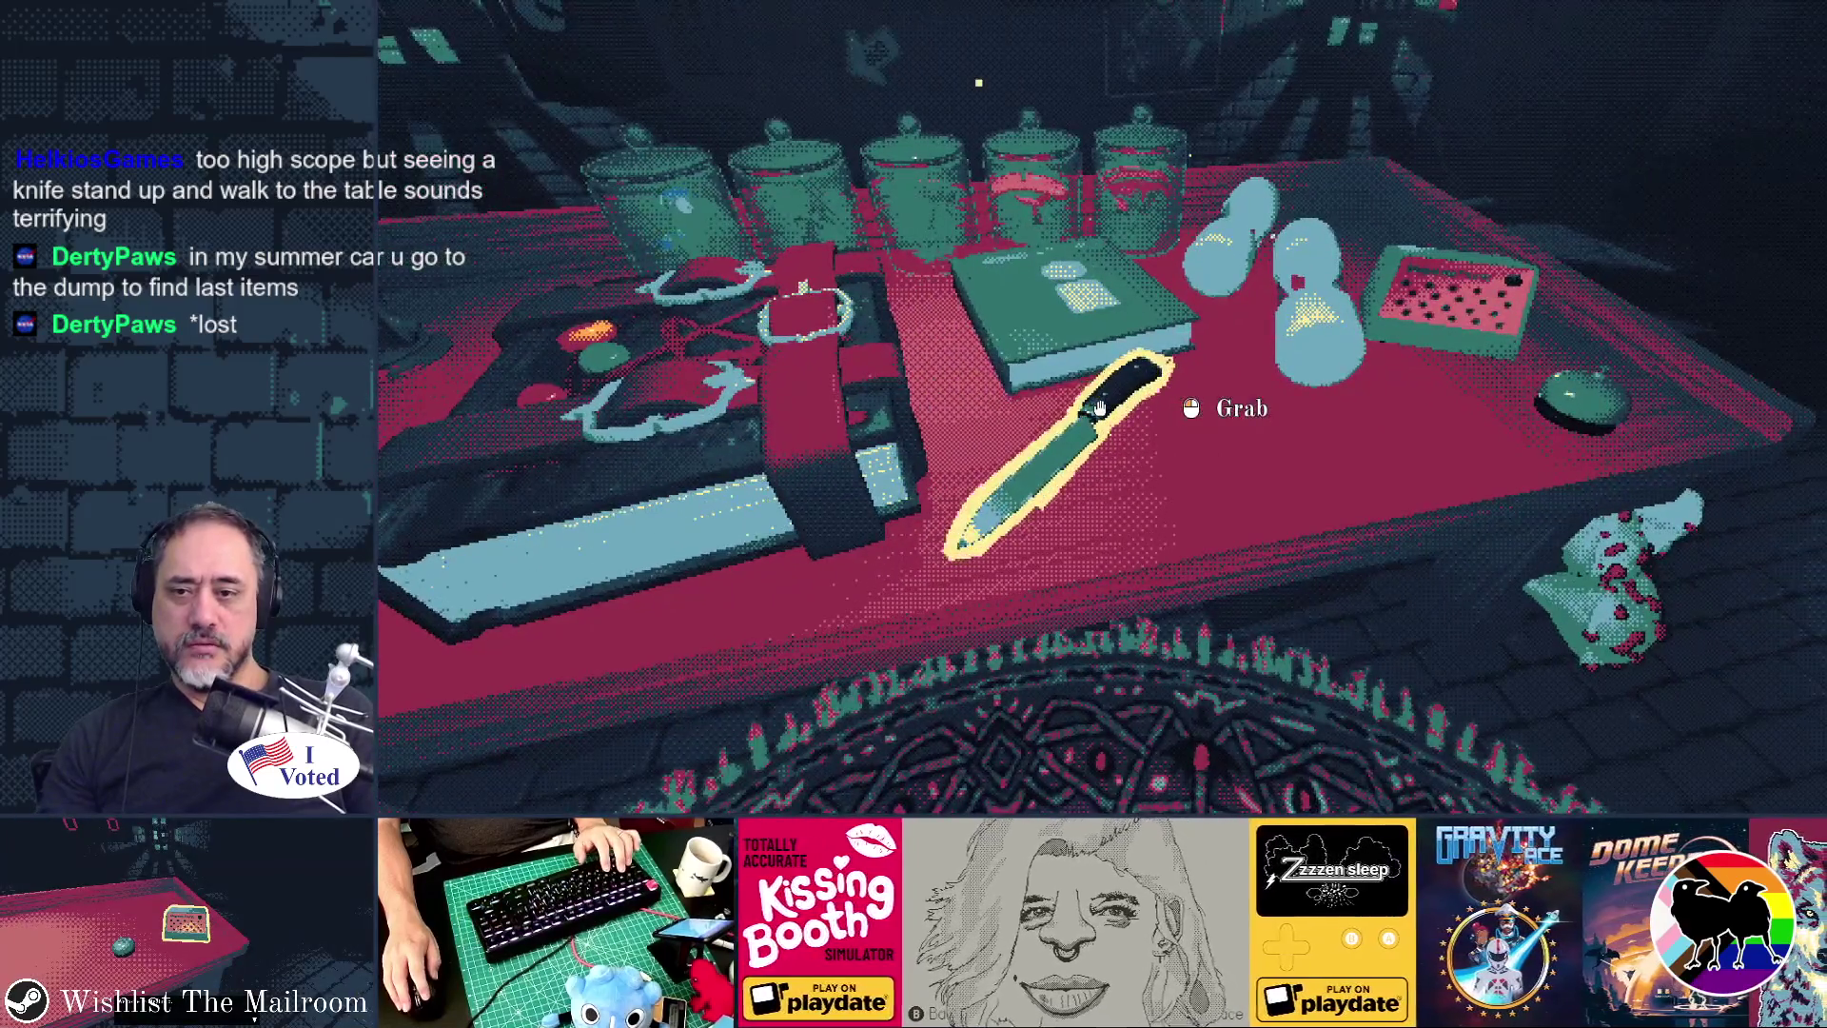
# - Lift the knife, set it back in front of the directory book, and stop the game with F8
pyautogui.click(1100, 407)
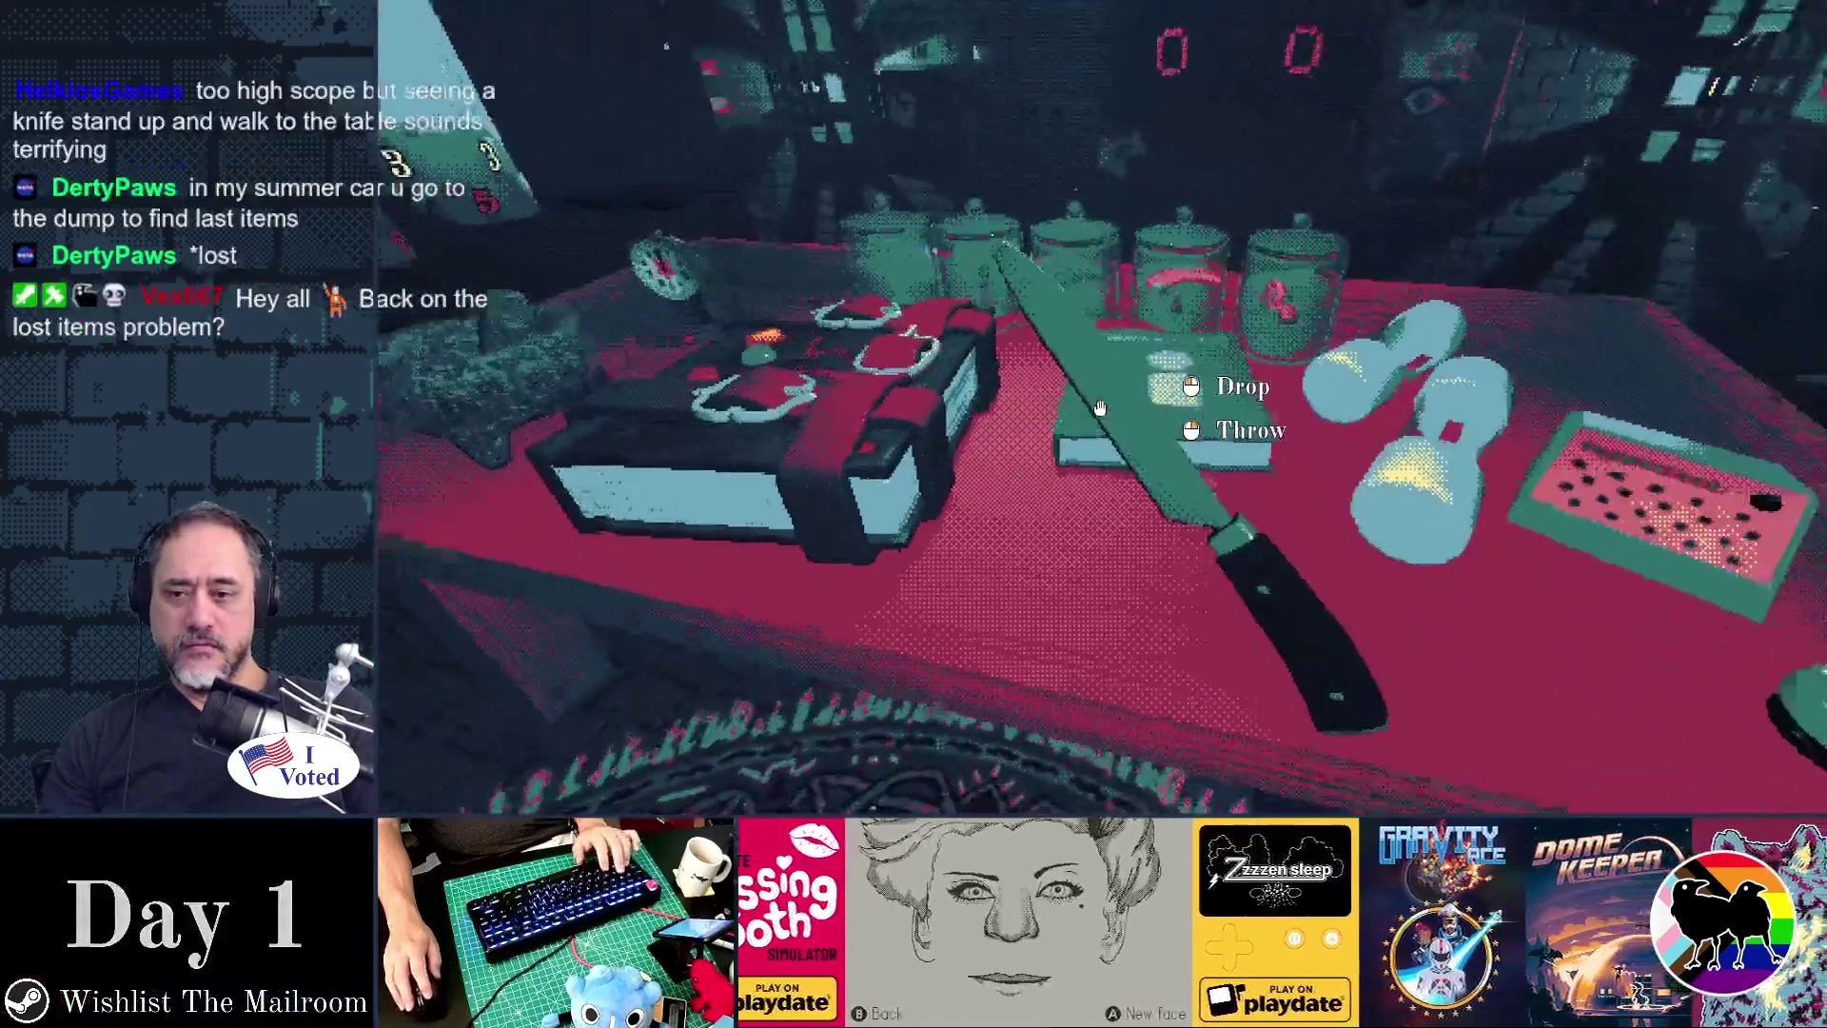
pyautogui.click(1101, 407)
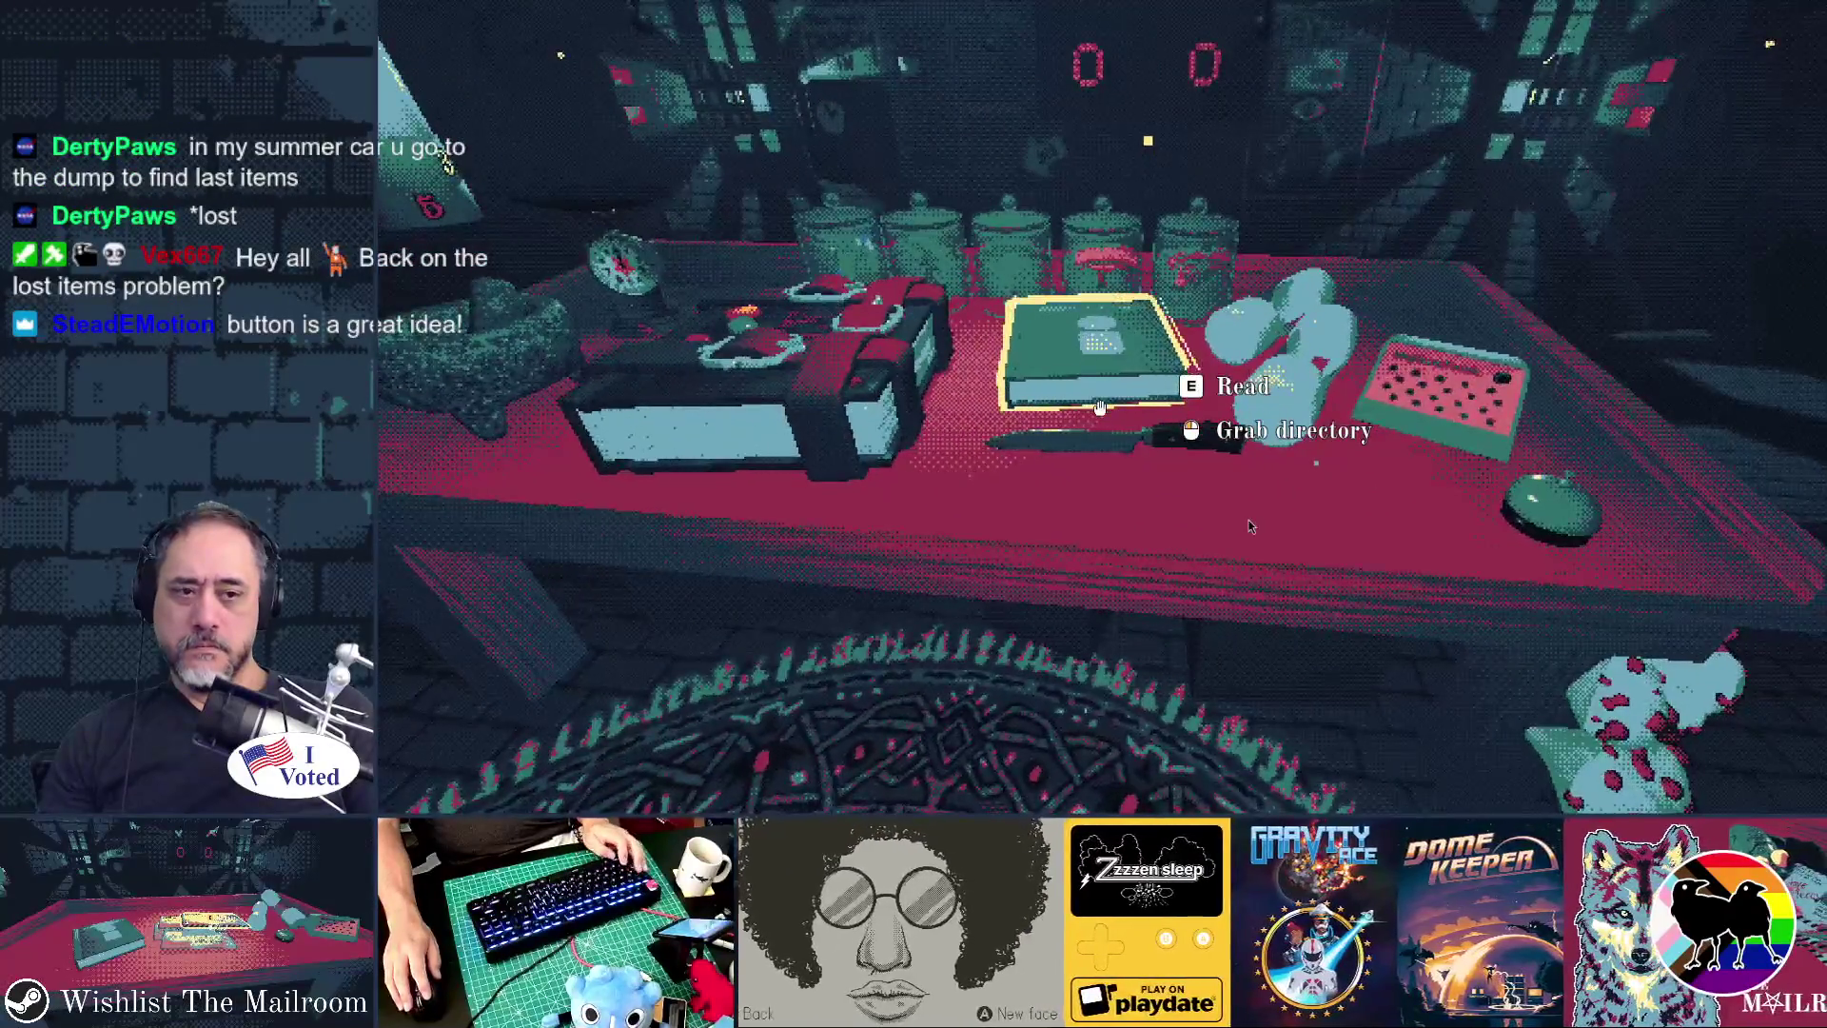
pyautogui.press('F8')
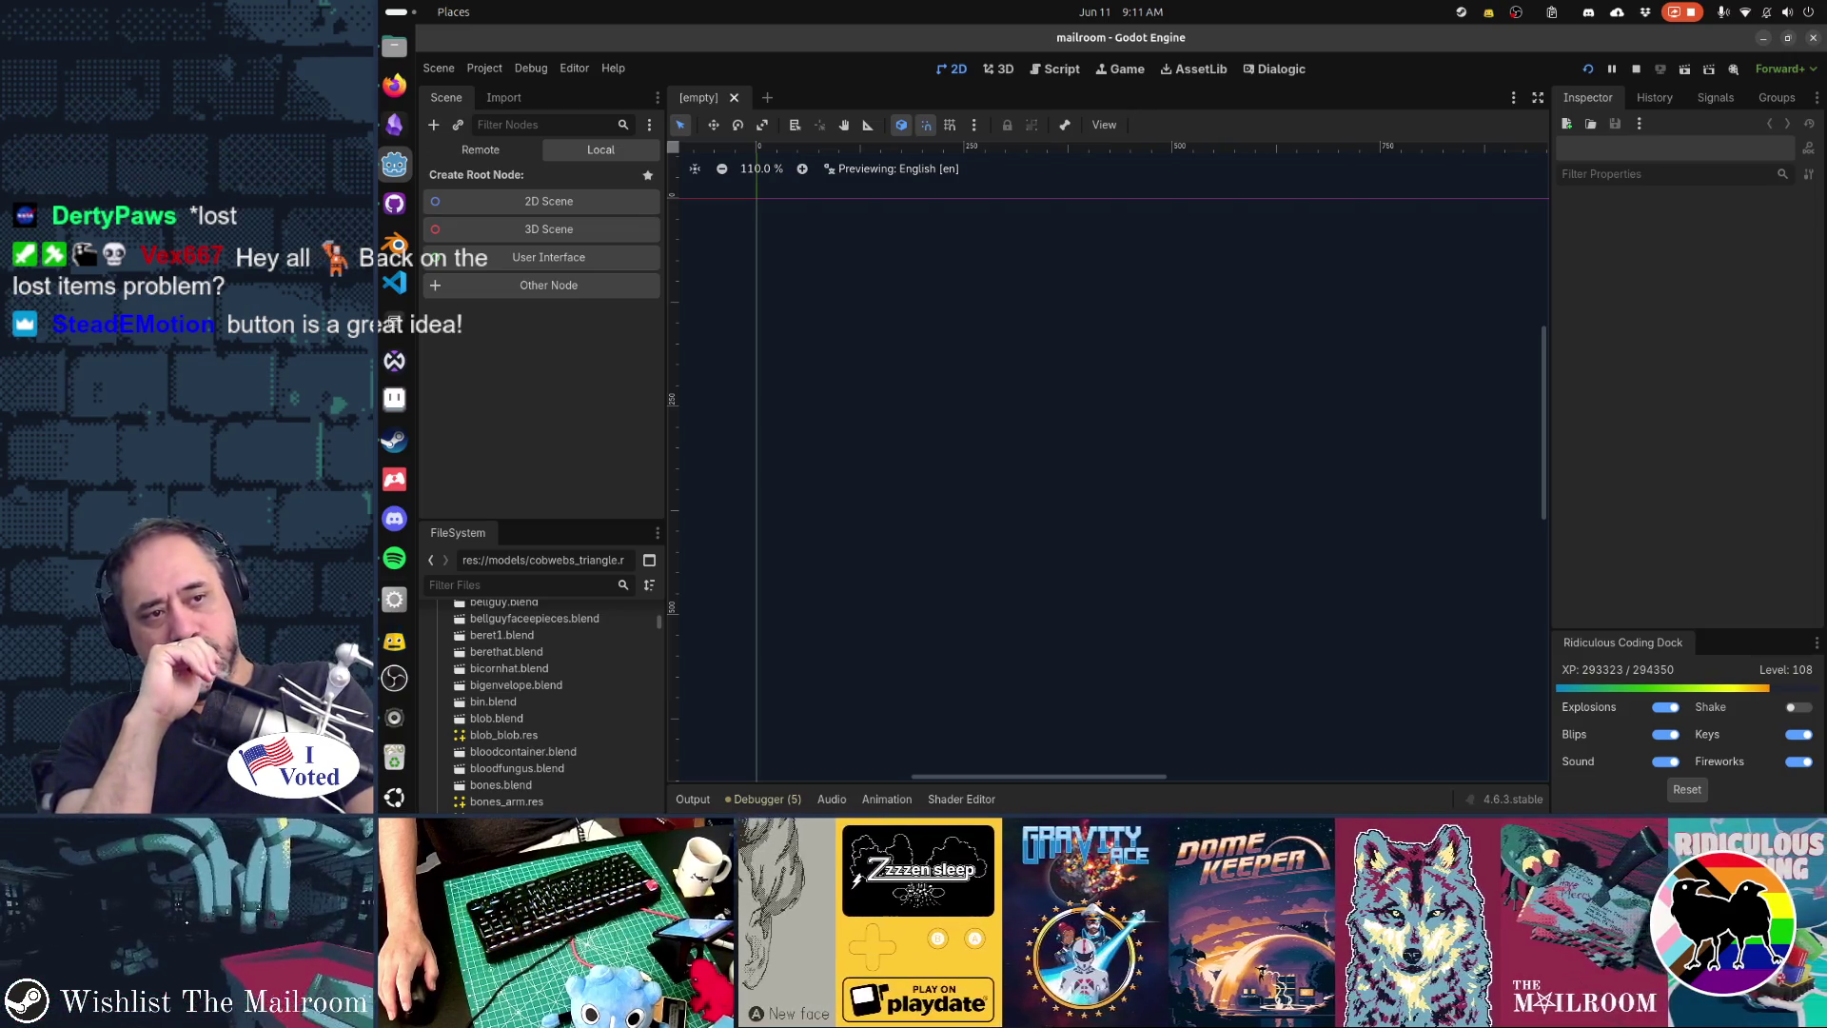
# - Switch back to the running Mailroom game window with Alt+Tab
pyautogui.hotkey('alt', 'Tab')
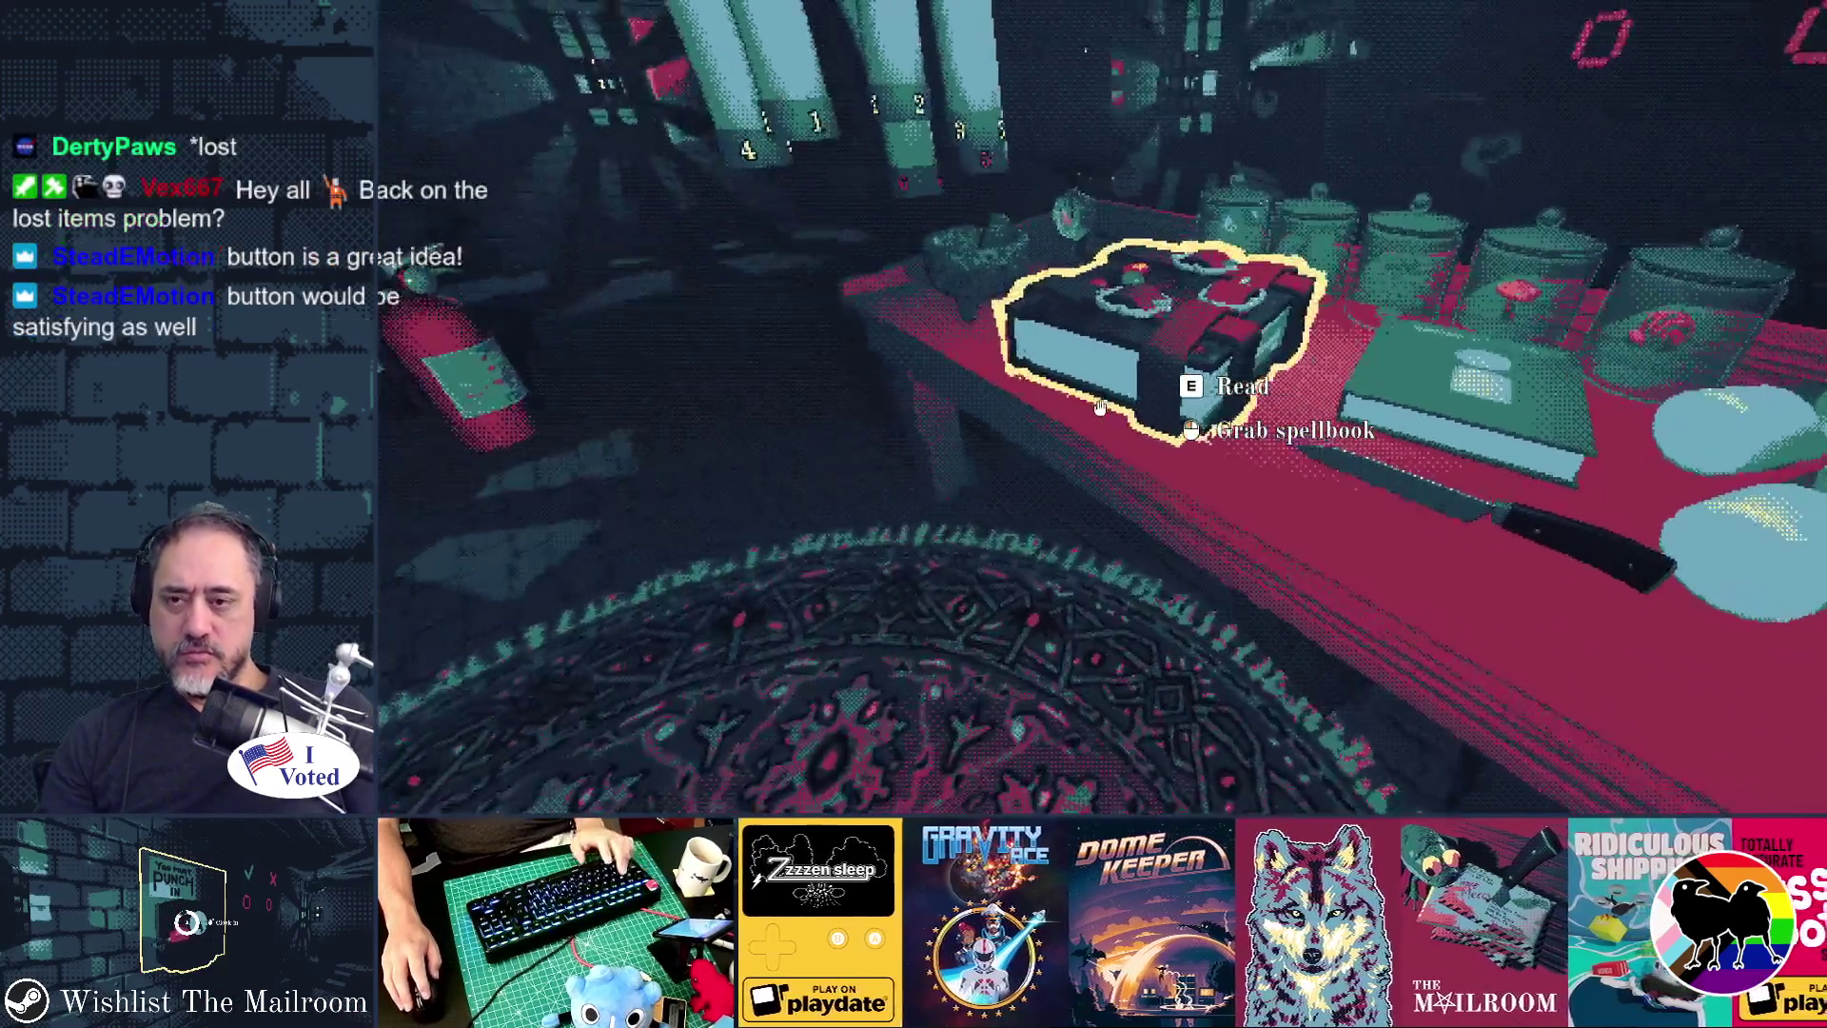
pyautogui.moveTo(1100, 409)
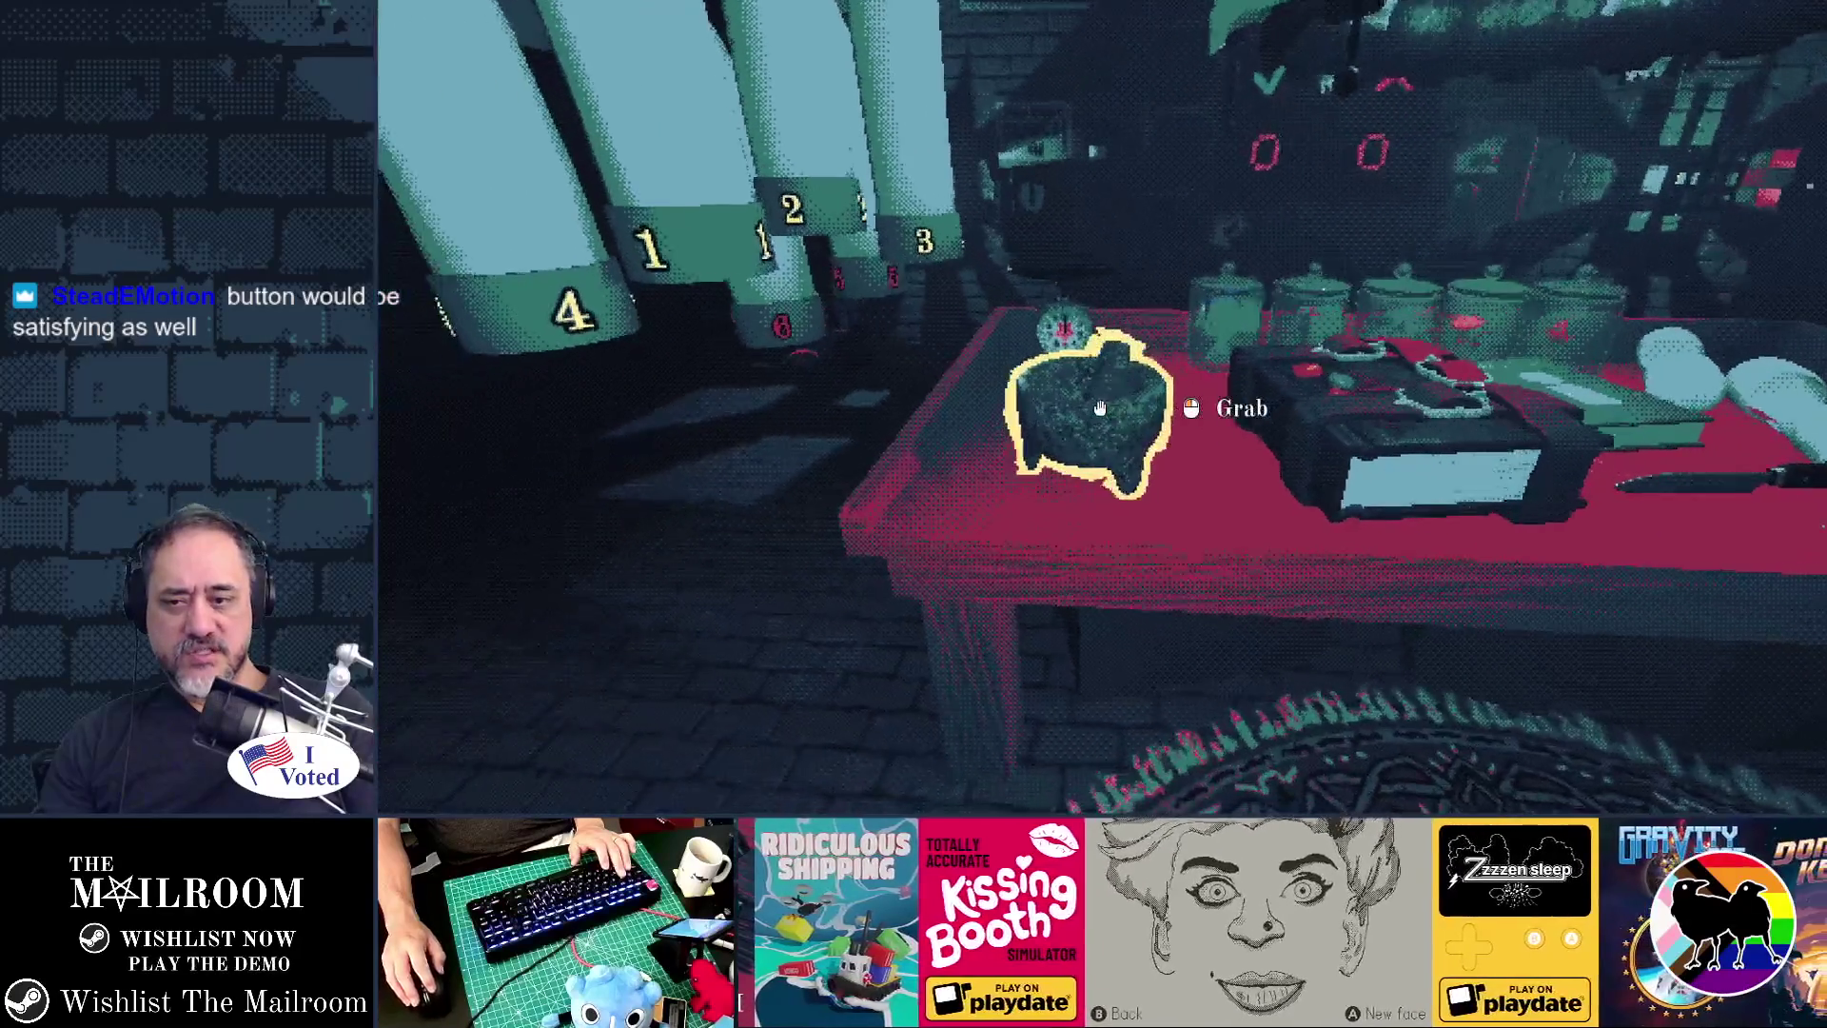
# - Walk from the table through the doorway and red-lit room, down the dark corridor to the pipe room
pyautogui.press('w')
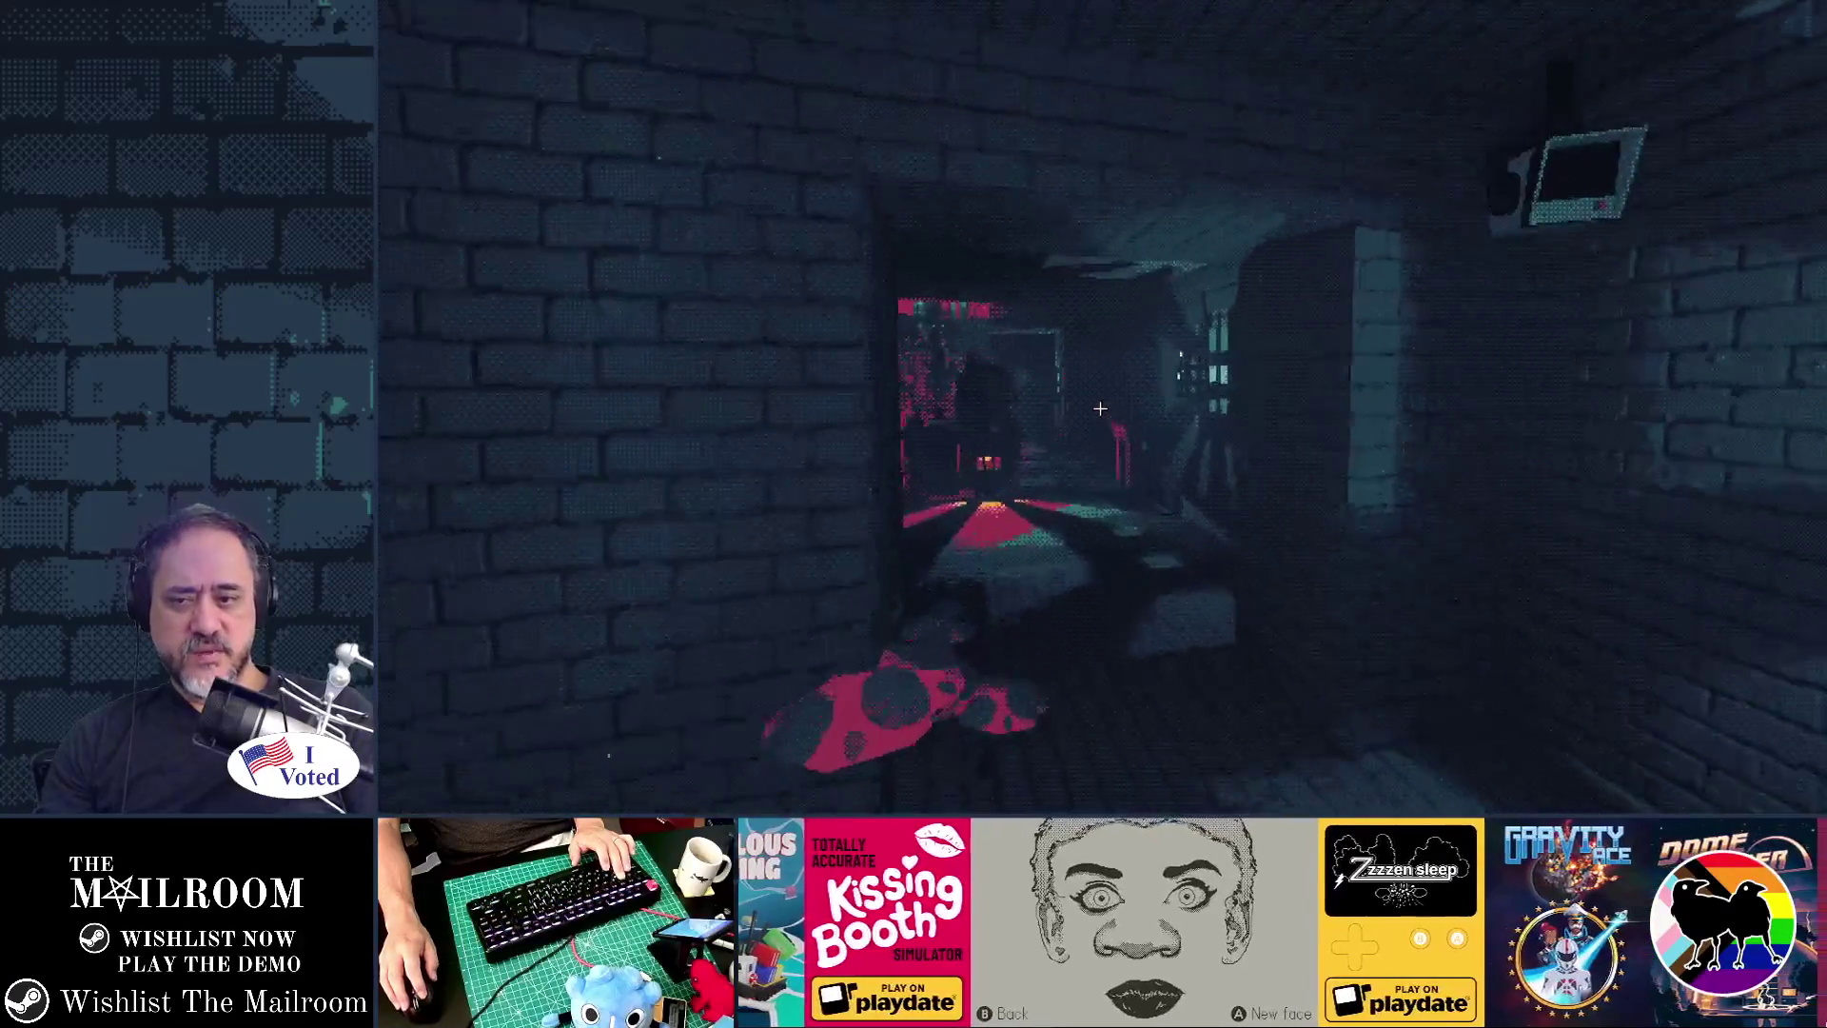
pyautogui.press('w')
pyautogui.press('w')
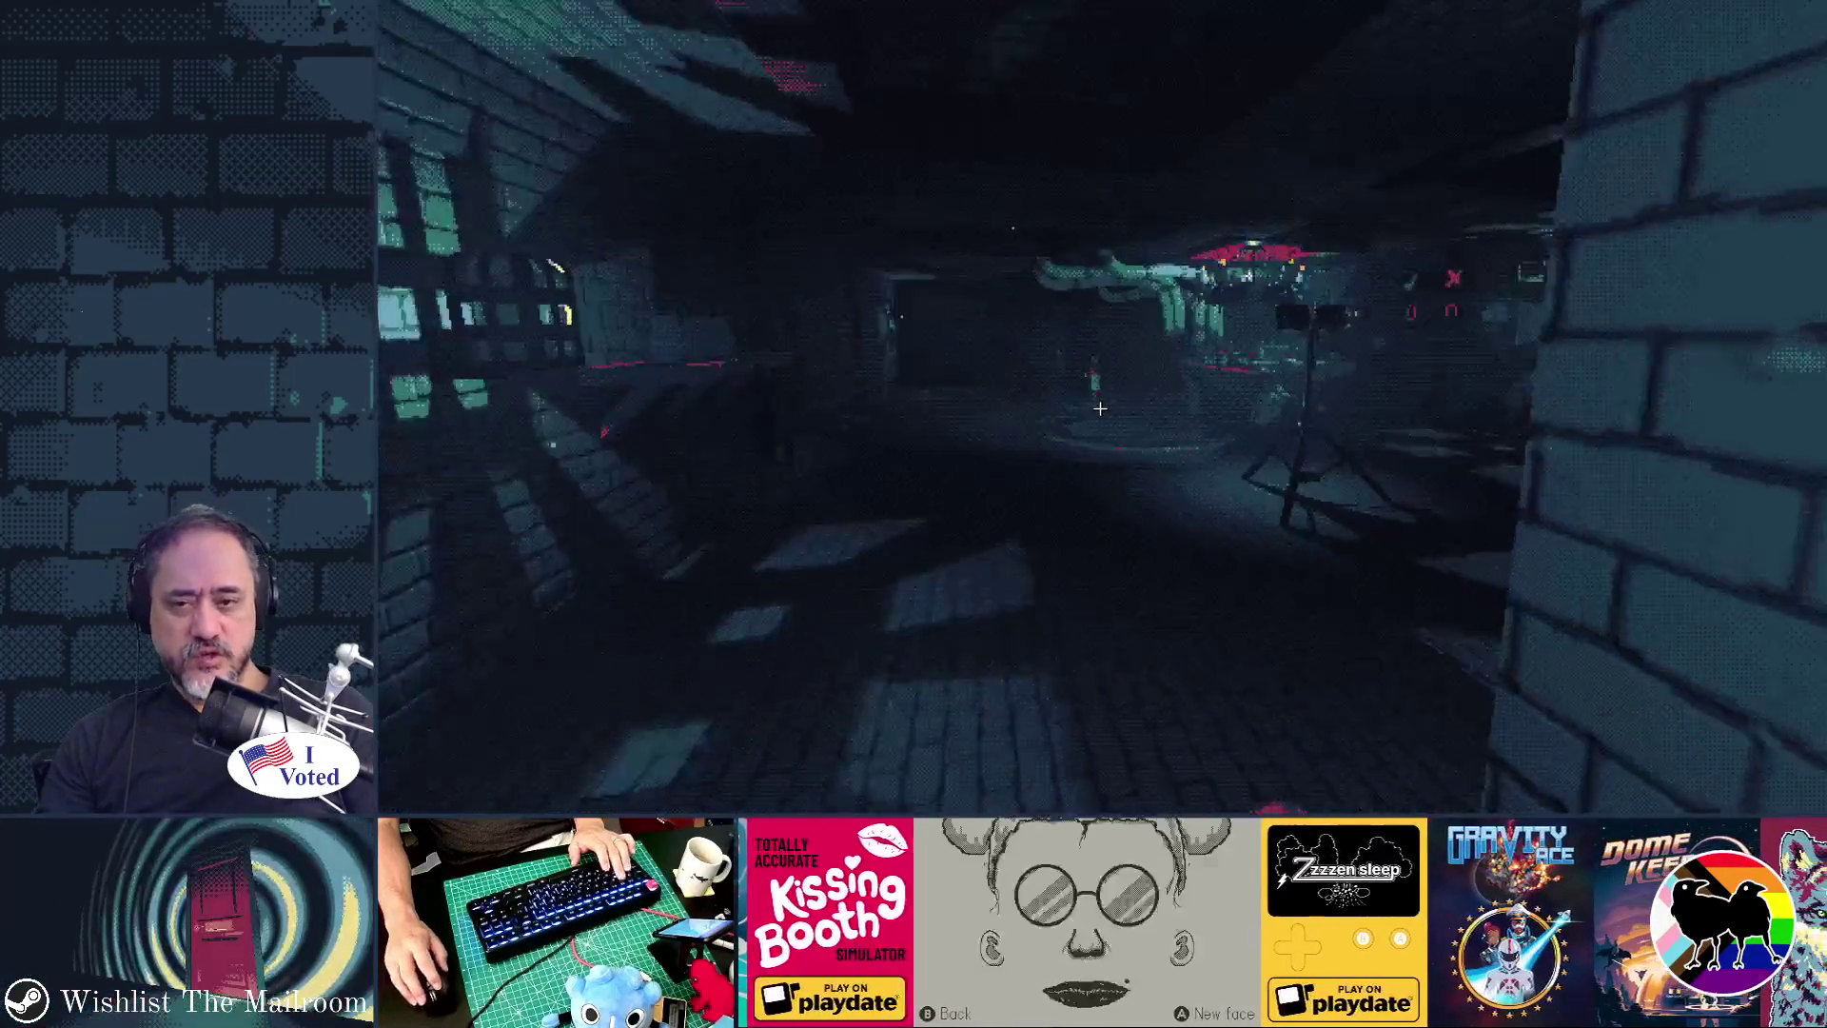
pyautogui.press('w')
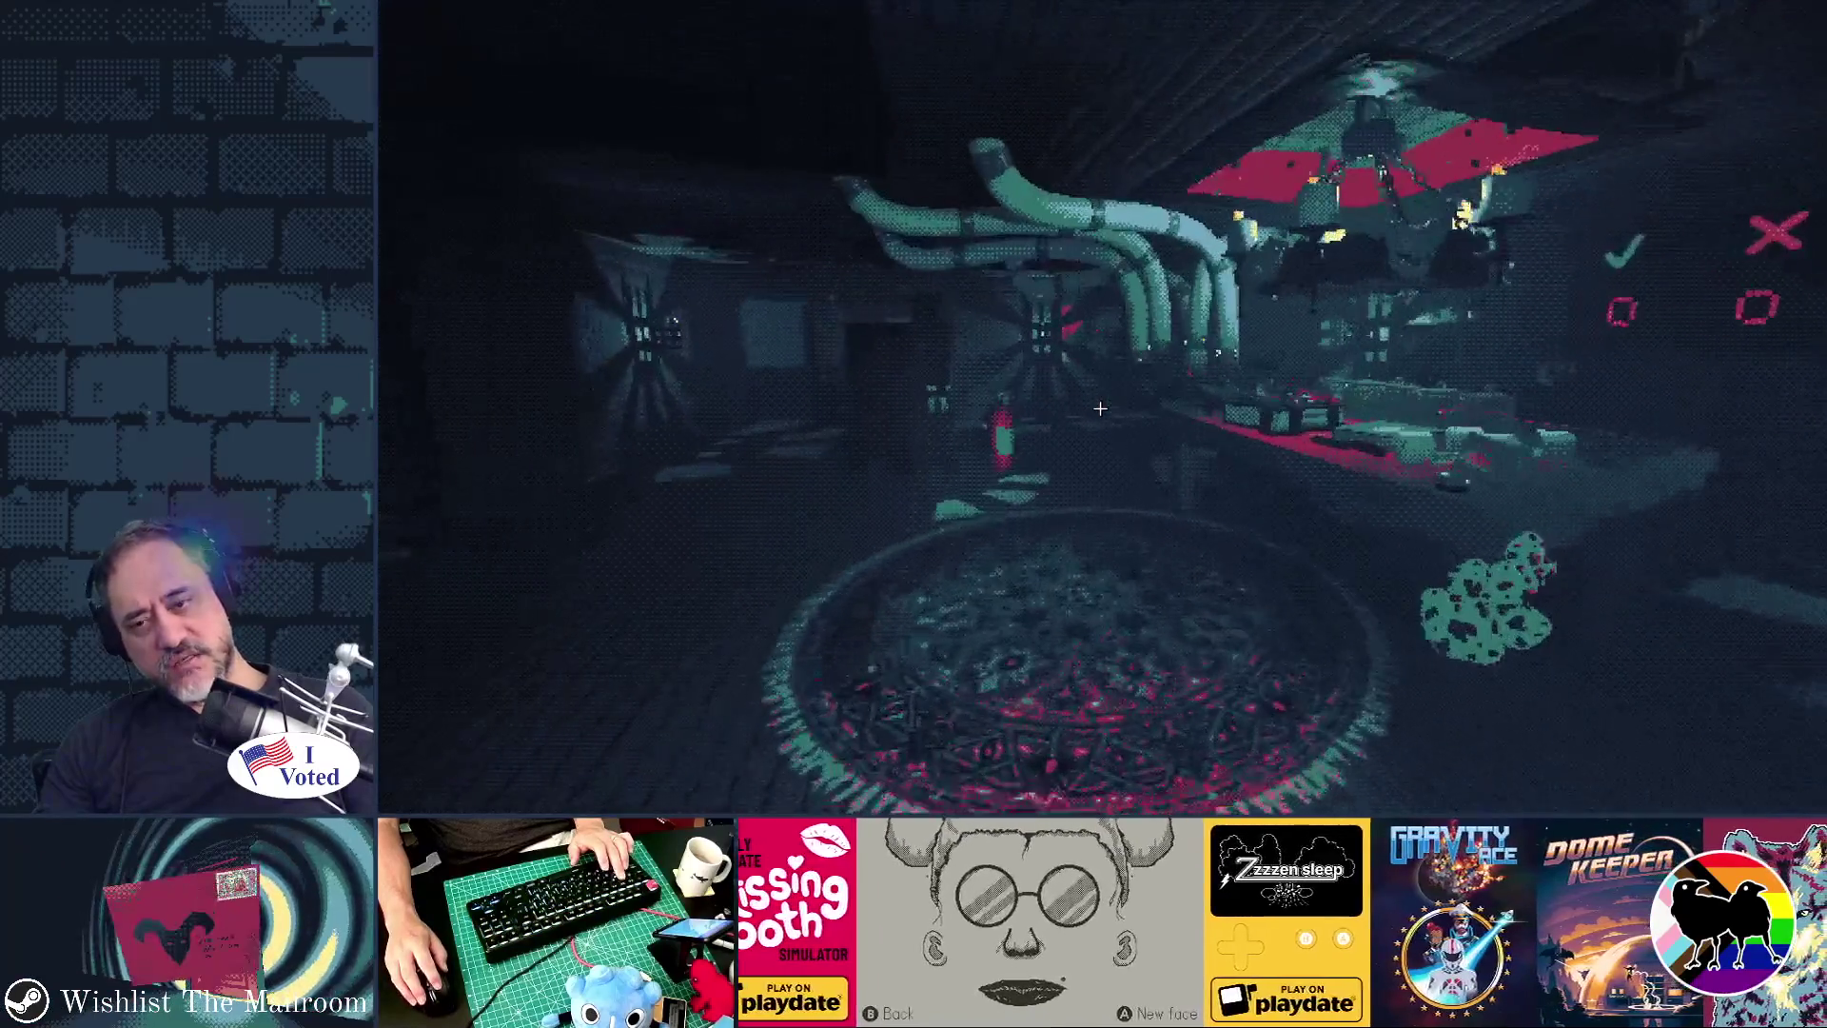
# - Back away from the red table, then walk past the pipes and lit-window room back toward the patterned rug
pyautogui.press('s')
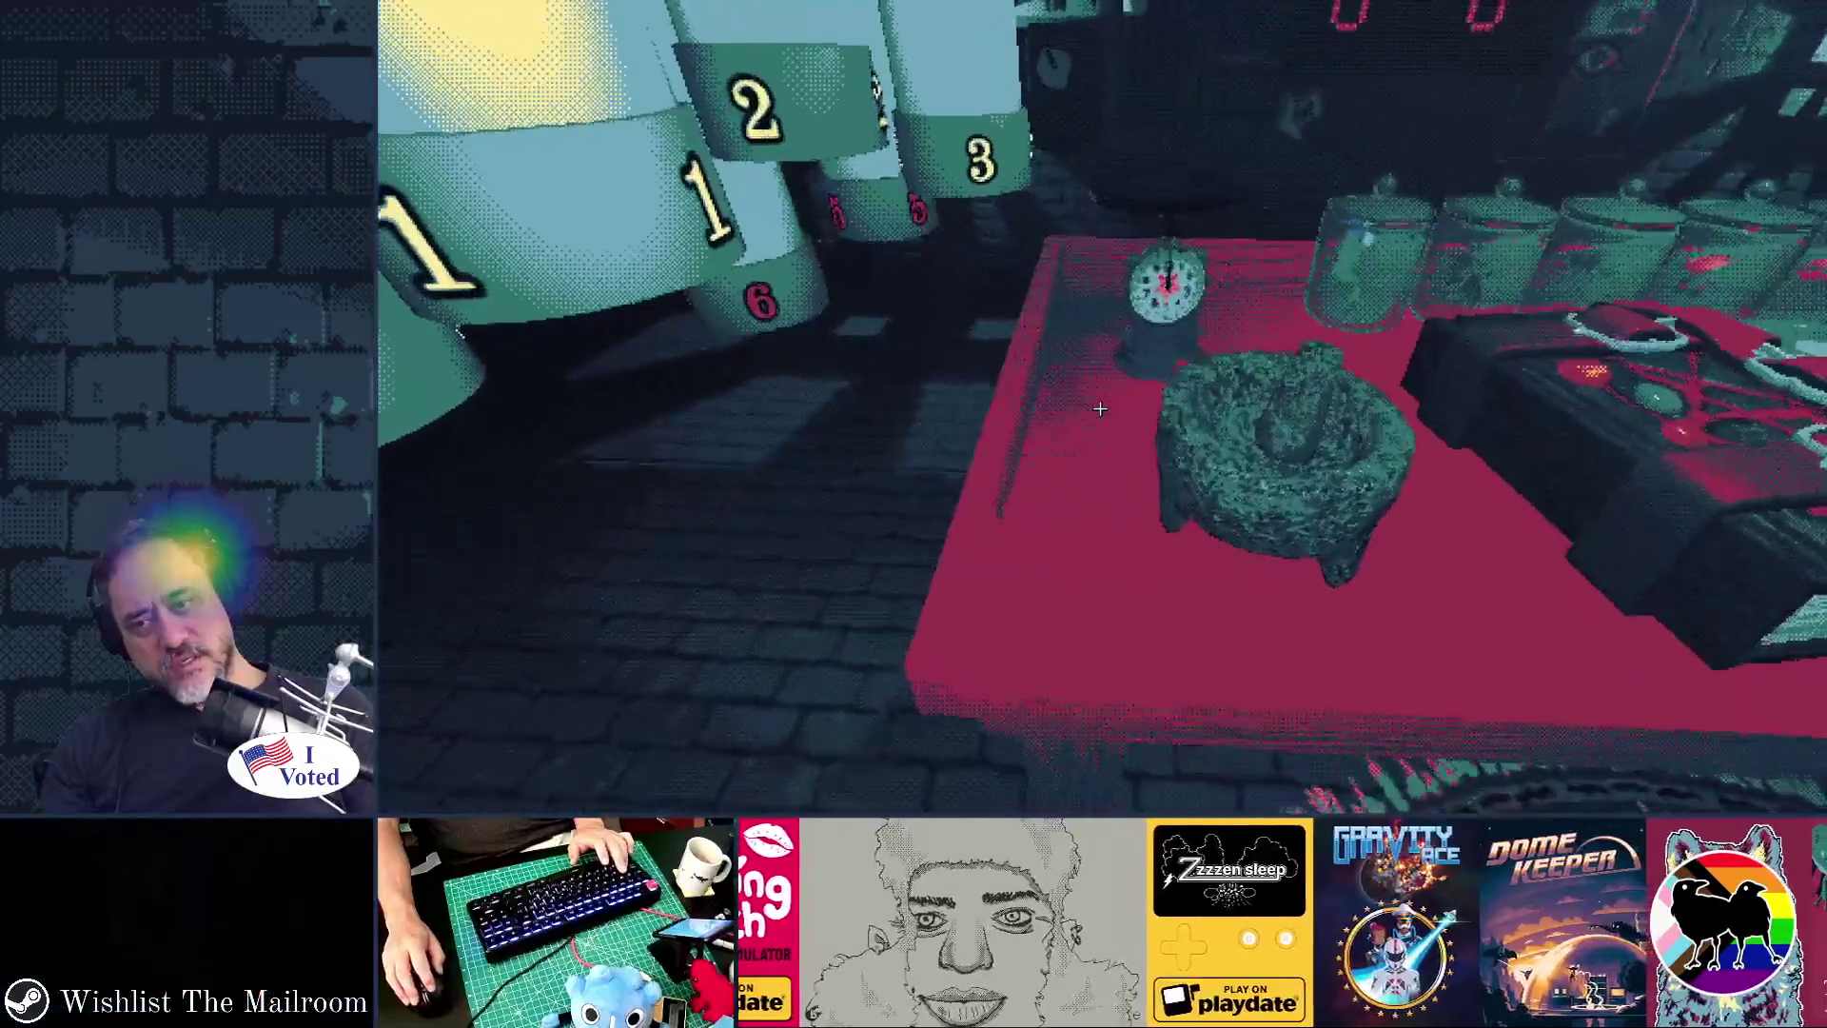
pyautogui.press('s')
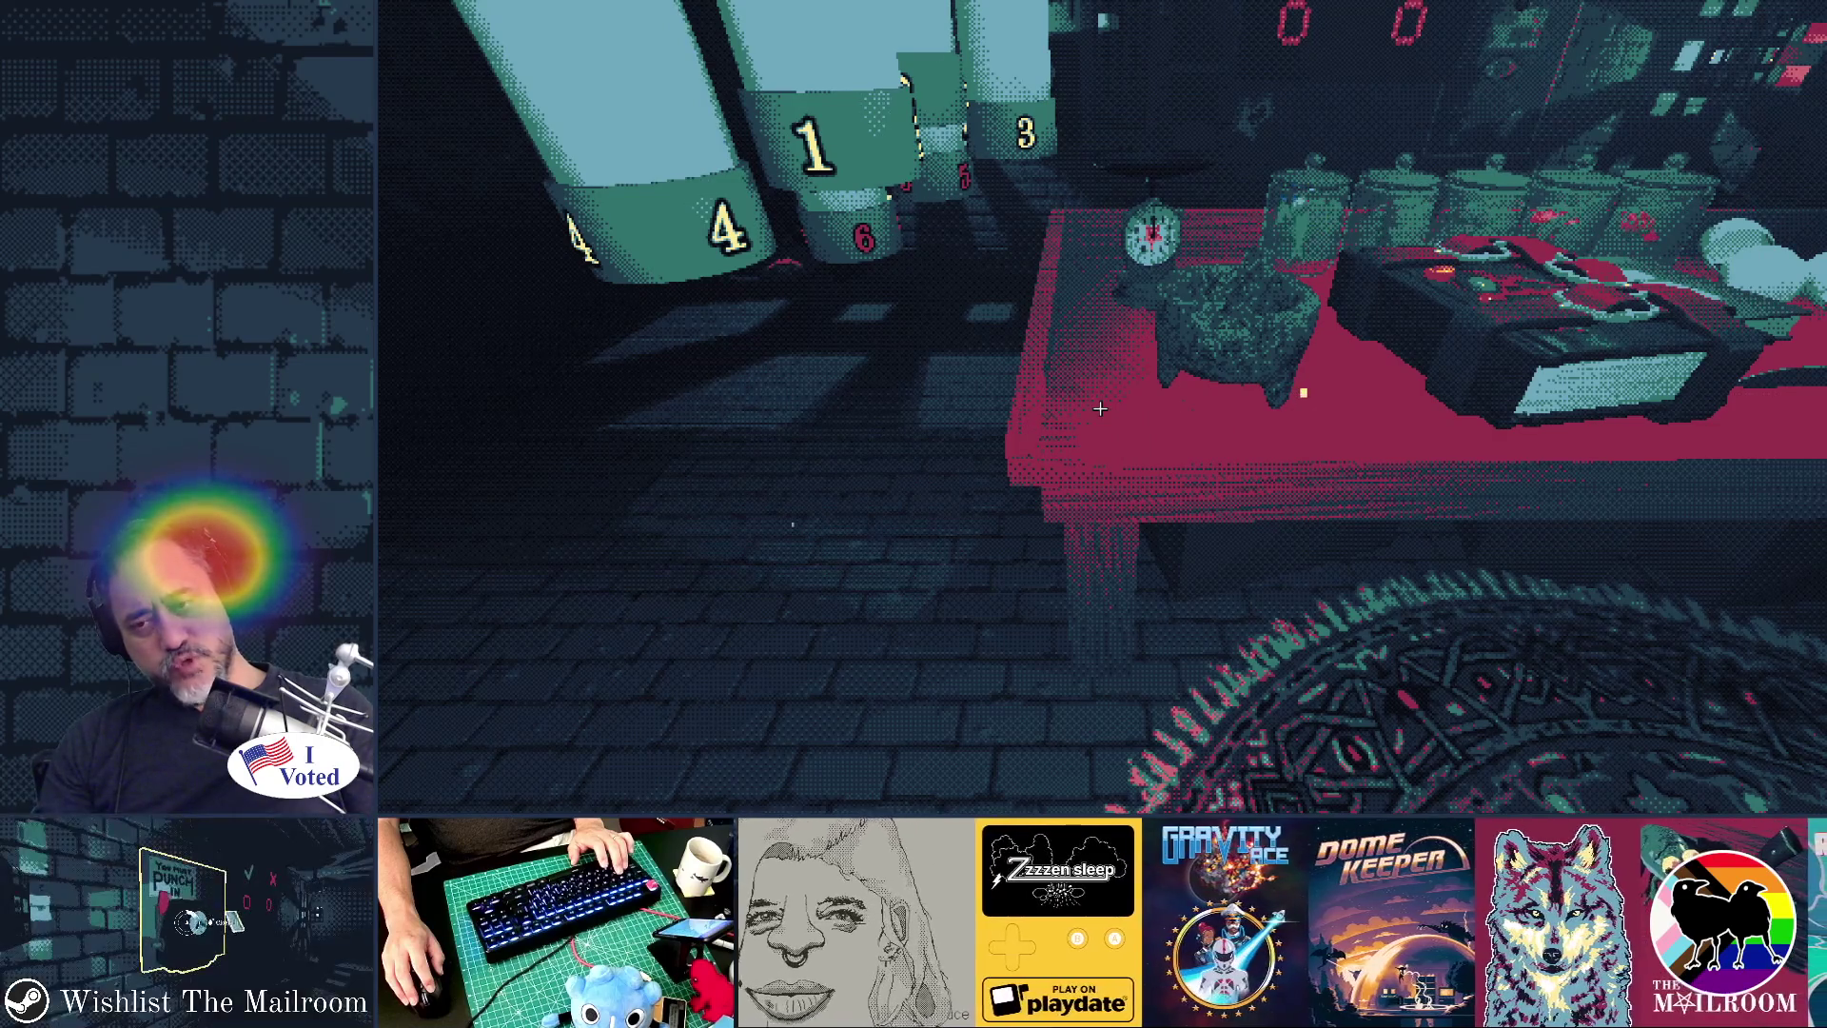
pyautogui.press('s')
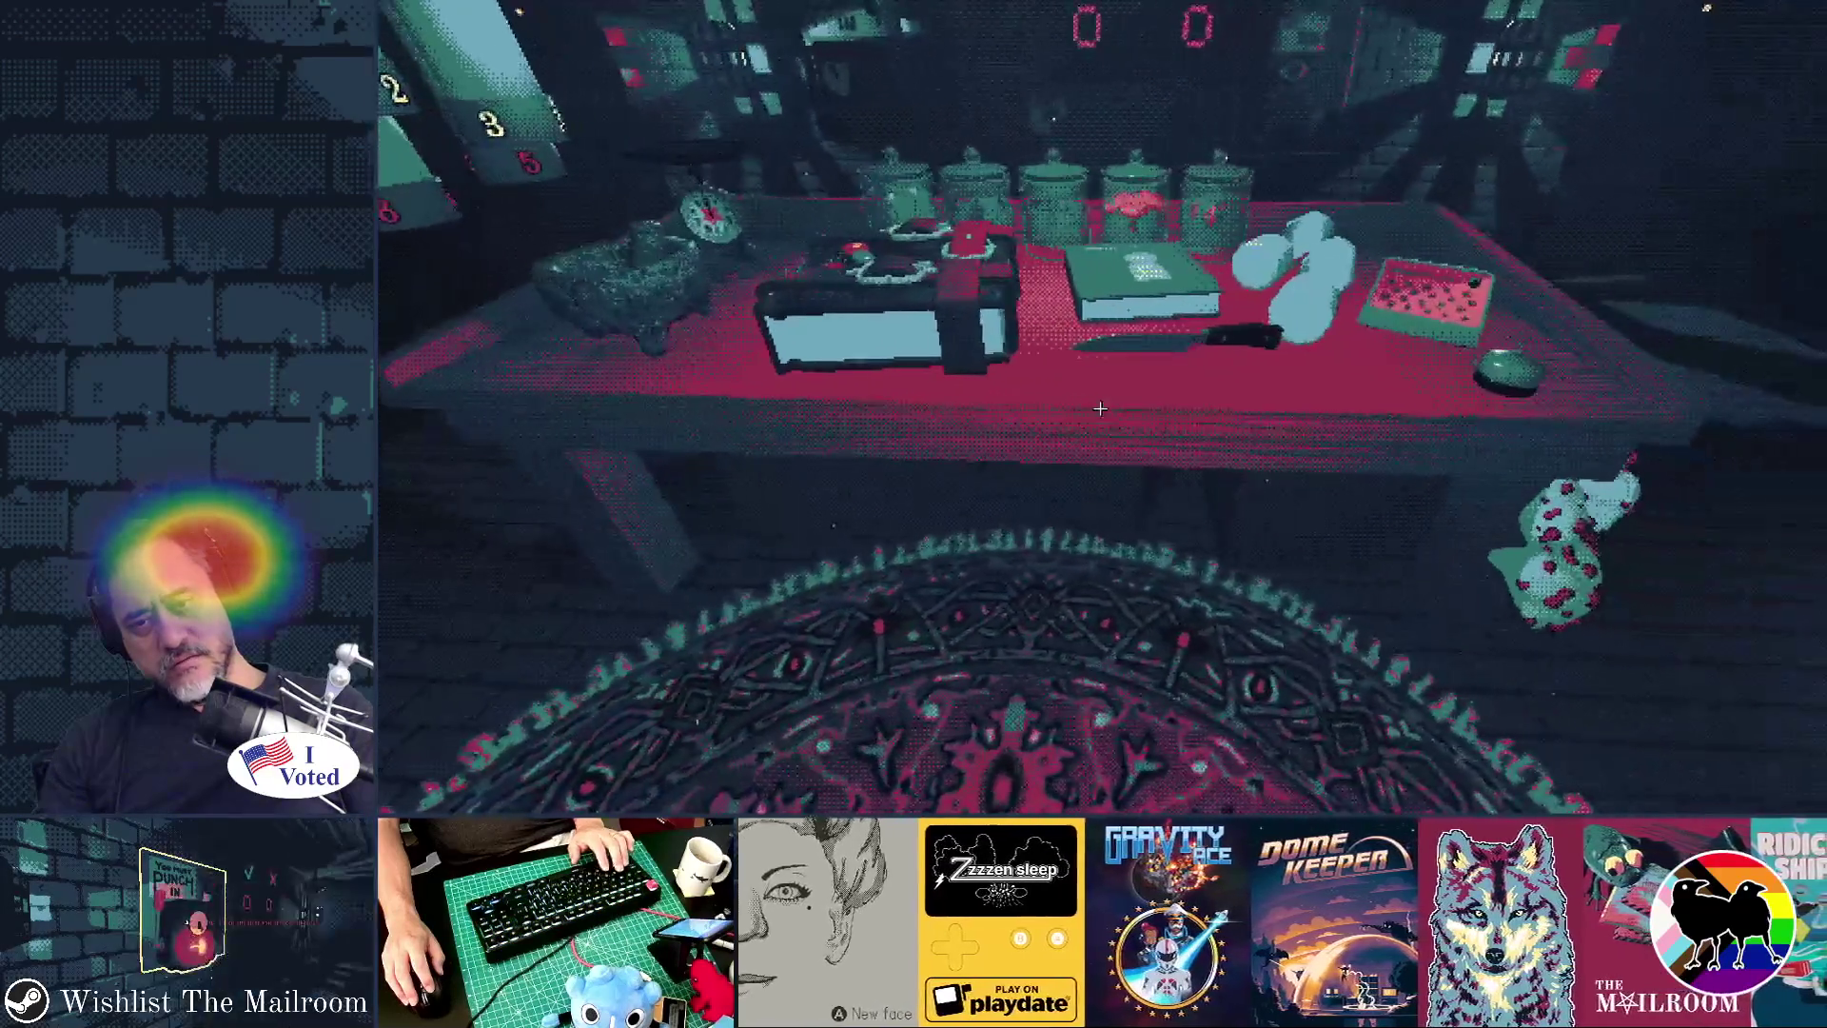
pyautogui.press('w')
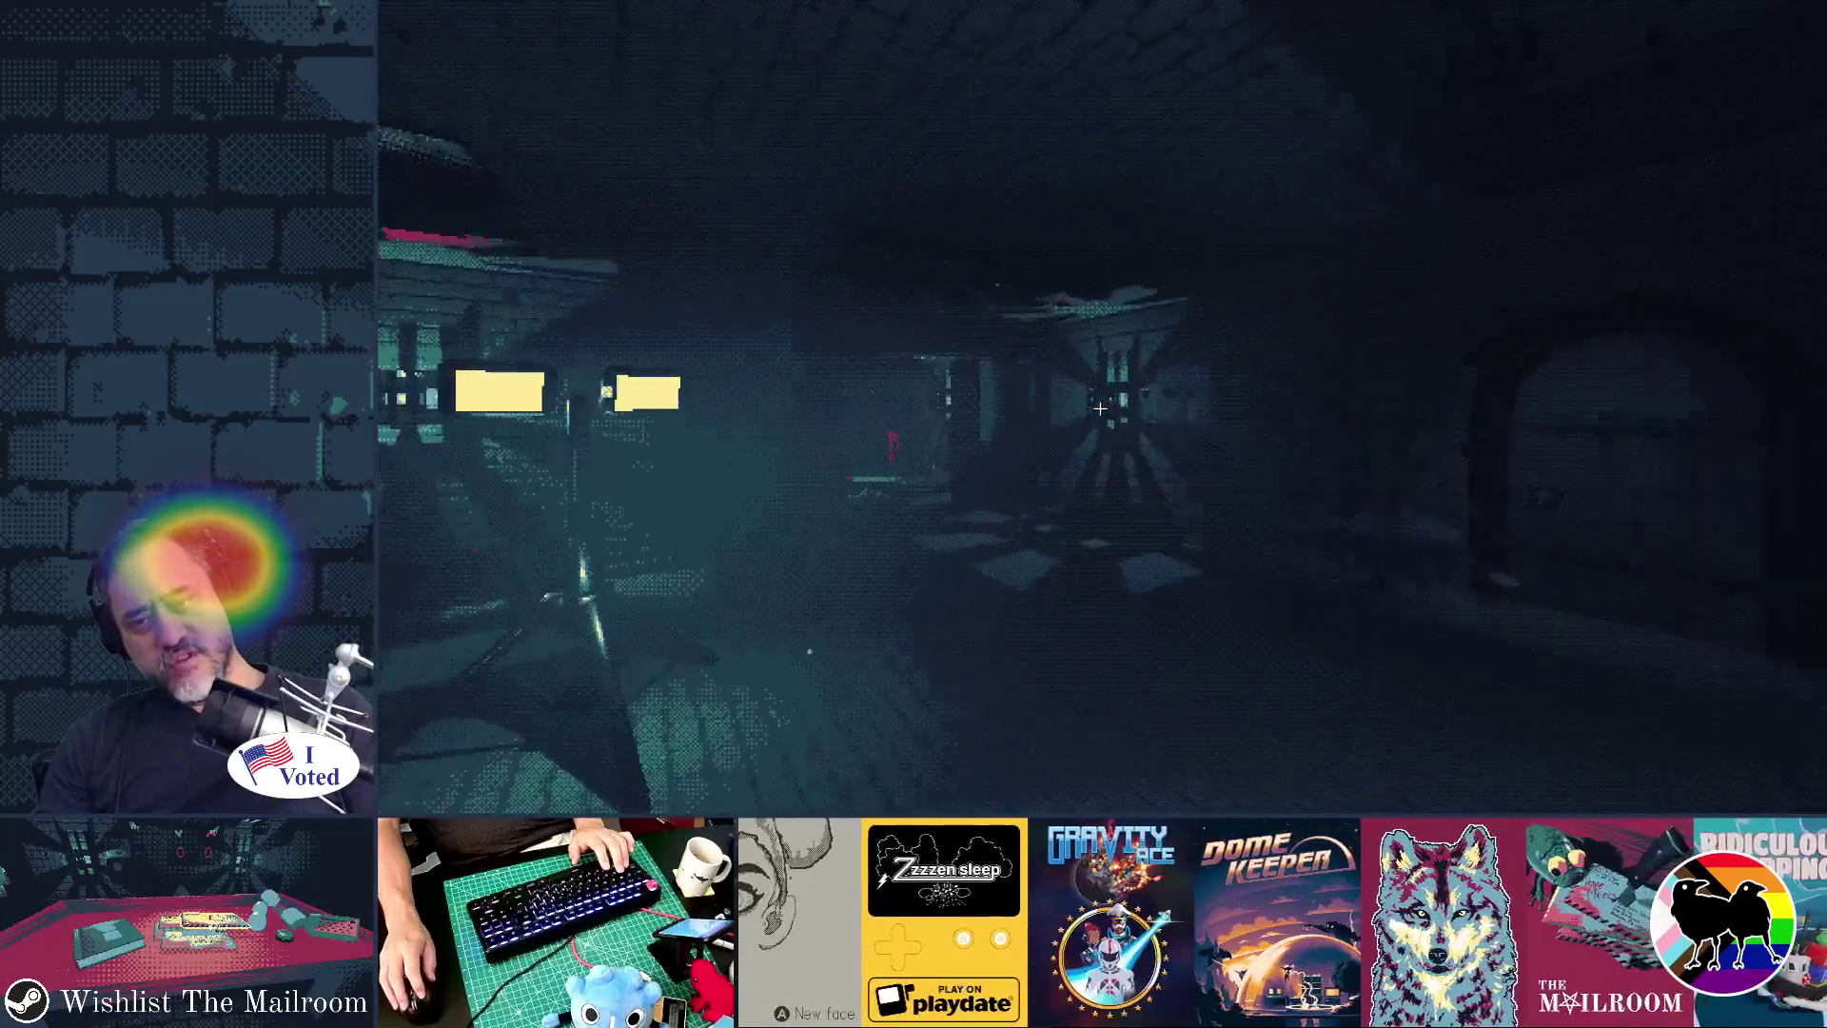
pyautogui.press('w')
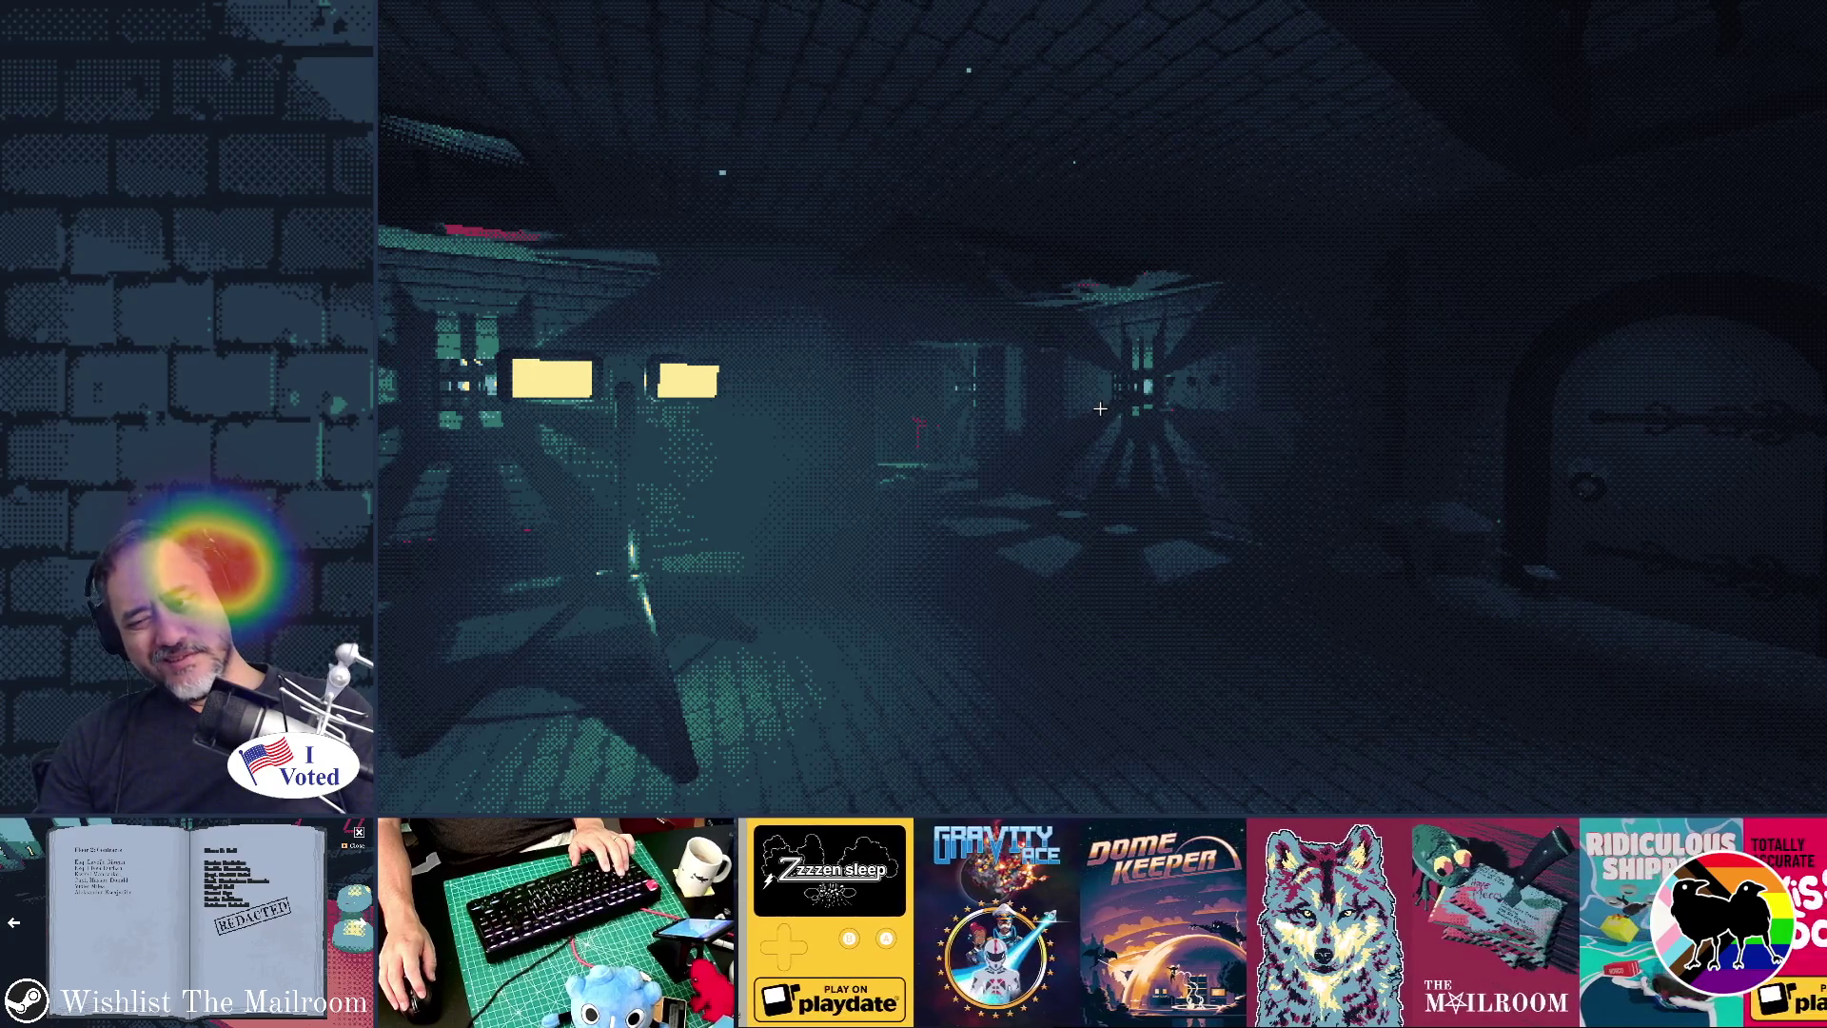
pyautogui.press('w')
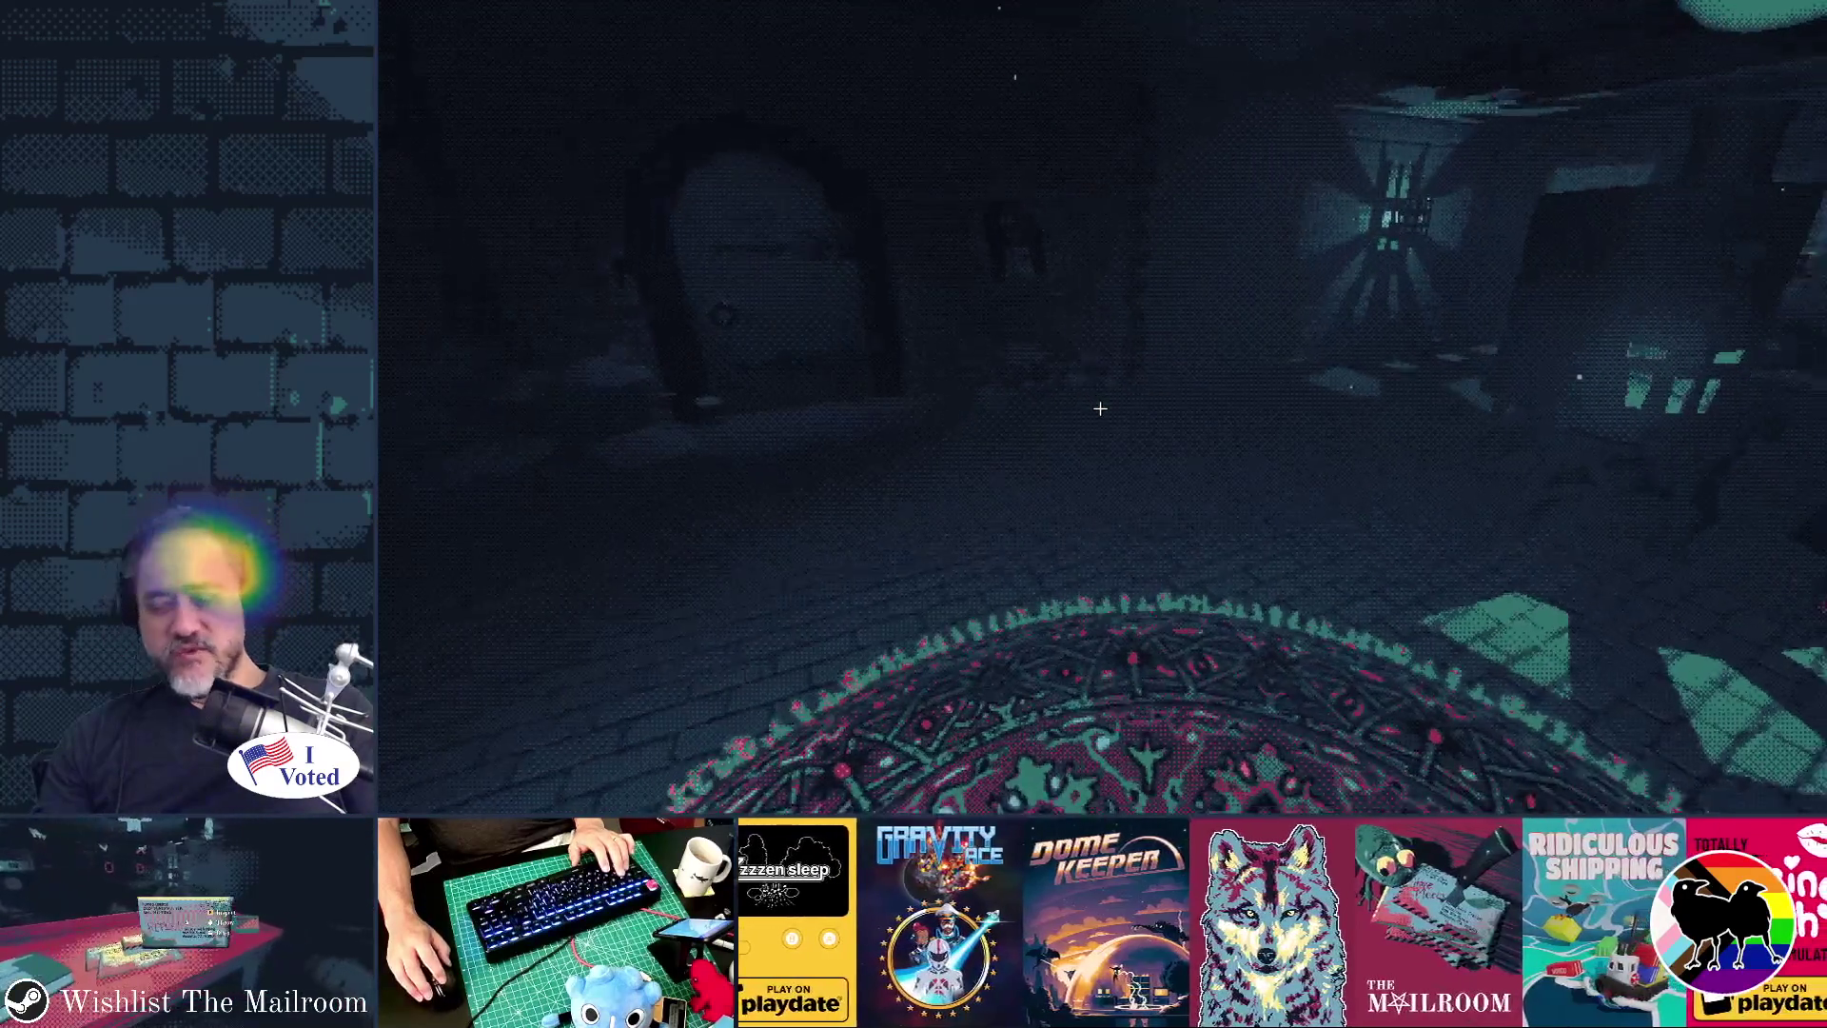
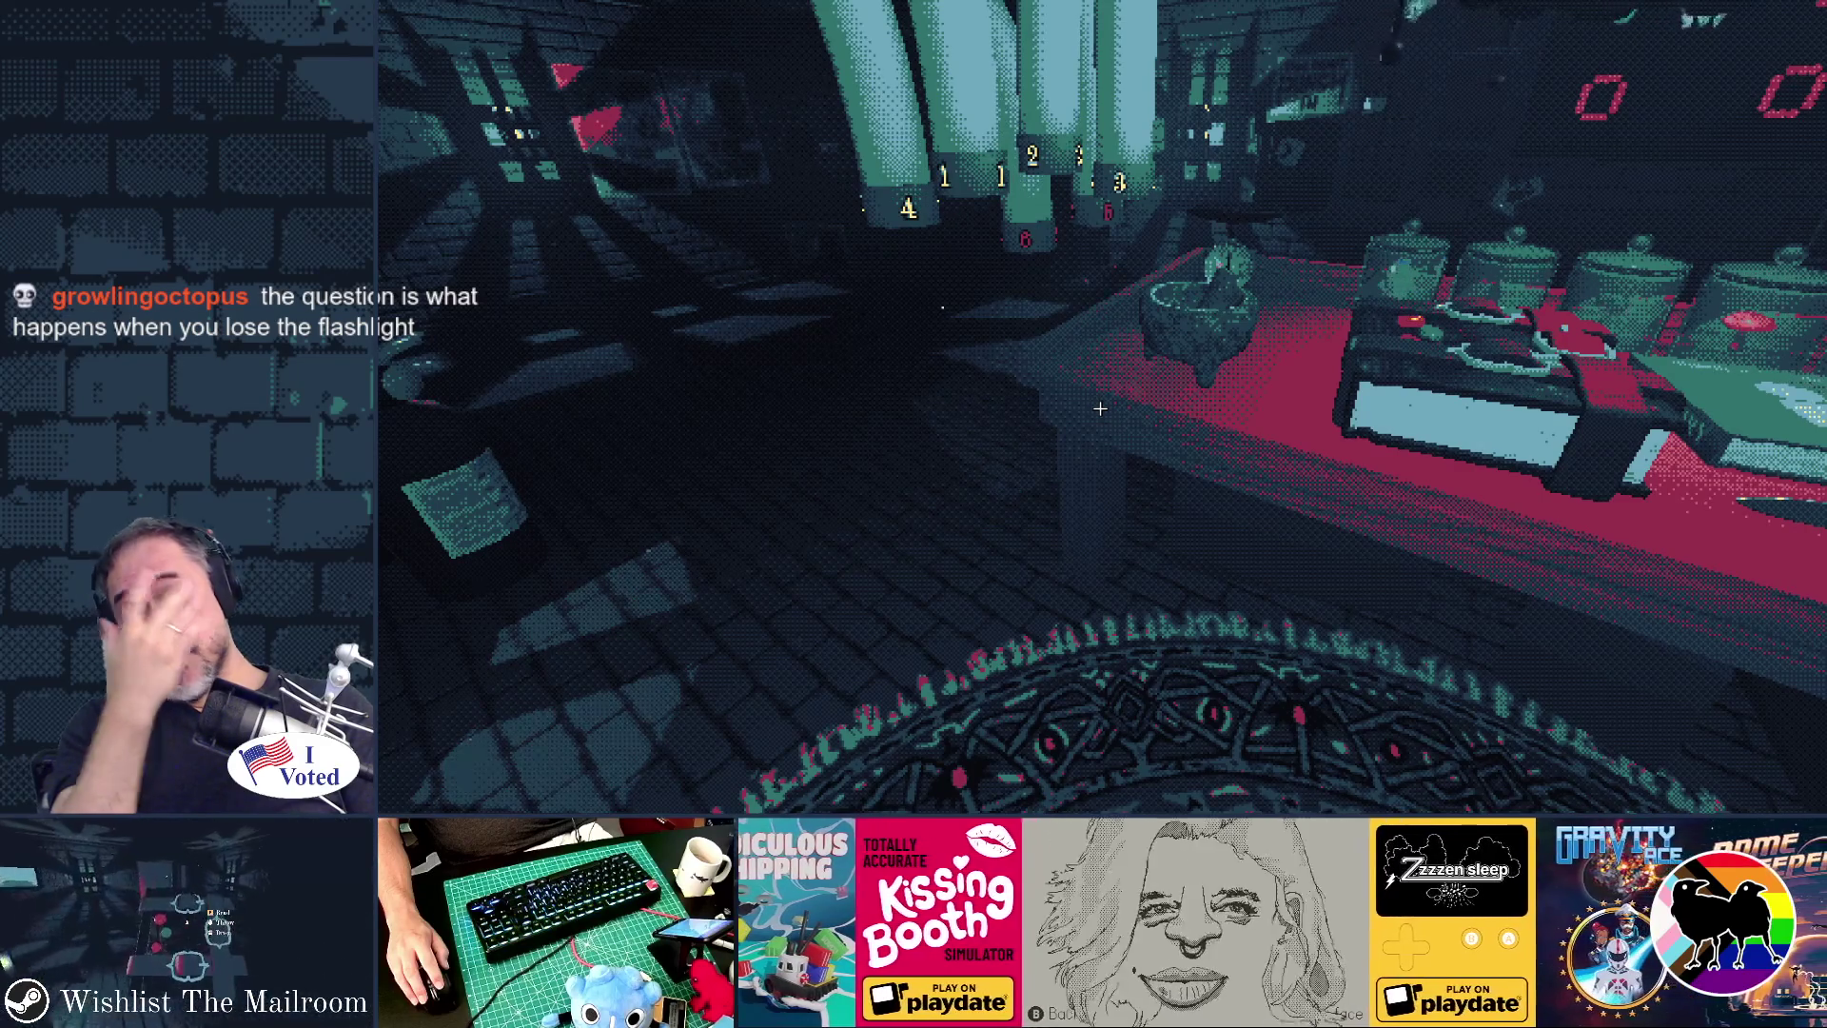
# - Check the control settings from the pause menu, then resume play
pyautogui.press('Escape')
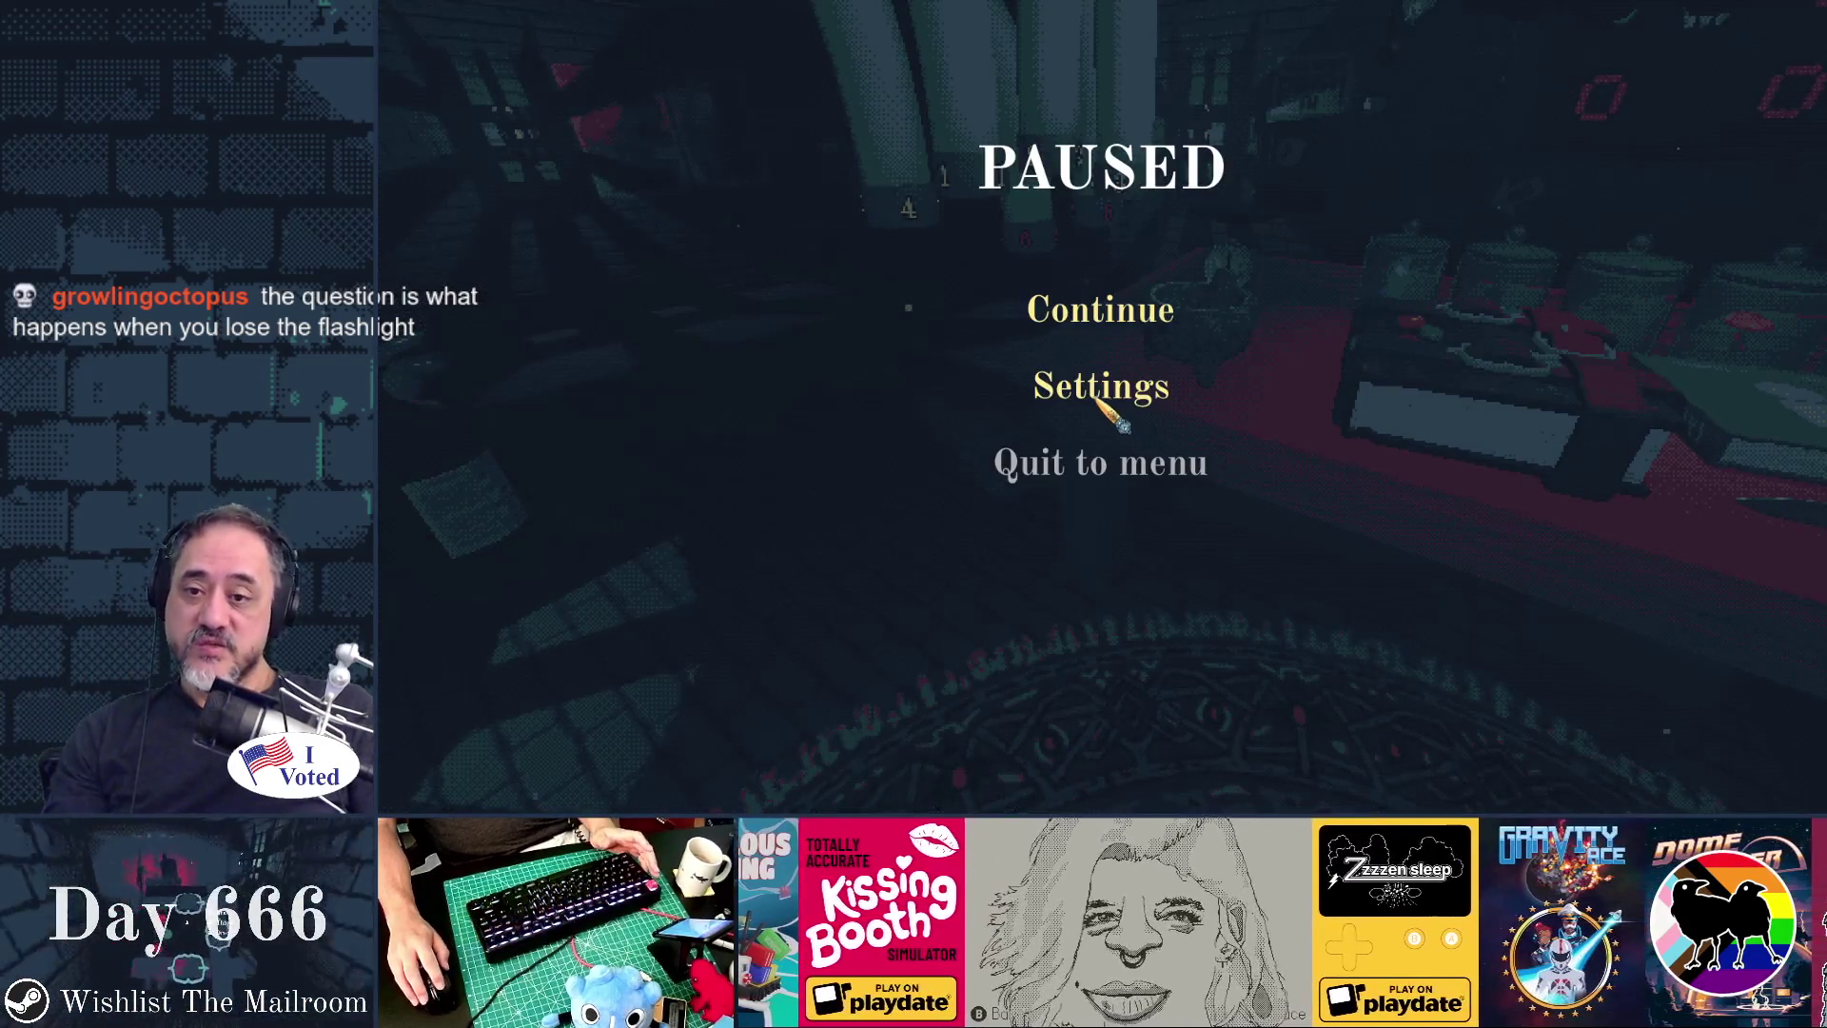
pyautogui.click(1101, 383)
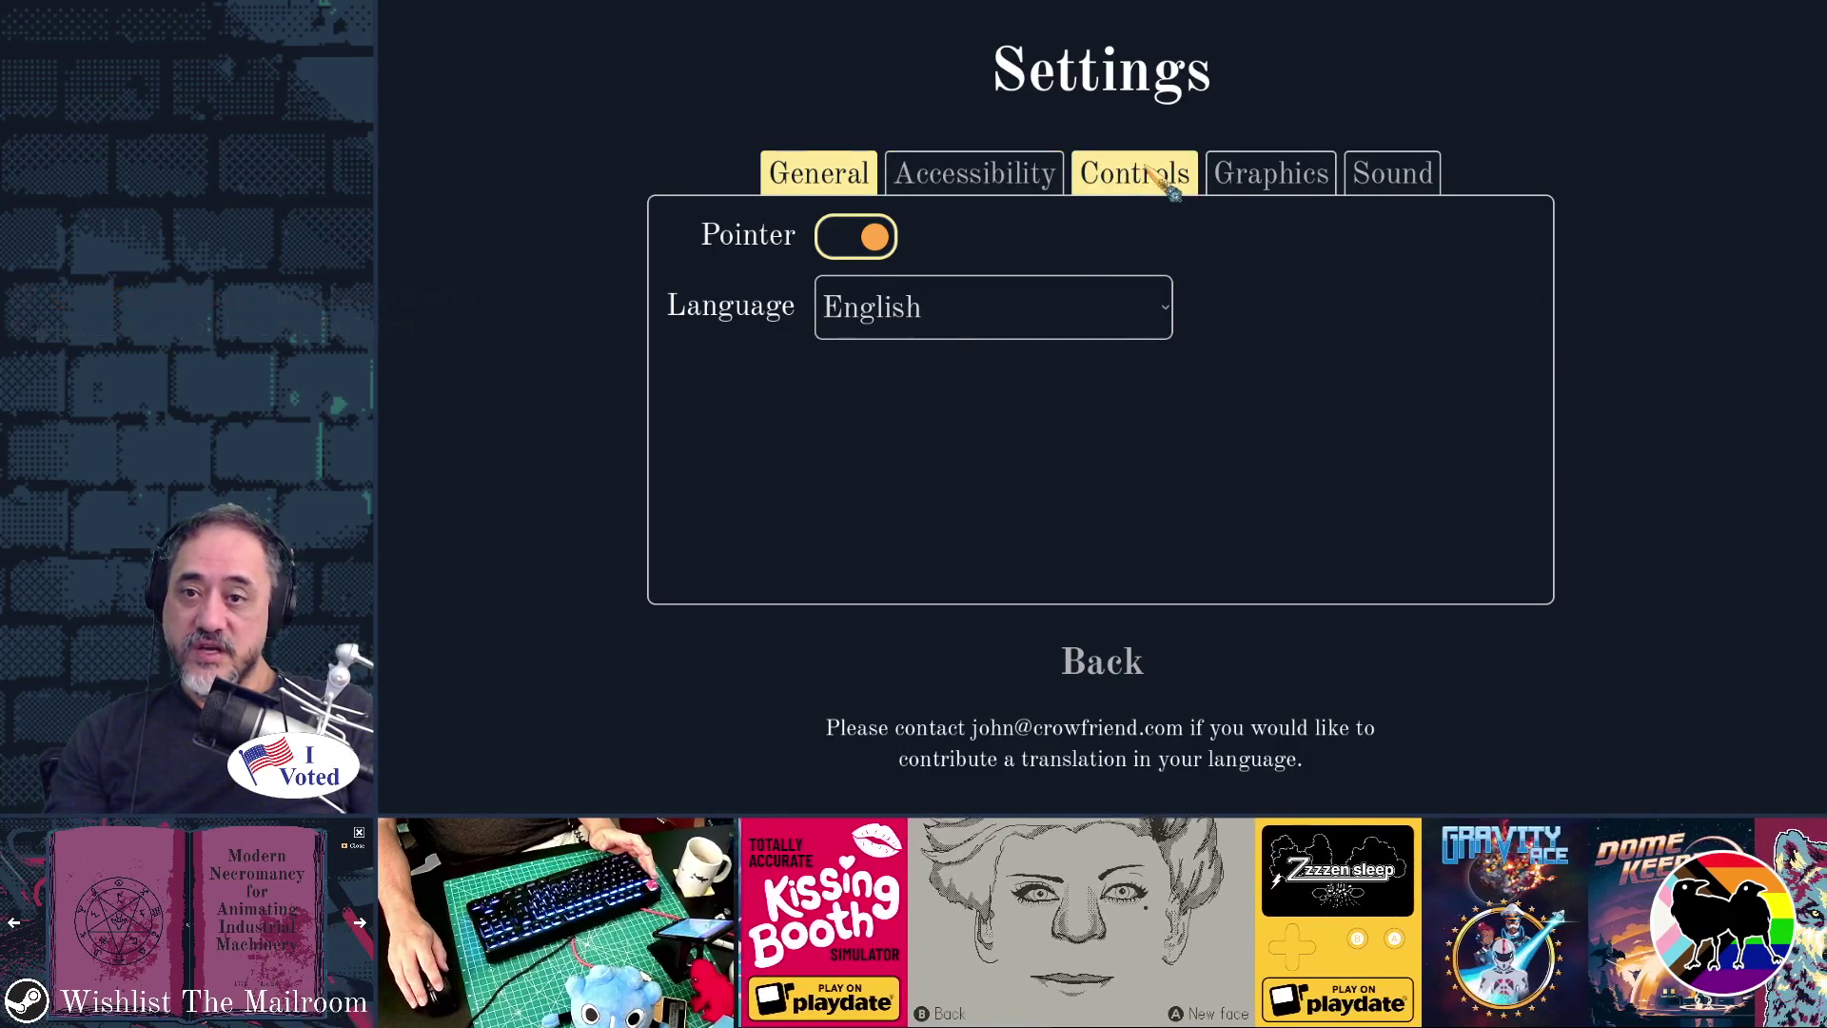
pyautogui.click(1169, 175)
pyautogui.press('Escape')
pyautogui.press('Escape')
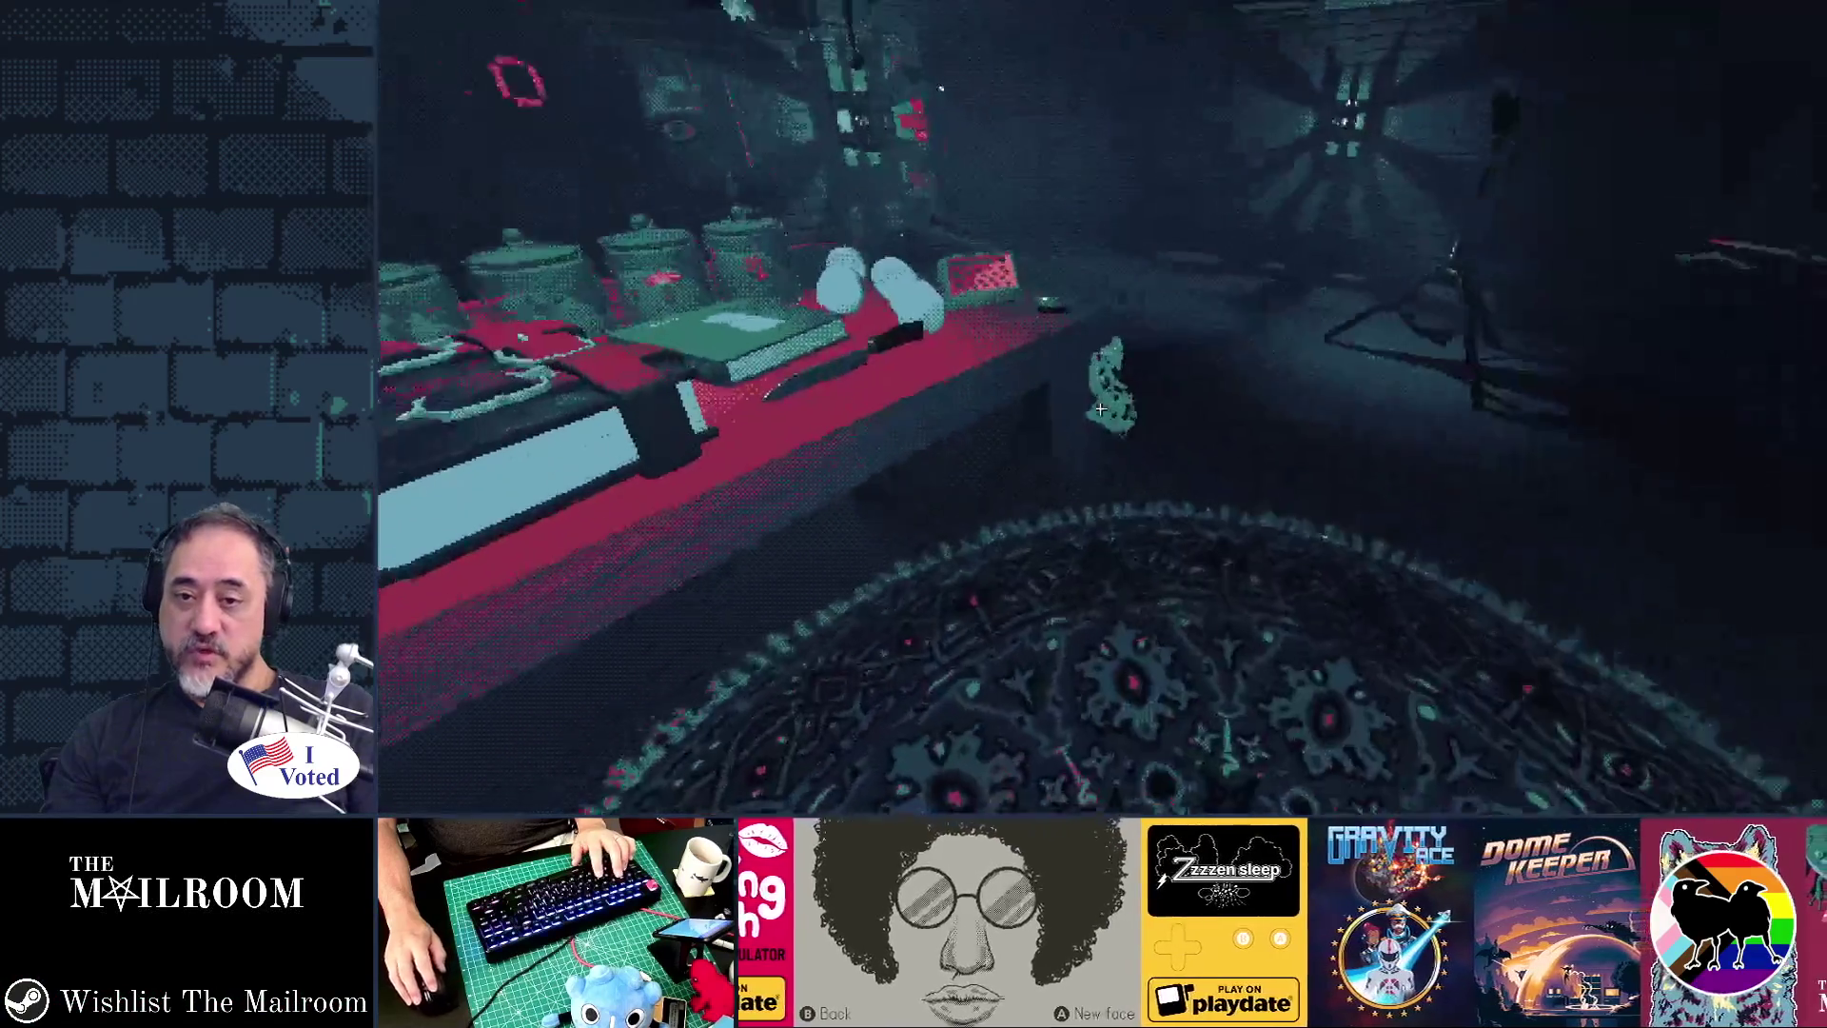
# - Walk past the tripod lamp into the red-lit bathroom and flush the toilet
pyautogui.press('w')
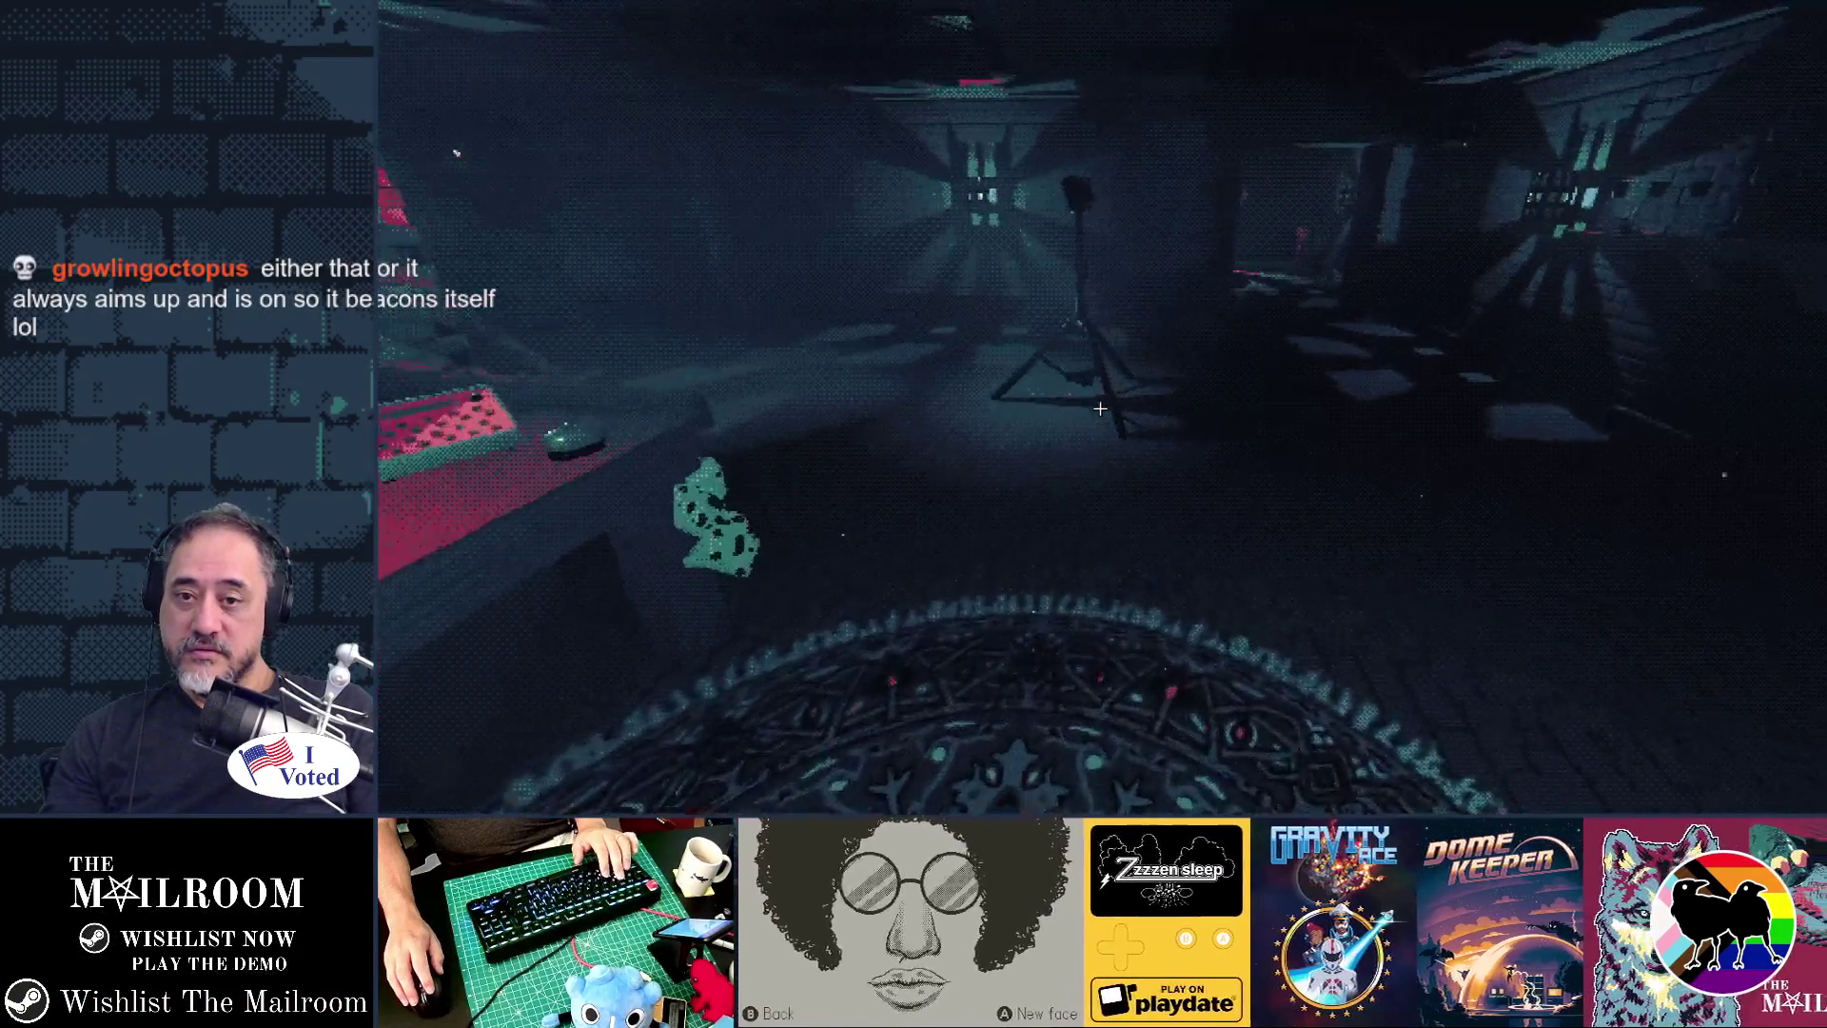
pyautogui.press('w')
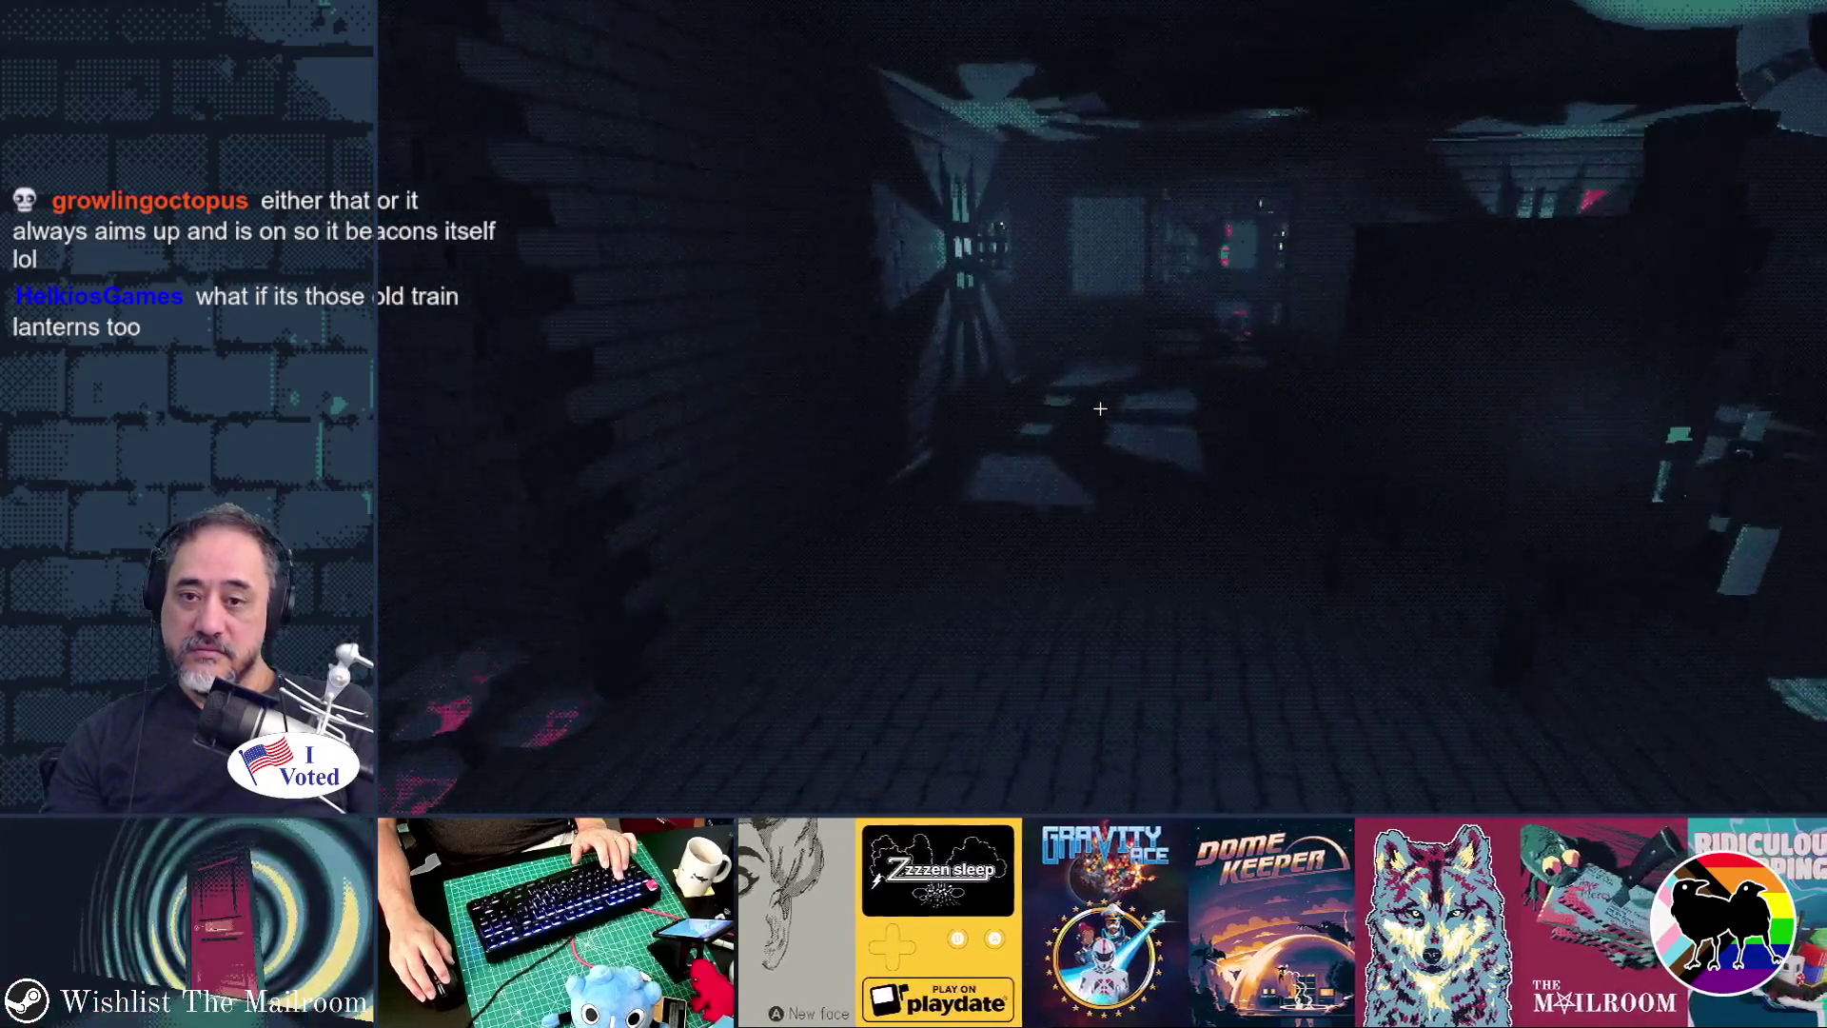
pyautogui.press('w')
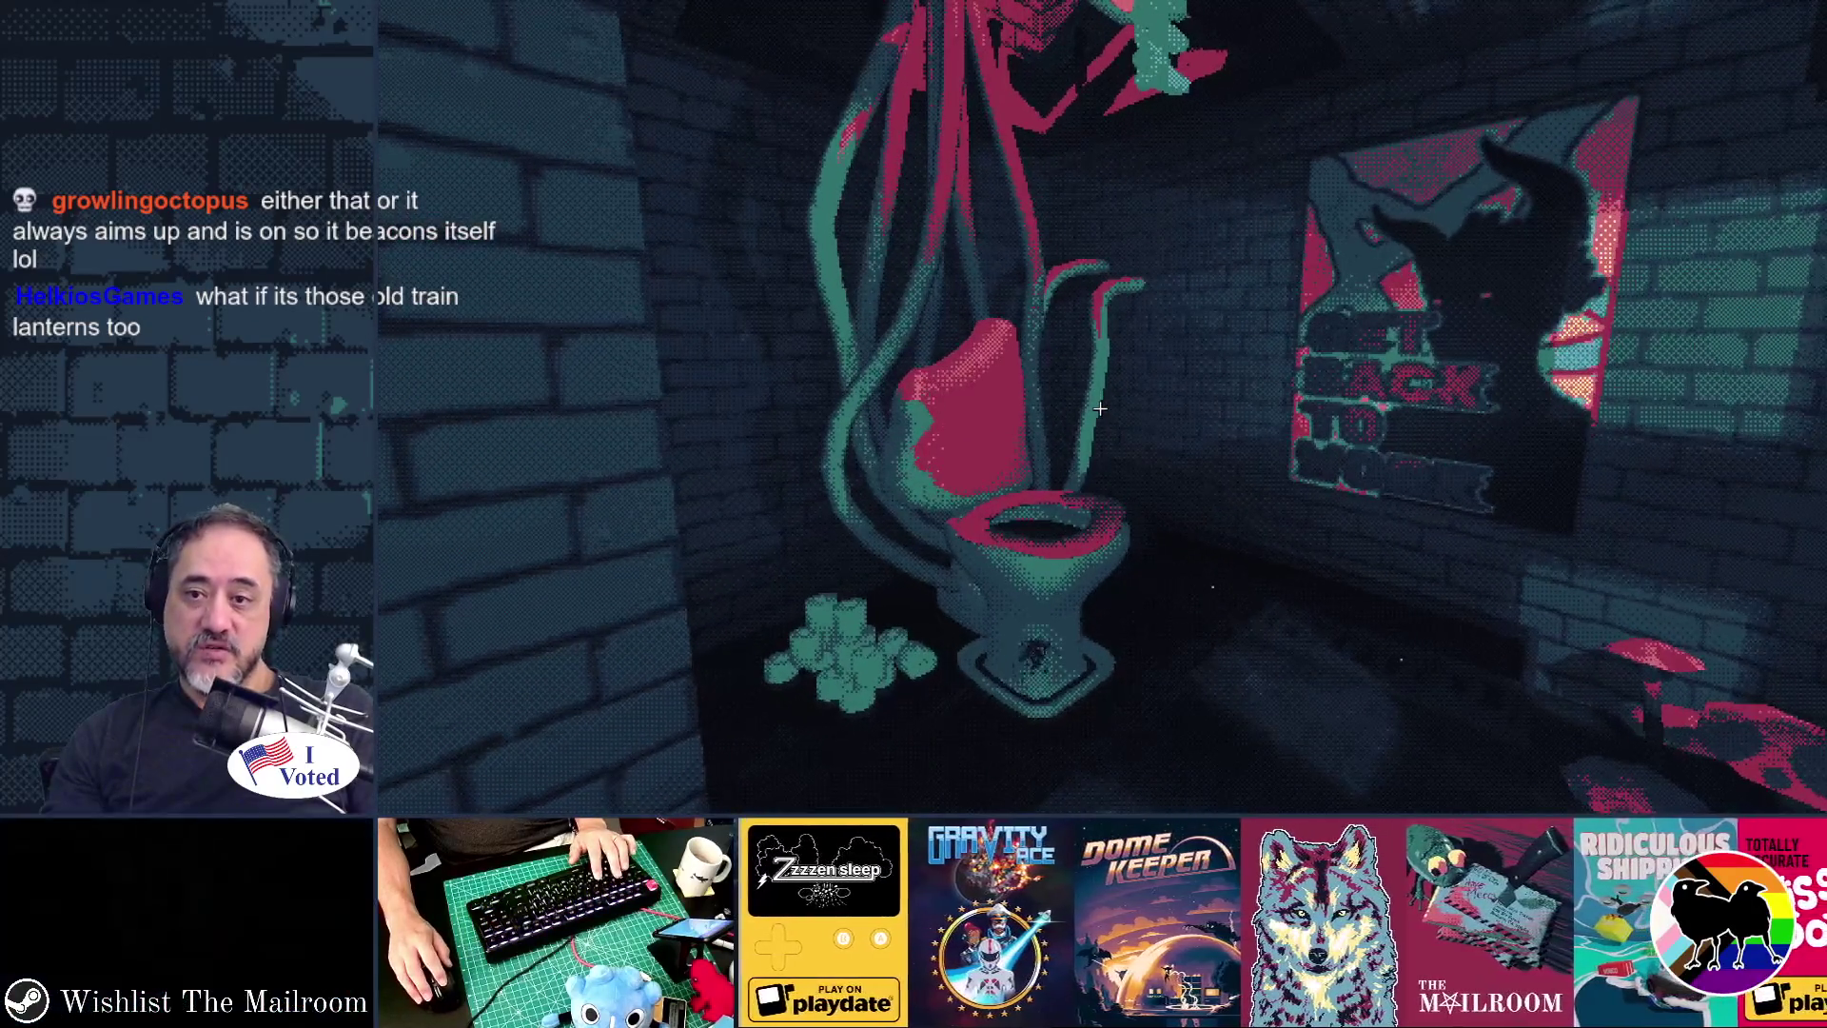
pyautogui.press('d')
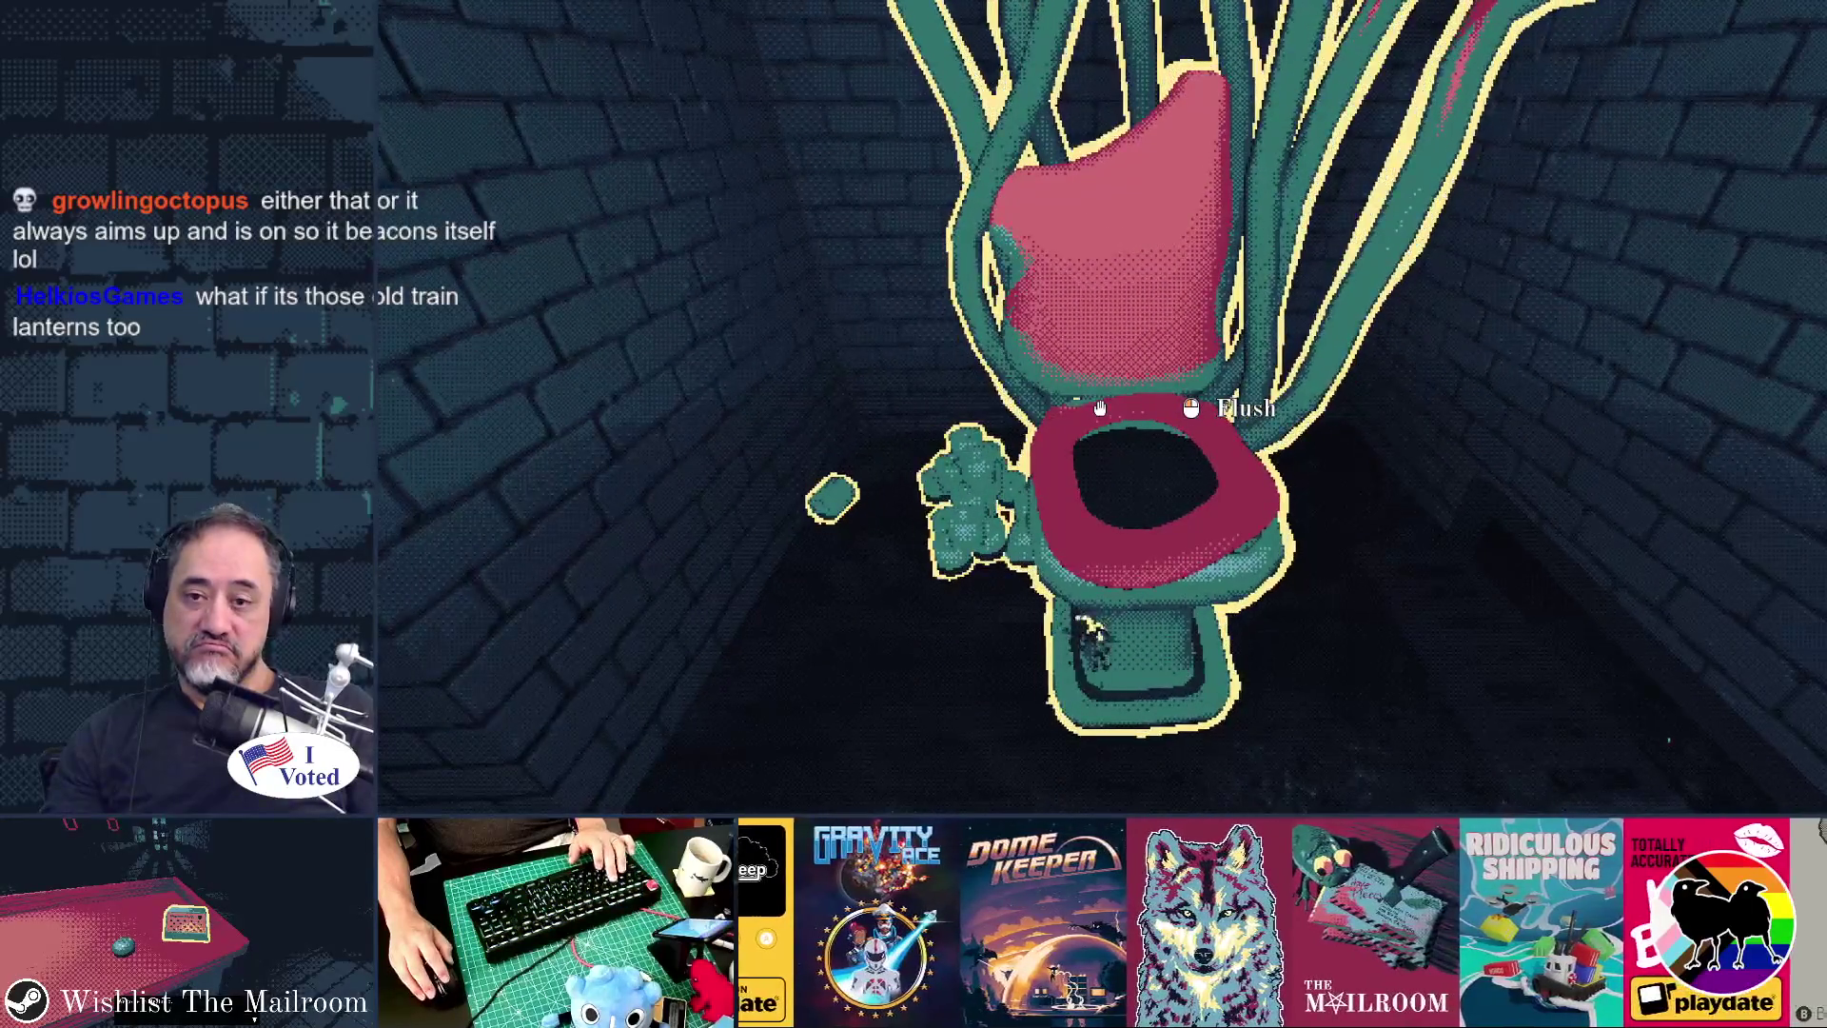
pyautogui.click(1099, 407)
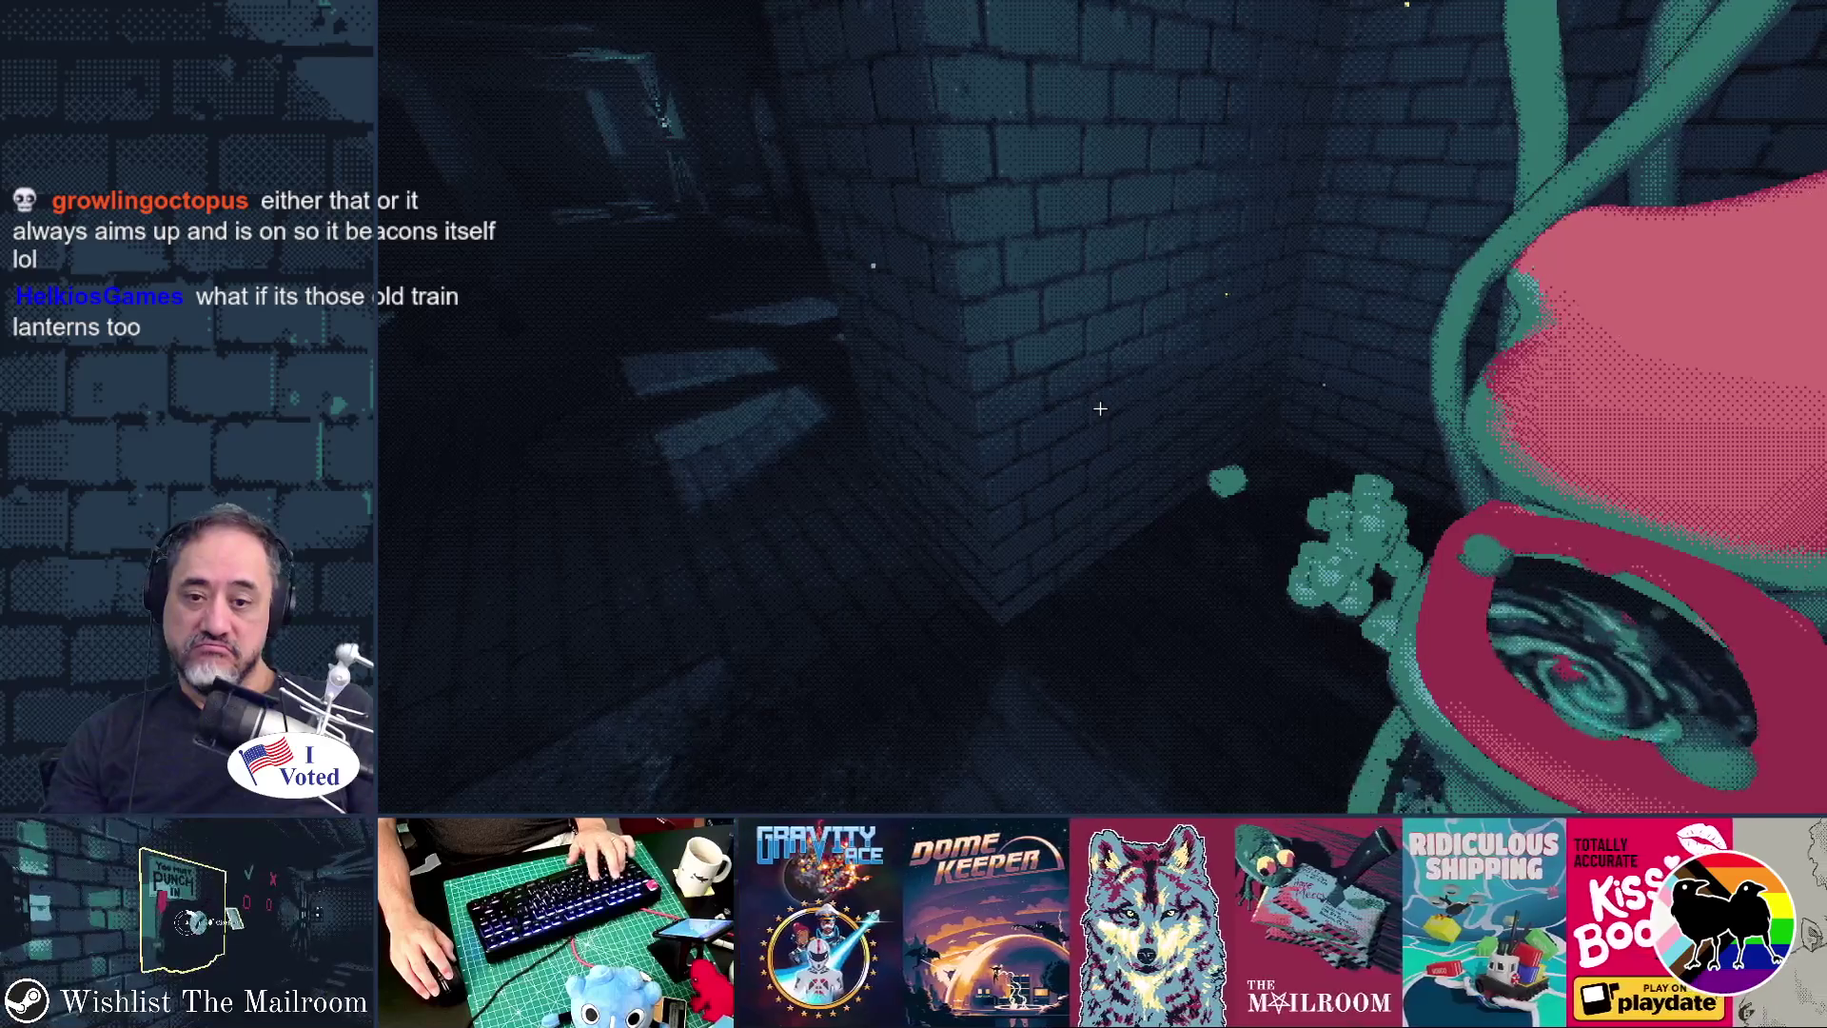
# - Return down the corridor past the red furnace to the tripod lamp, then bring up the PAUSED menu
pyautogui.press('w')
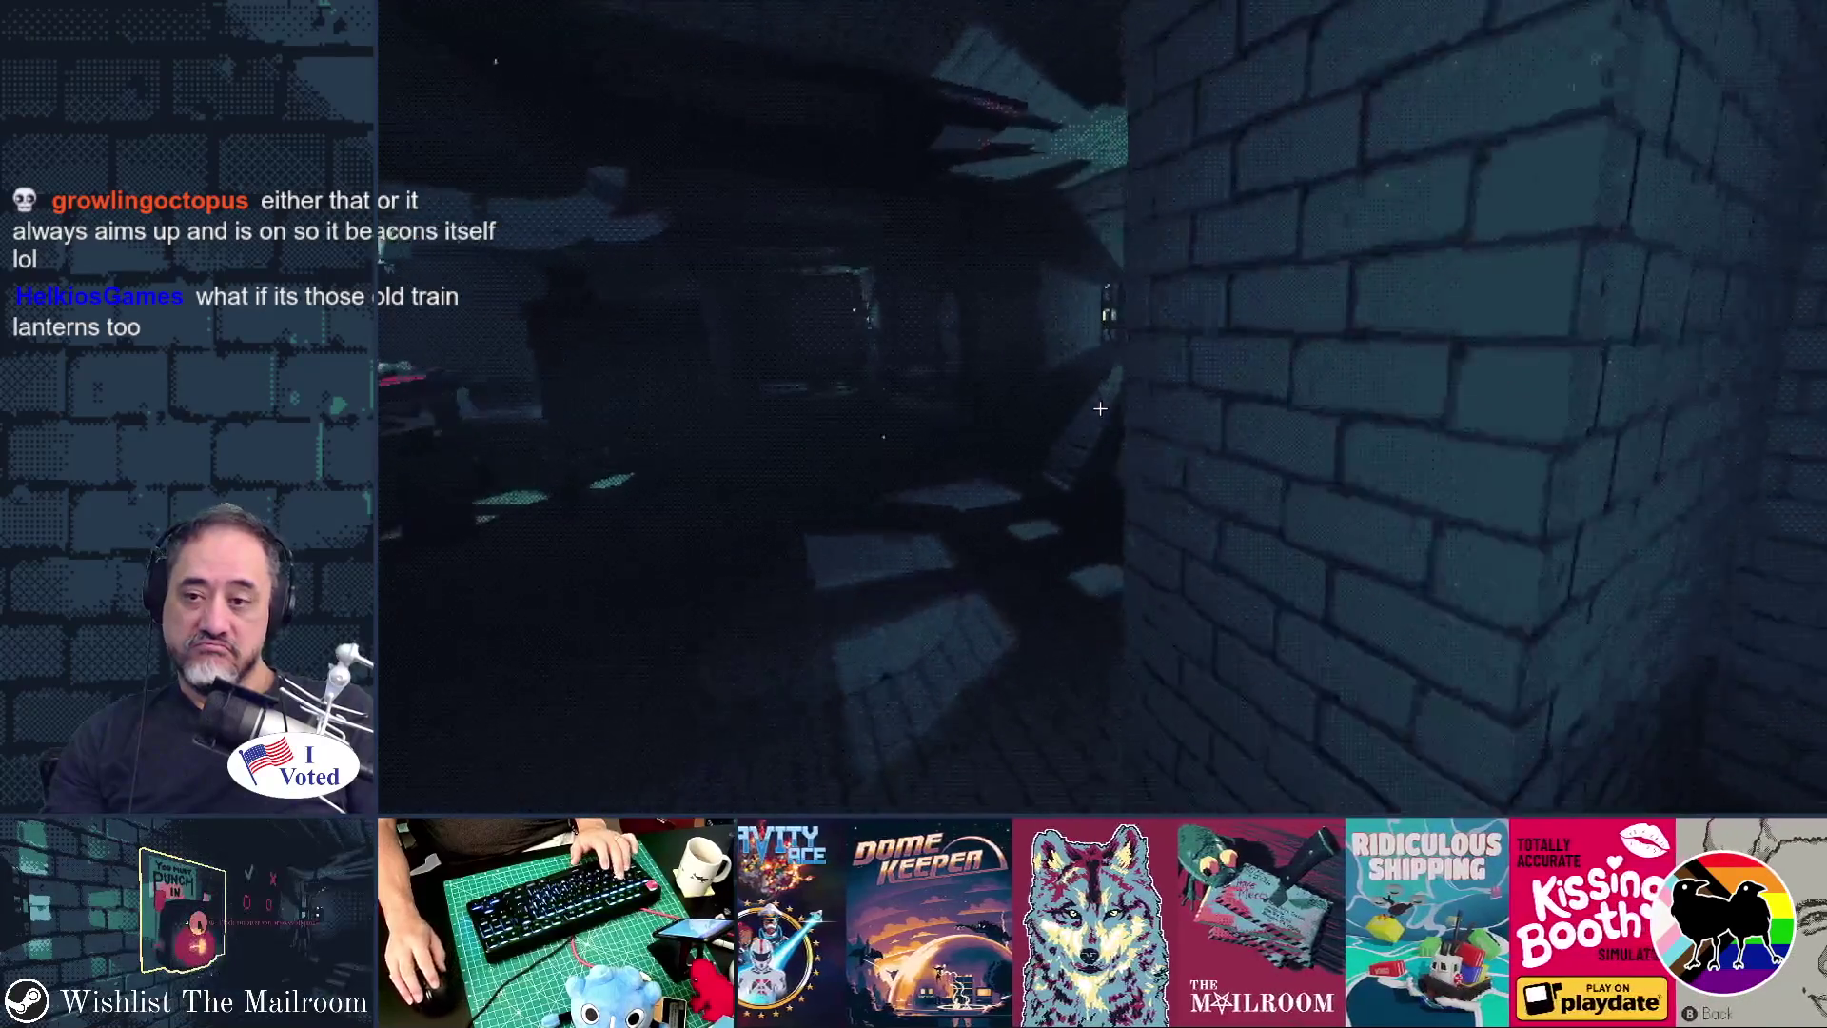
pyautogui.press('w')
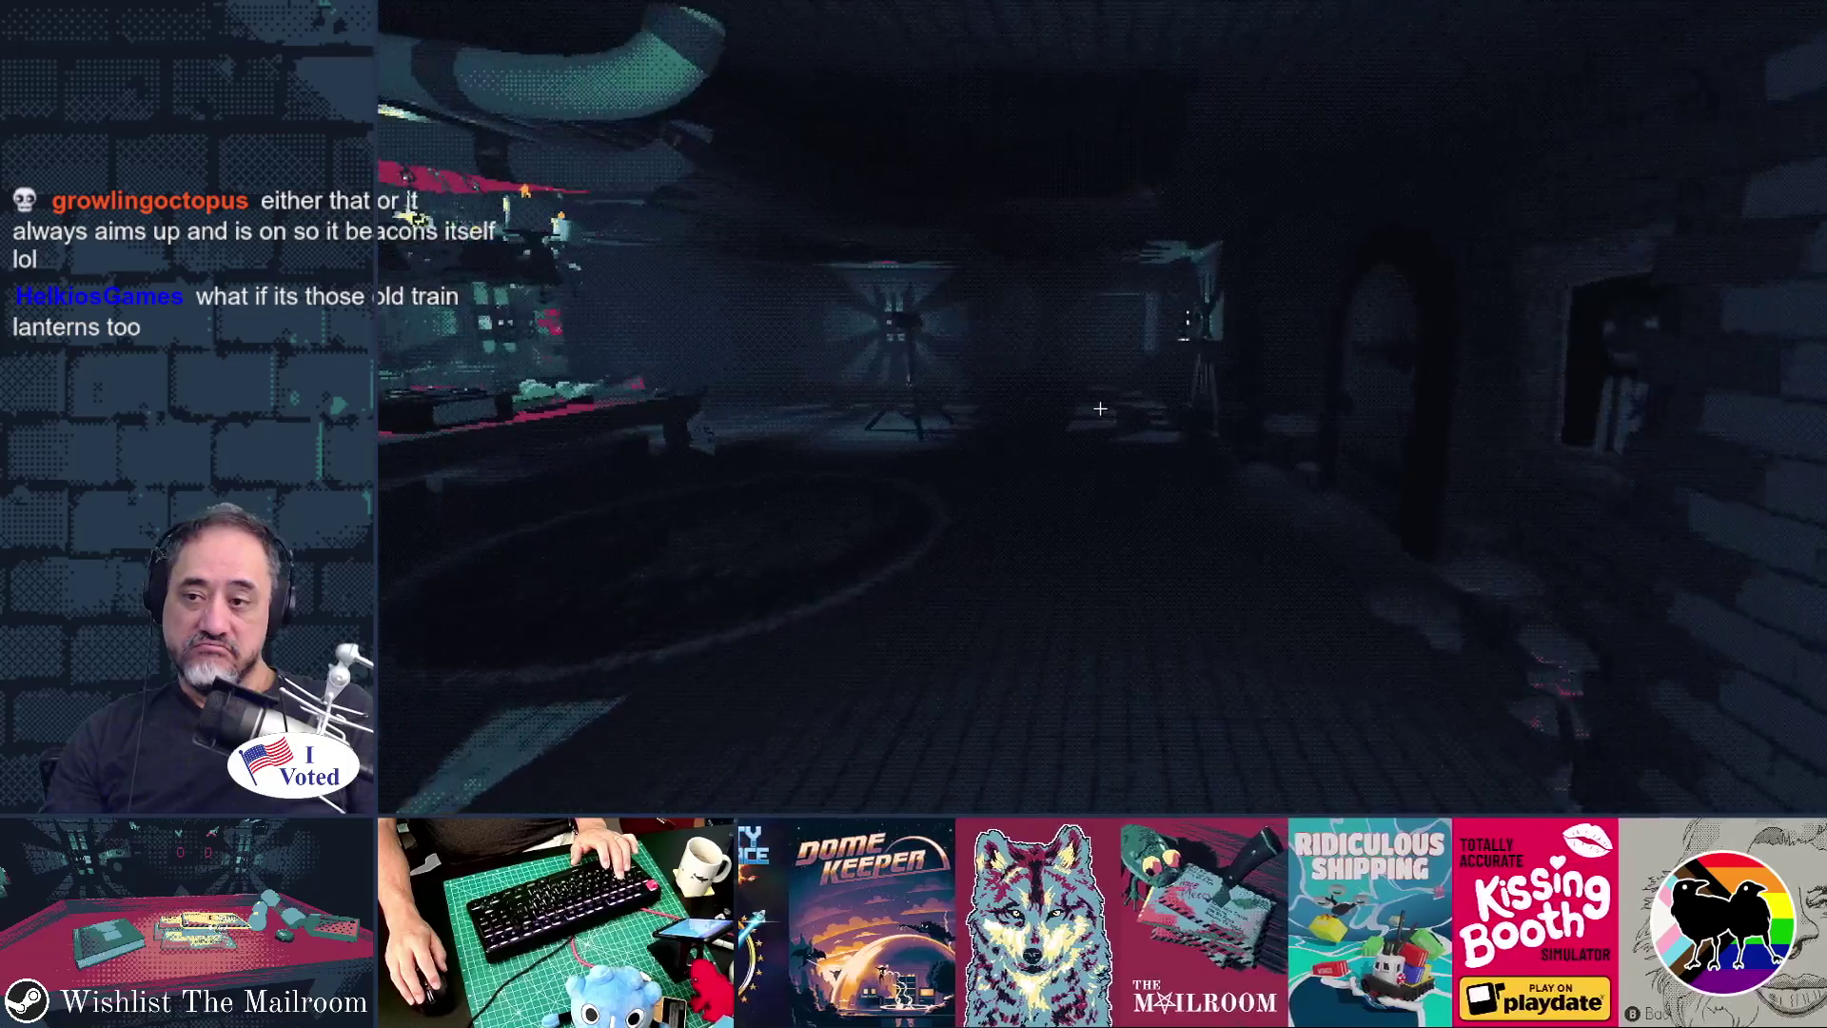
pyautogui.press('w')
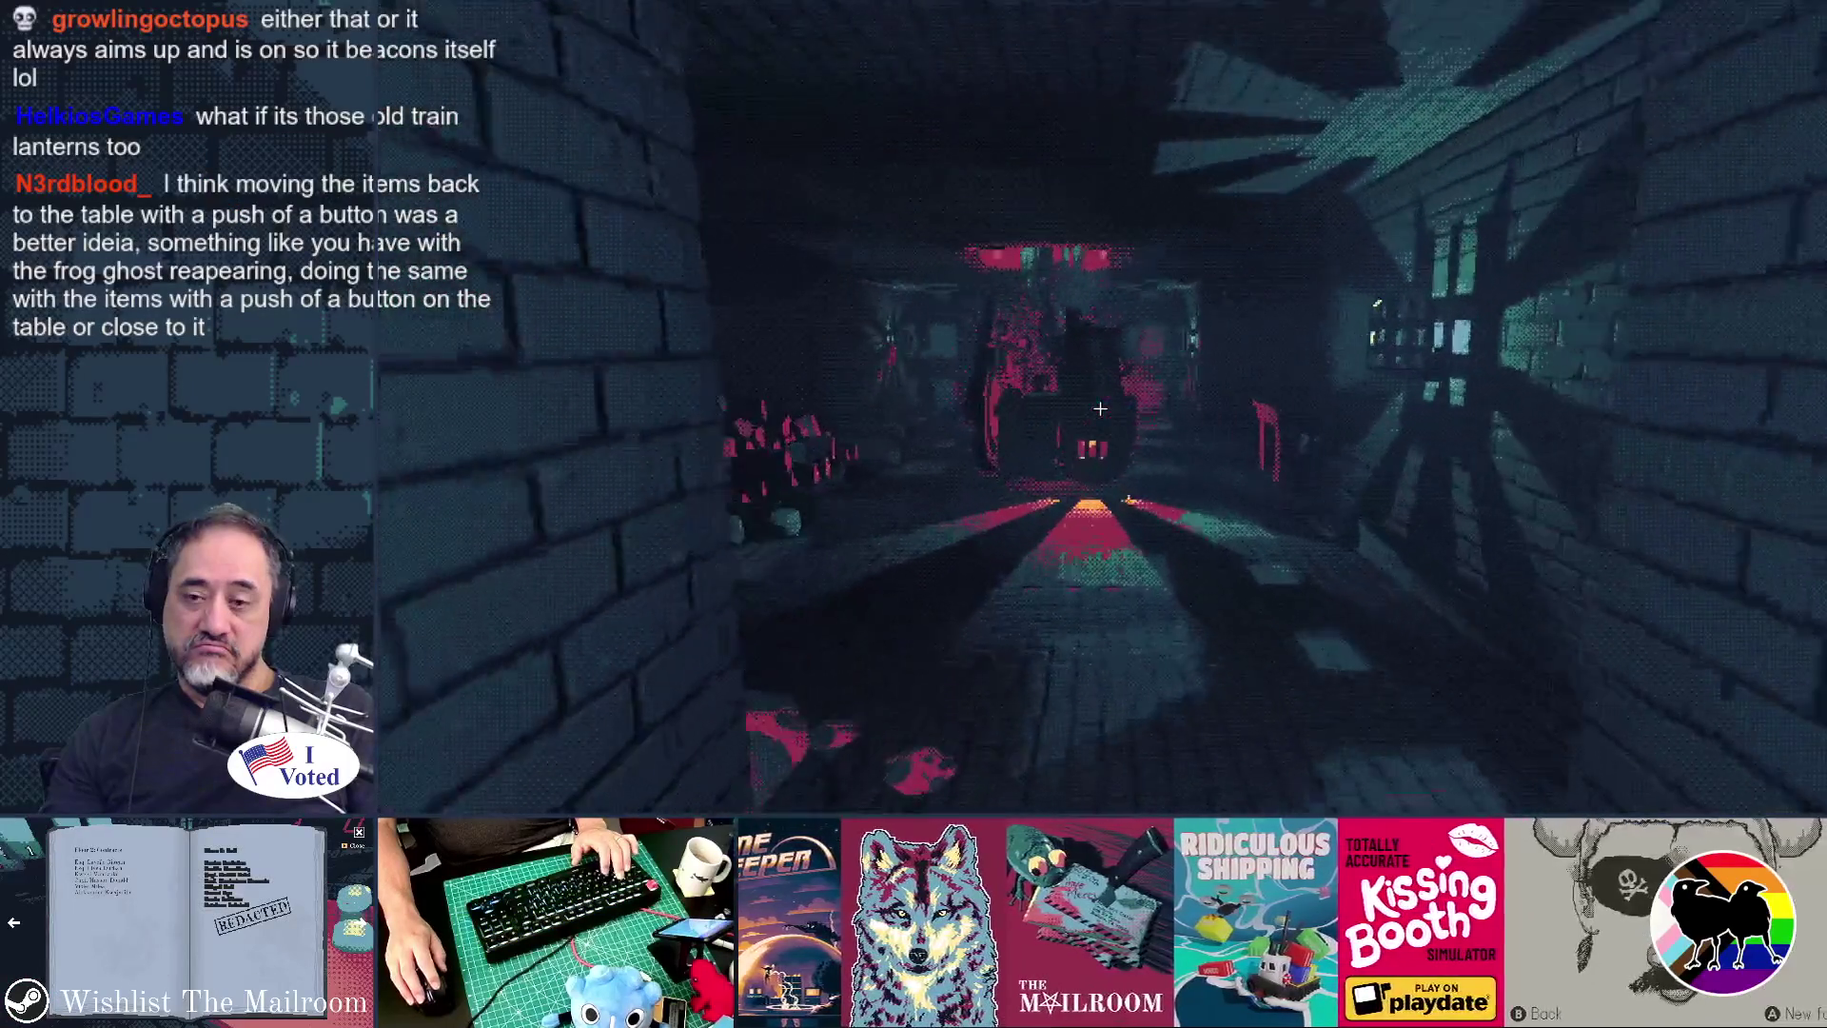
pyautogui.press('w')
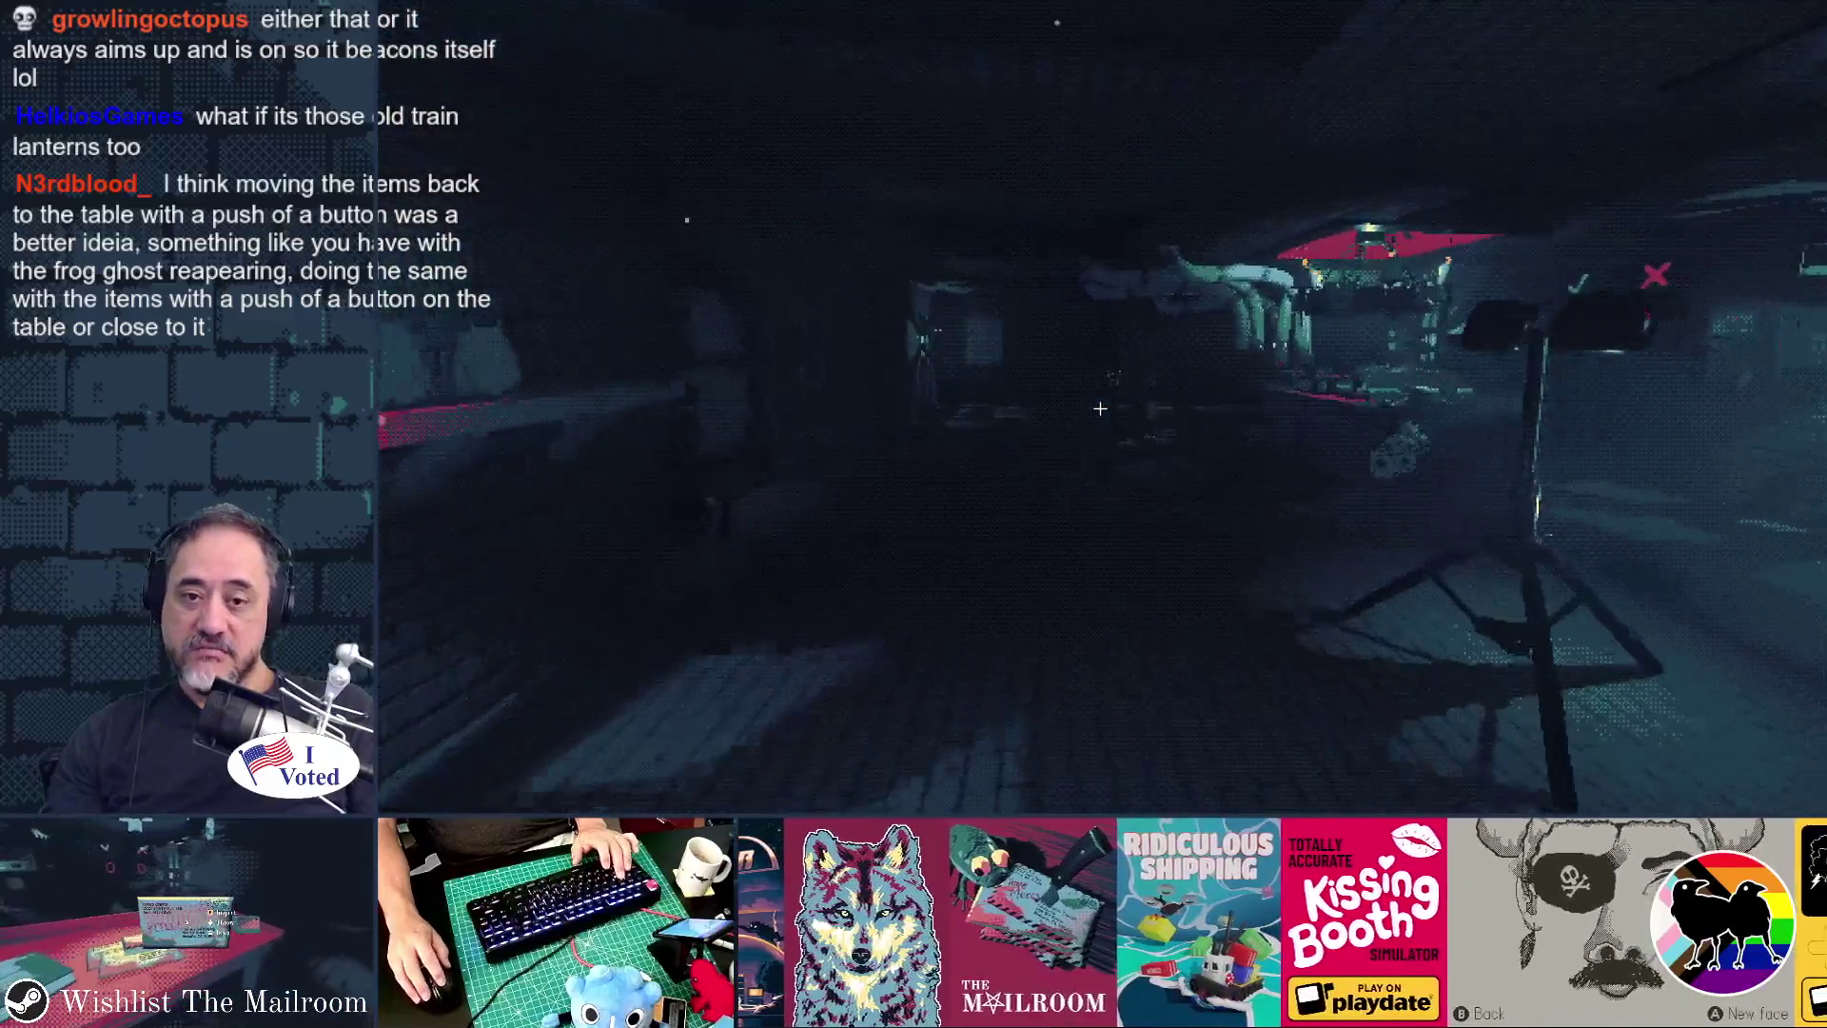
pyautogui.press('w')
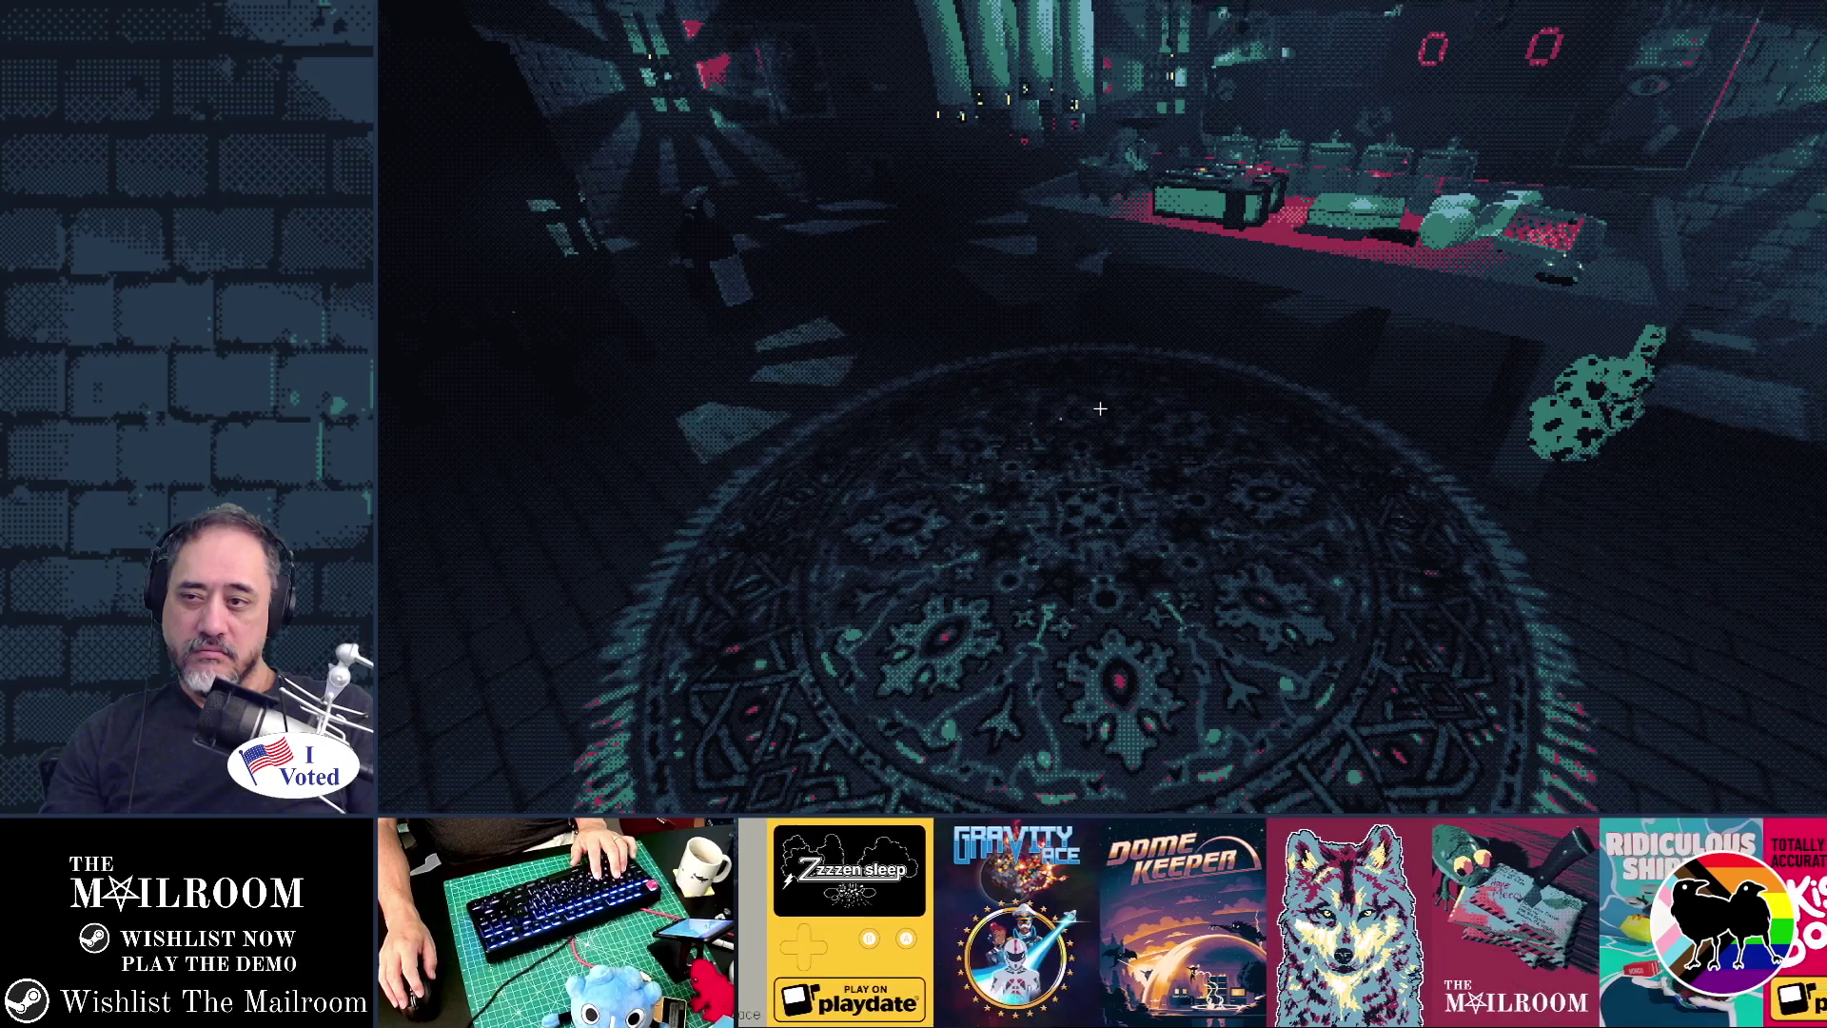
pyautogui.press('Escape')
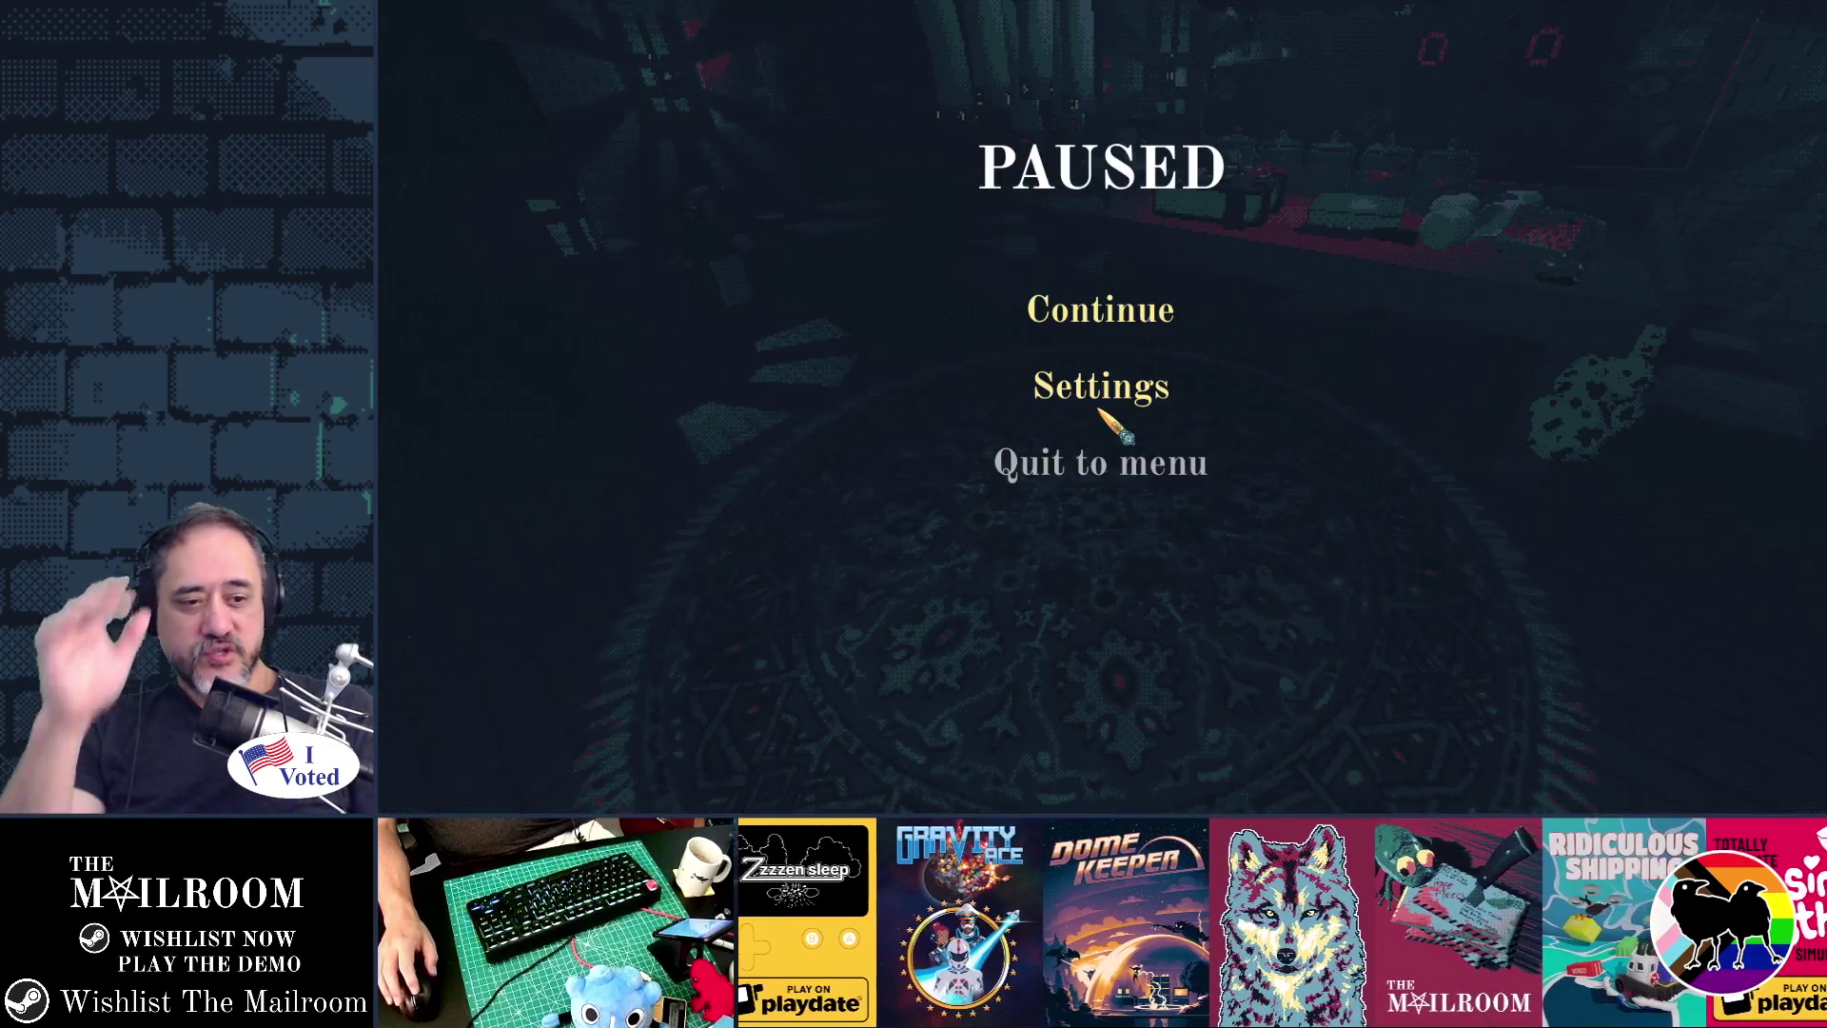